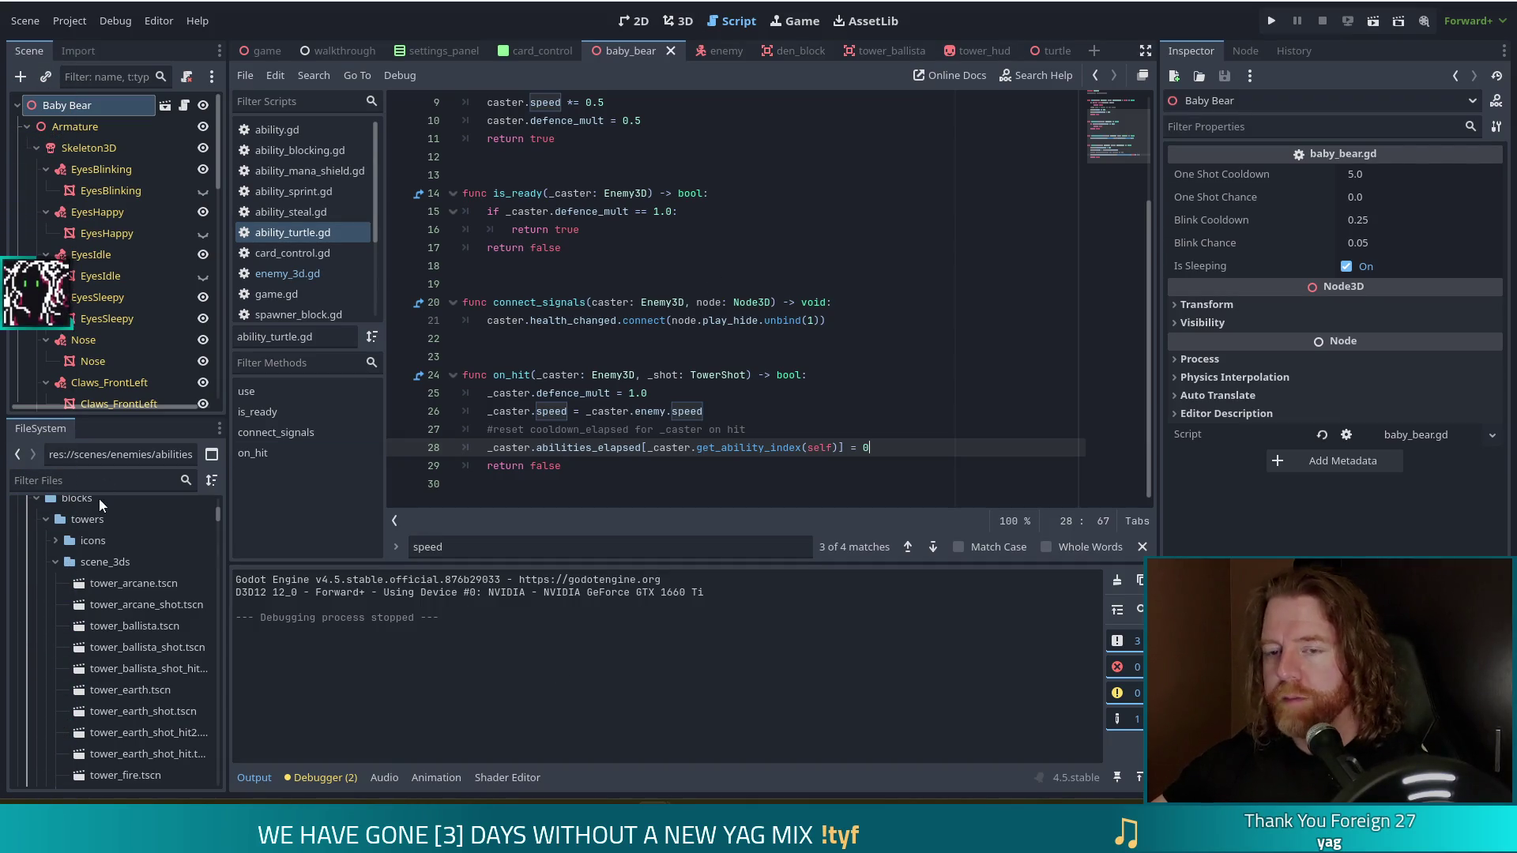
Filter the FileSystem for 'mana_shi' and open ability_mana_shield.gd in the script editor.
{"action": "left_click", "coordinate": [67, 481]}
{"action": "type", "text": "mana_shi"}
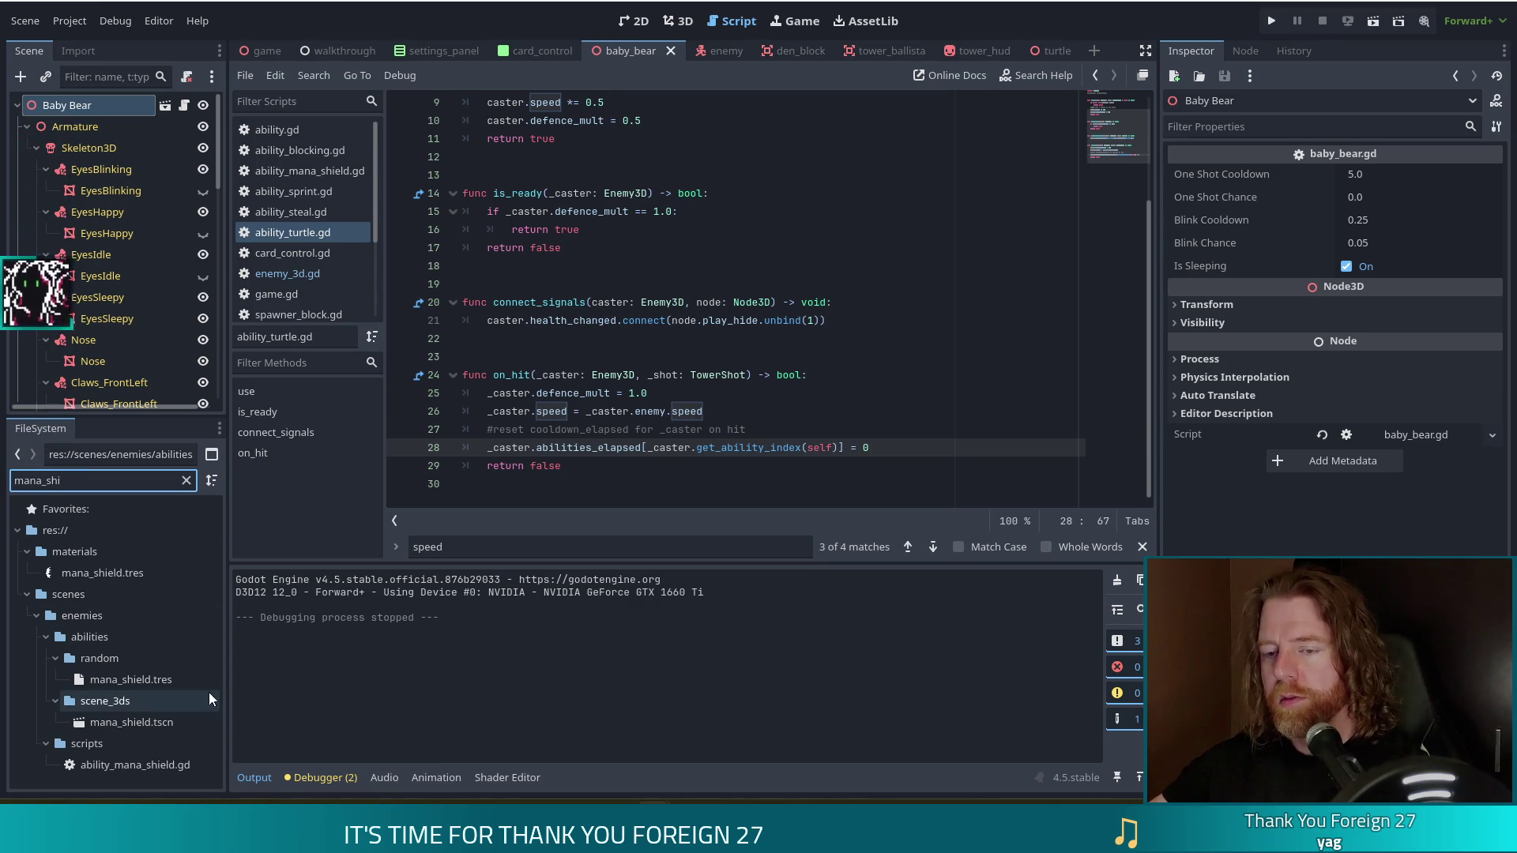
{"action": "left_click", "coordinate": [165, 679]}
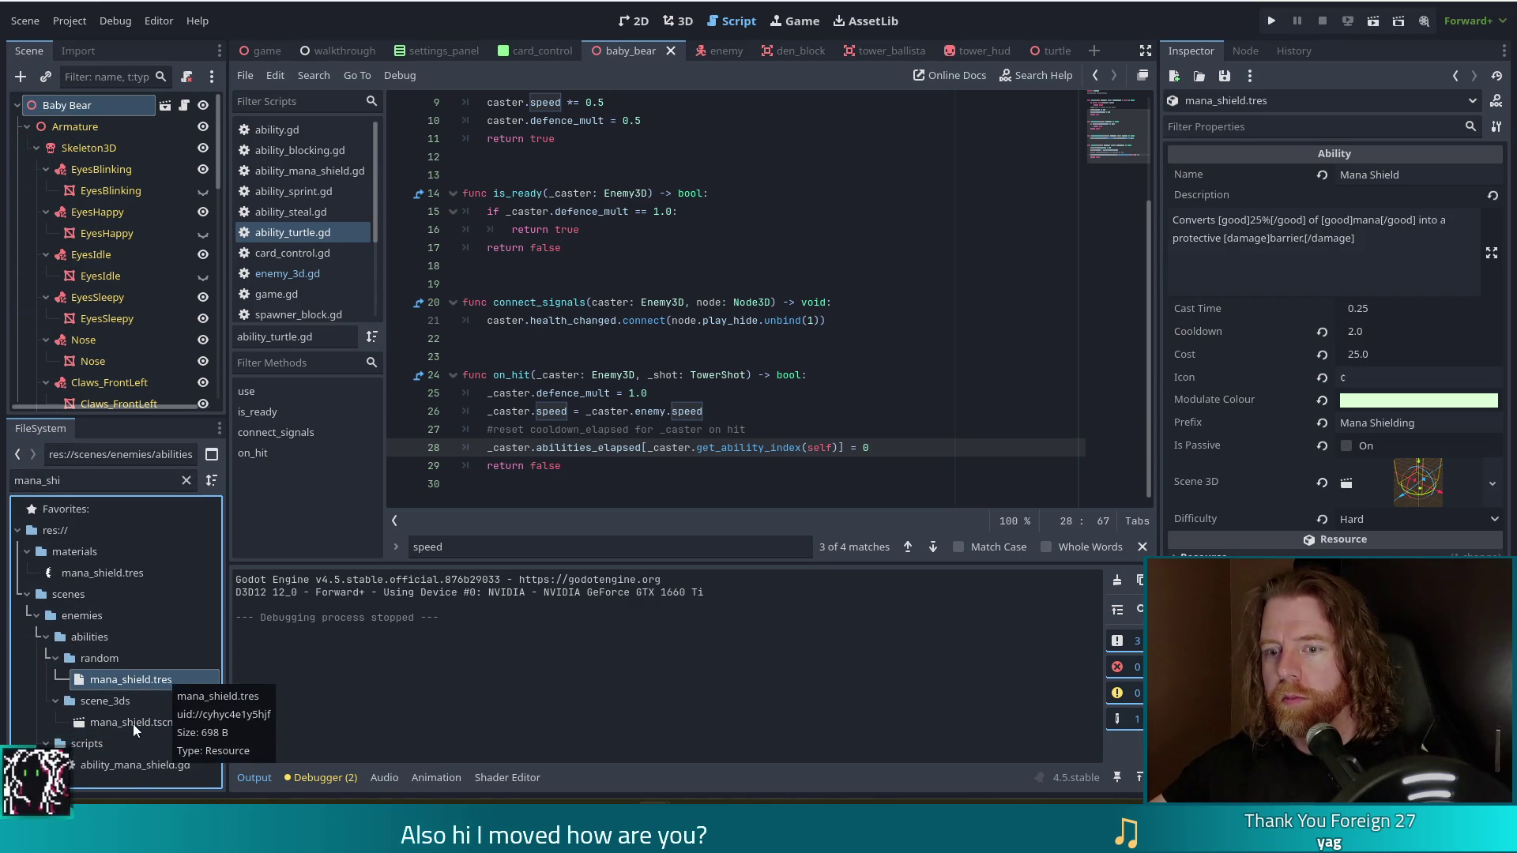
{"action": "left_click", "coordinate": [134, 771]}
{"action": "double_click", "coordinate": [134, 765]}
{"action": "left_click", "coordinate": [518, 471]}
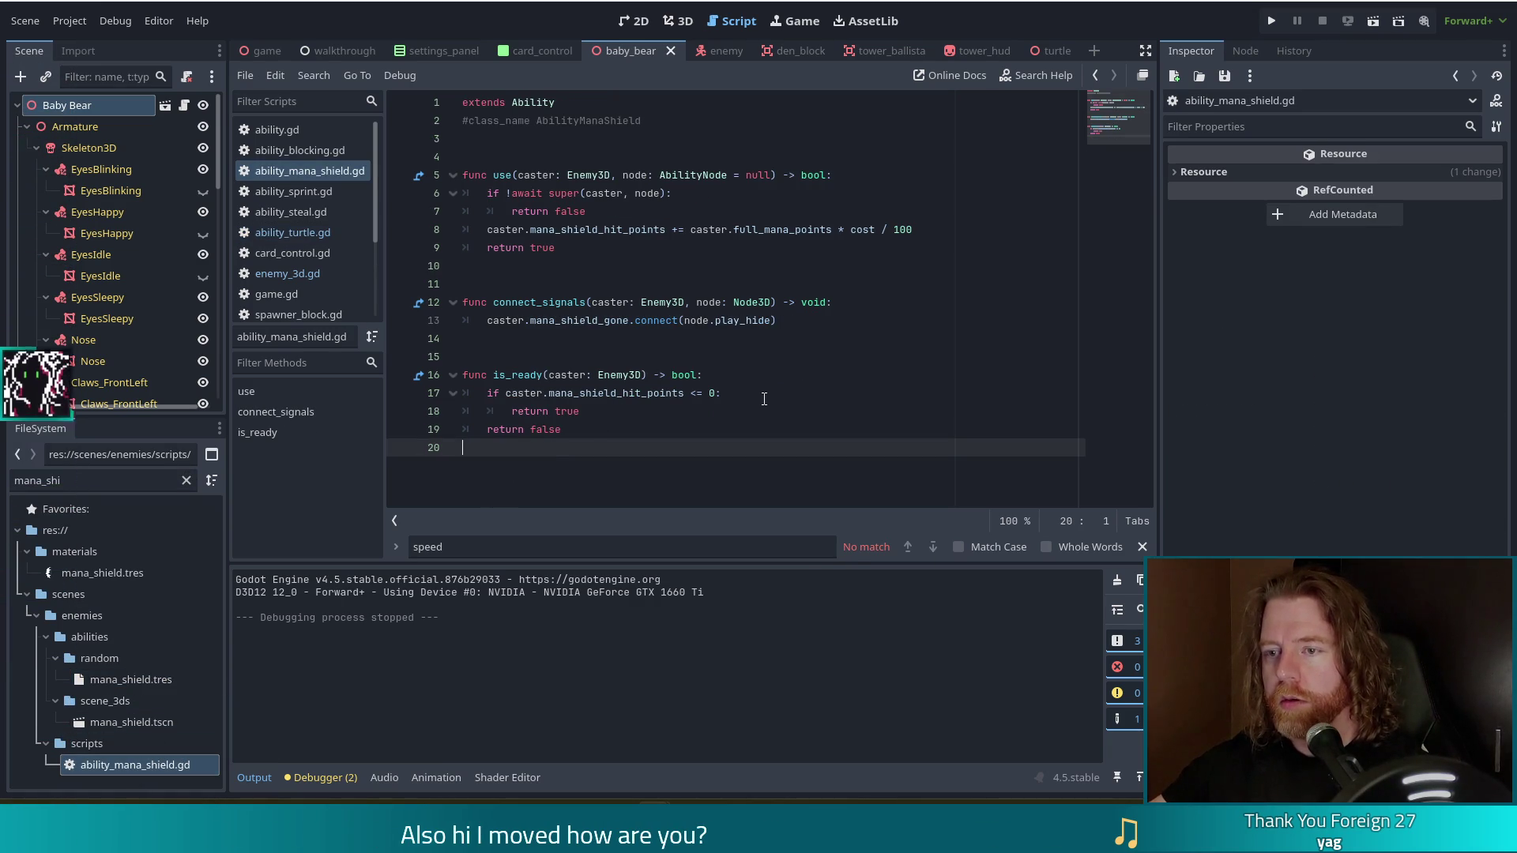
Add a func on_hit at the end of the script and paste the cooldown-reset lines into it.
{"action": "left_click", "coordinate": [758, 395]}
{"action": "left_click", "coordinate": [724, 494]}
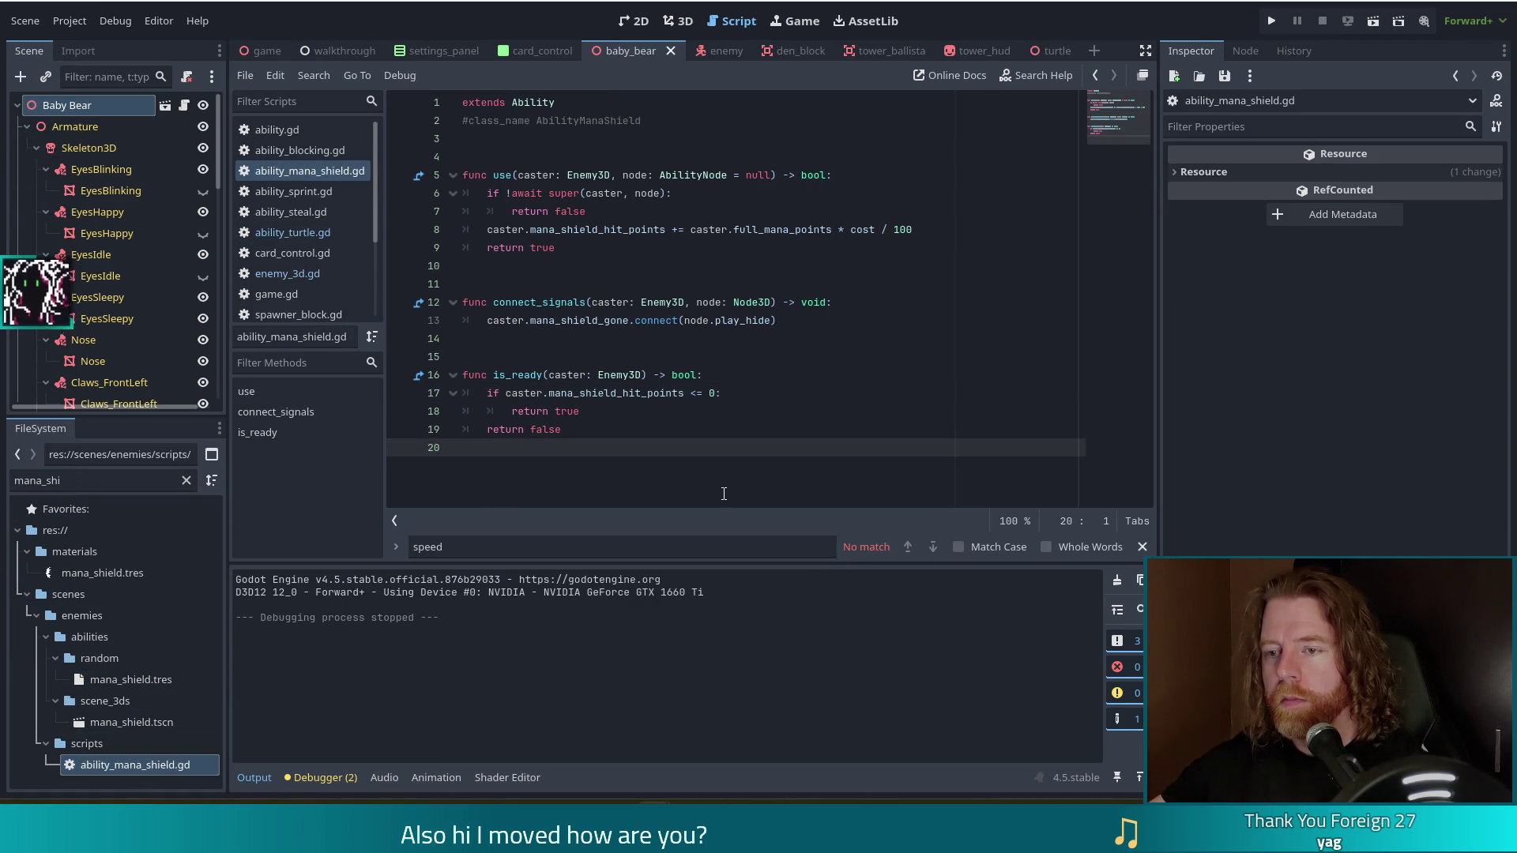
{"action": "key", "text": "Return"}
{"action": "key", "text": "Return"}
{"action": "type", "text": "fu"}
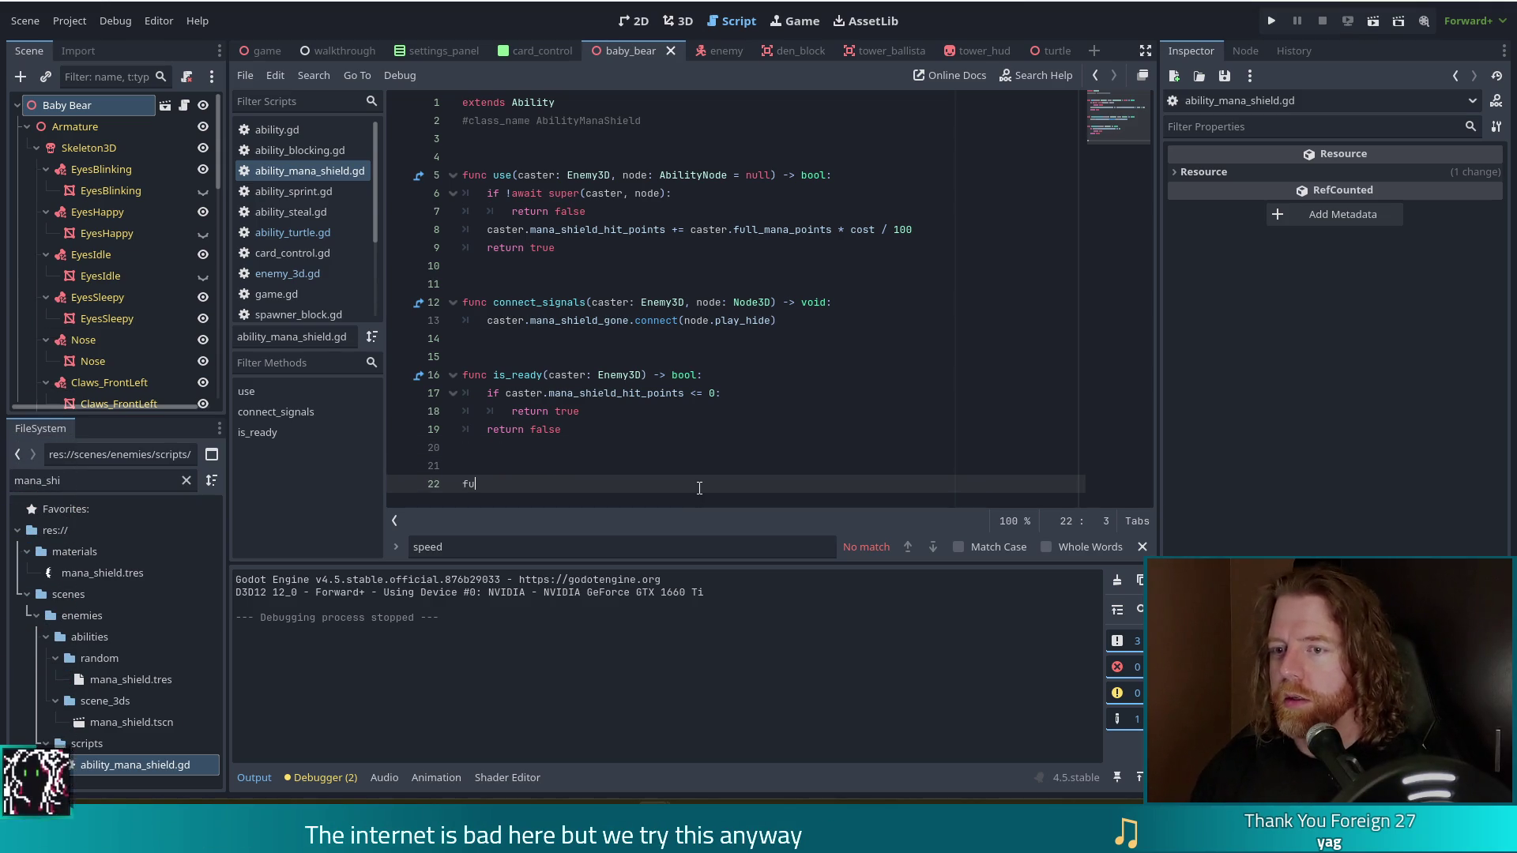
{"action": "type", "text": "nc _on"}
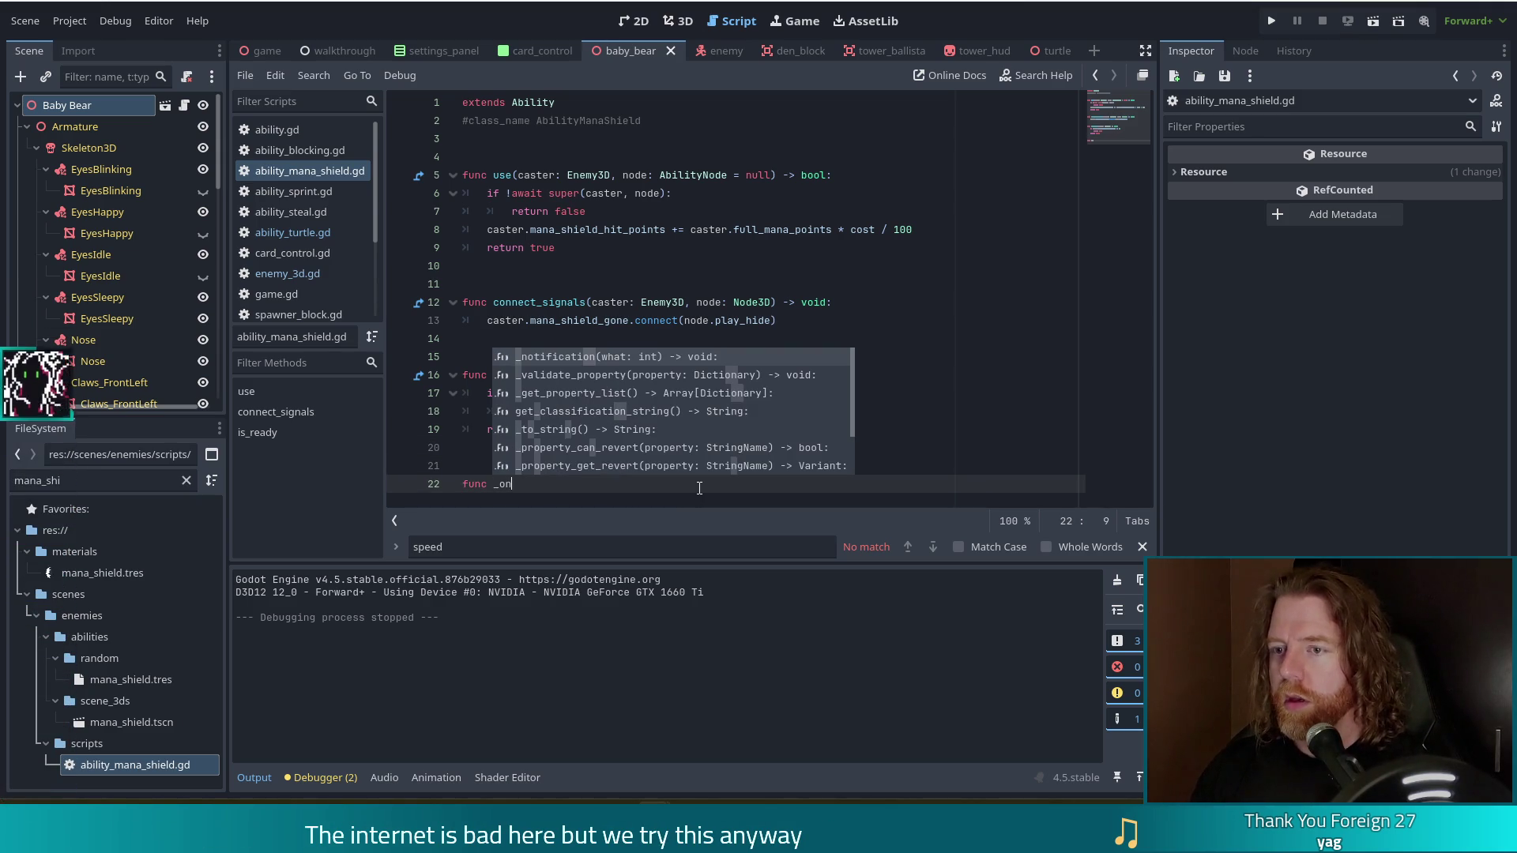
{"action": "type", "text": "_h"}
{"action": "key", "text": "BackSpace"}
{"action": "key", "text": "BackSpace"}
{"action": "key", "text": "BackSpace"}
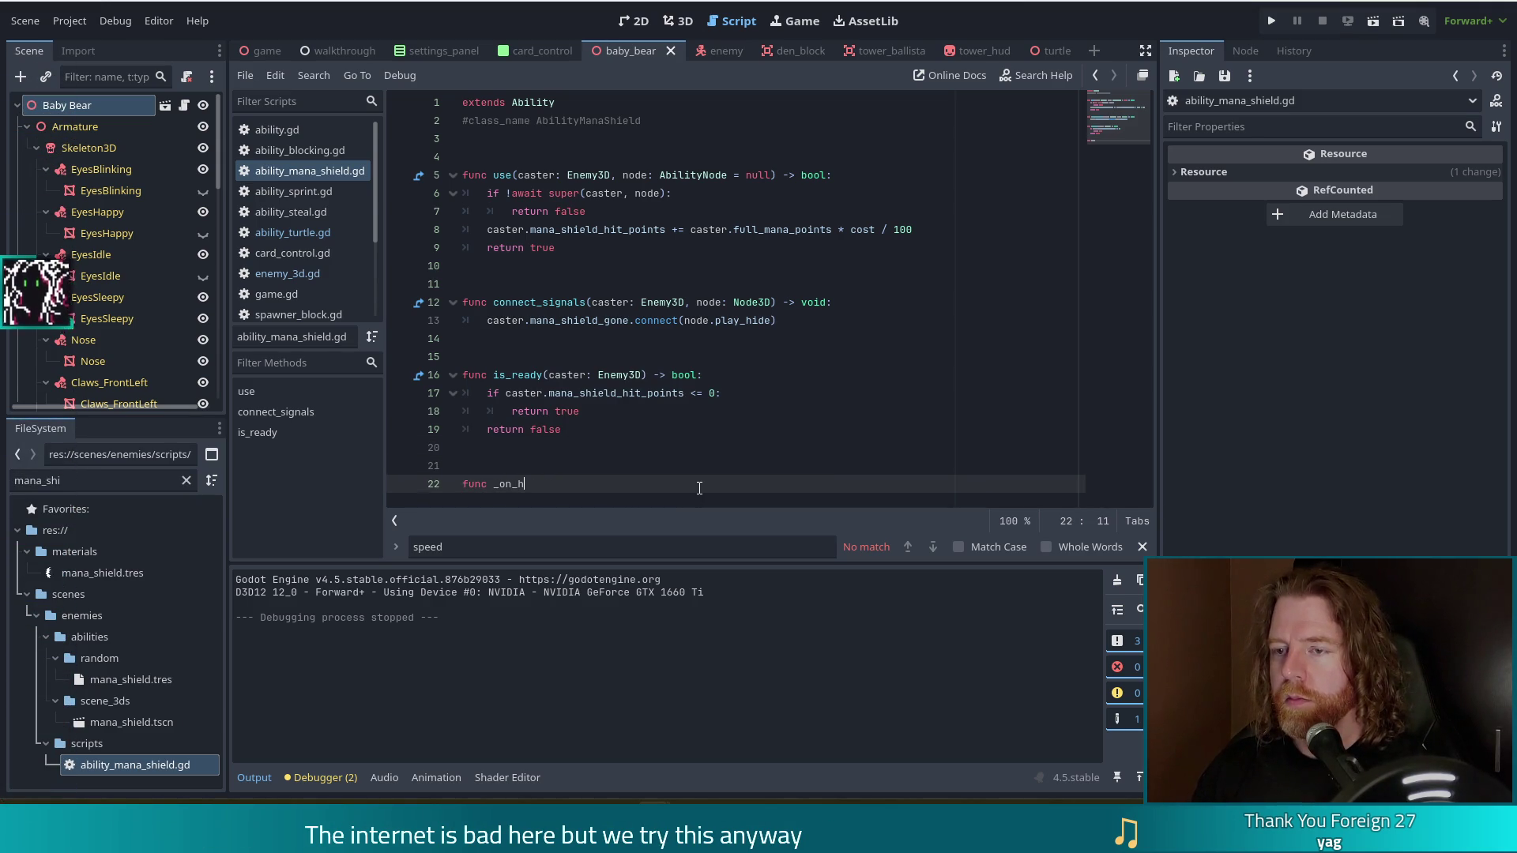
{"action": "type", "text": "on"}
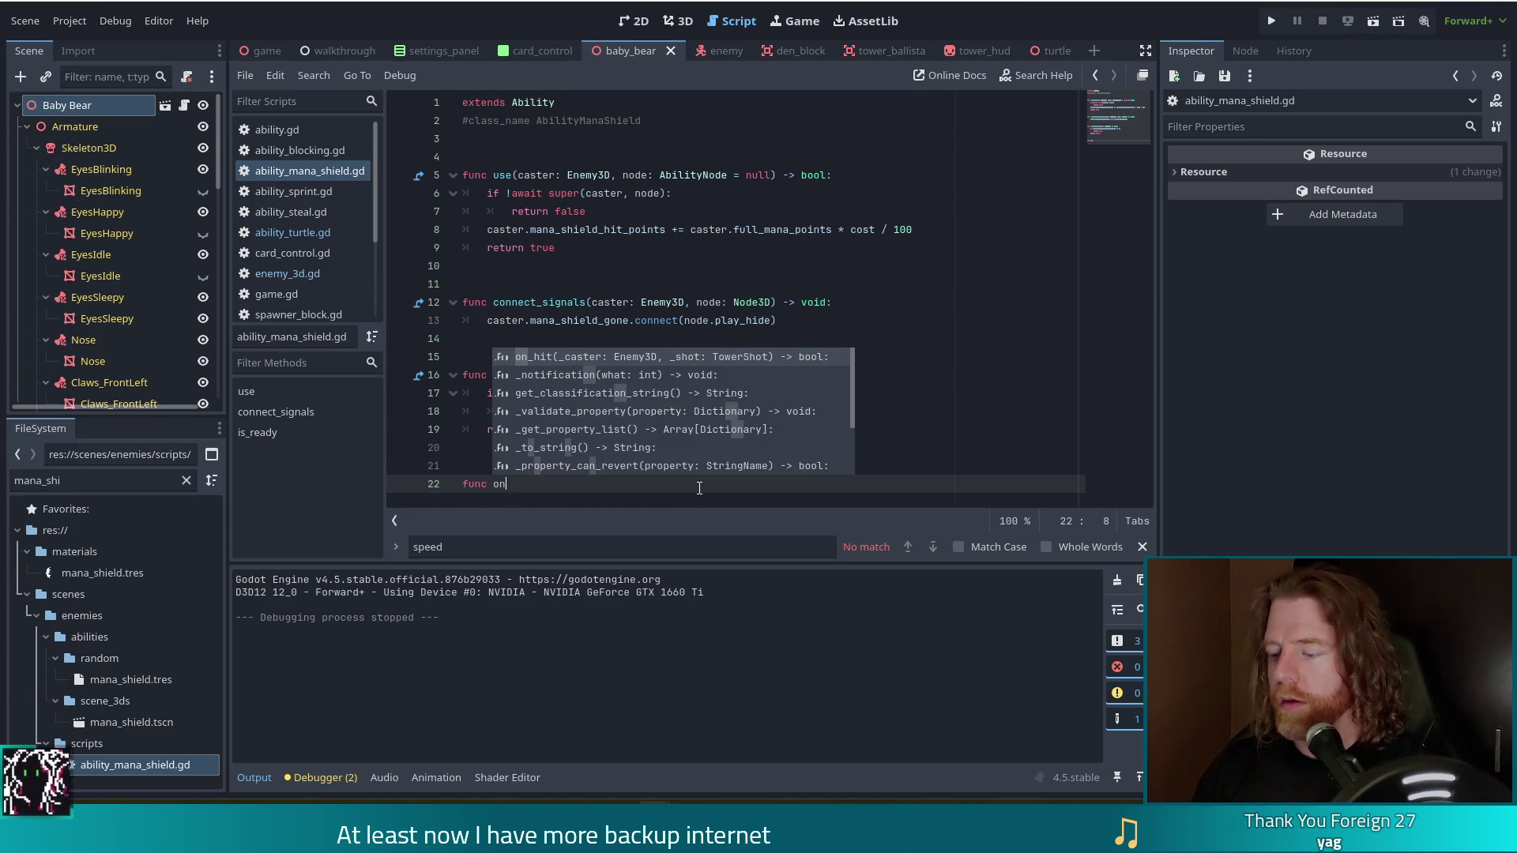
{"action": "key", "text": "Return"}
{"action": "key", "text": "Return"}
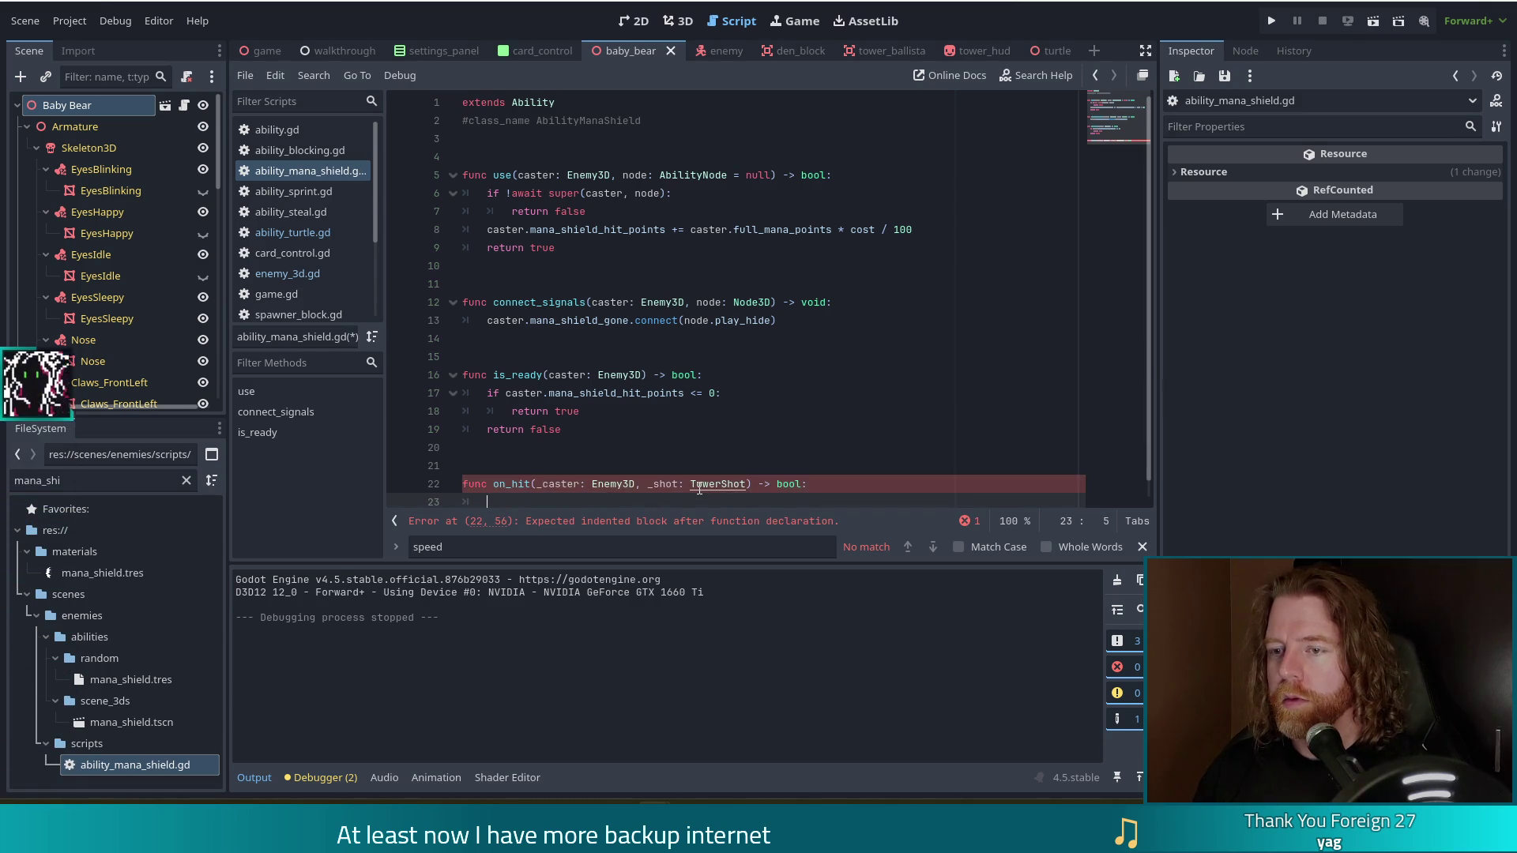
{"action": "type", "text": "#reset cooldown_elapsed for _caster on hit \t_caster.abilities_elapsed[_caster.get_ability_index(self)] = 0"}
Tidy the on_hit body and finish it with a return false line.
{"action": "left_click", "coordinate": [749, 448]}
{"action": "key", "text": "BackSpace"}
{"action": "key", "text": "BackSpace"}
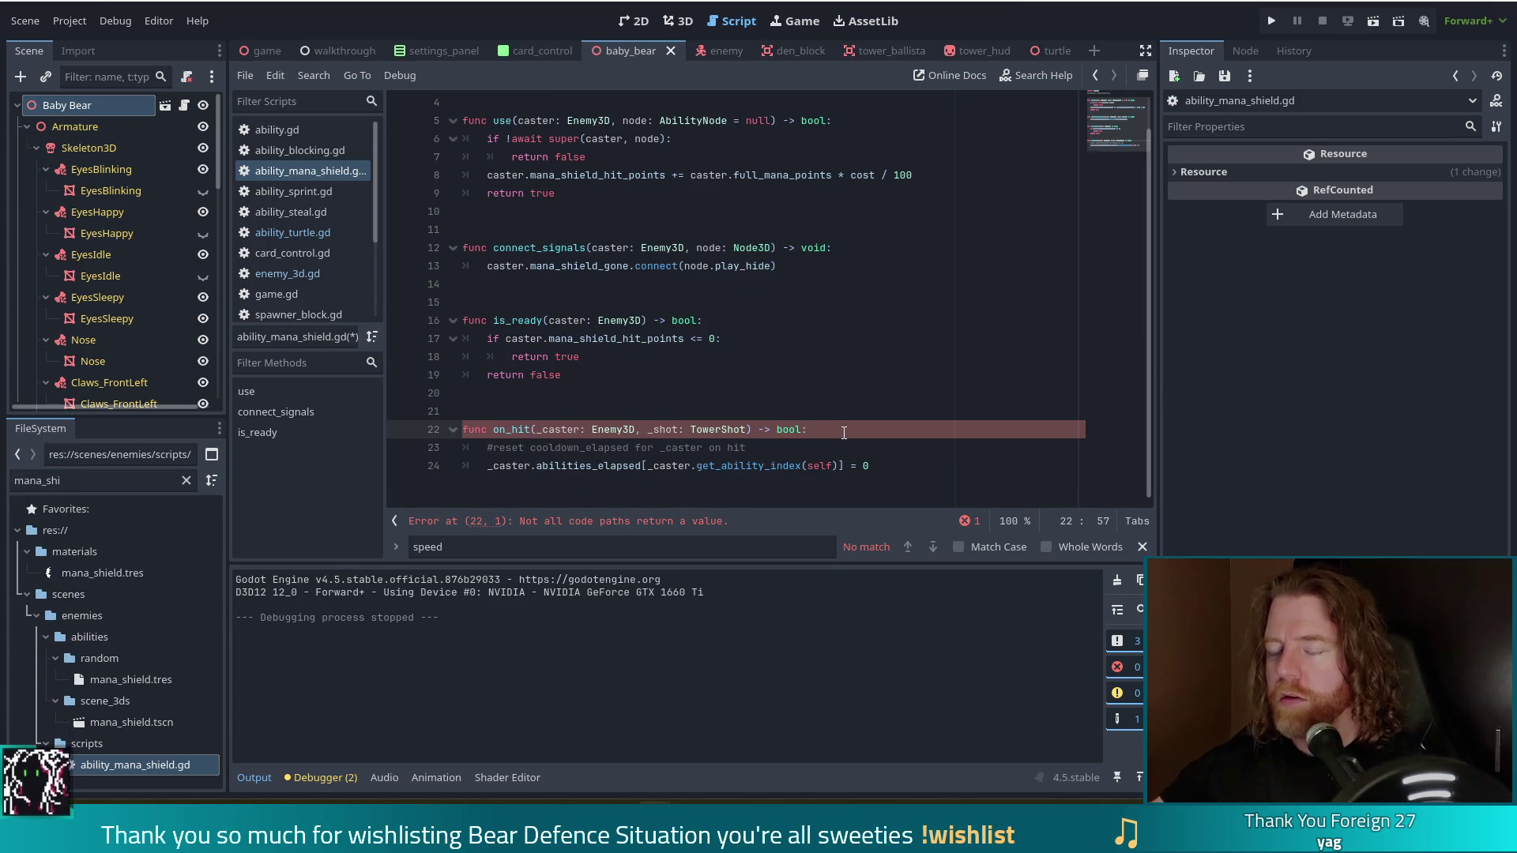
{"action": "left_click", "coordinate": [764, 448]}
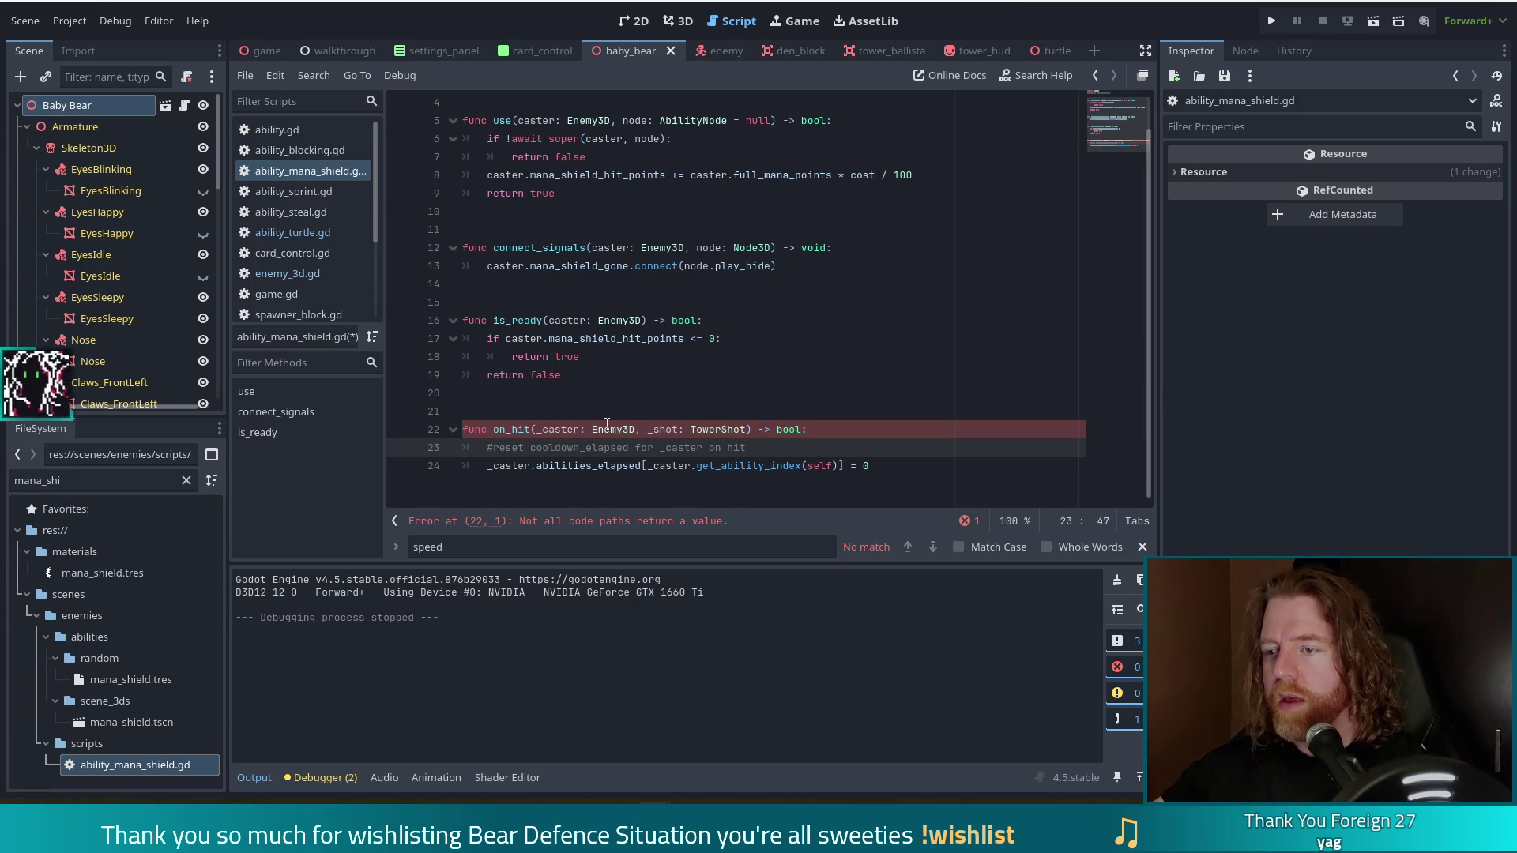
{"action": "left_click", "coordinate": [575, 429]}
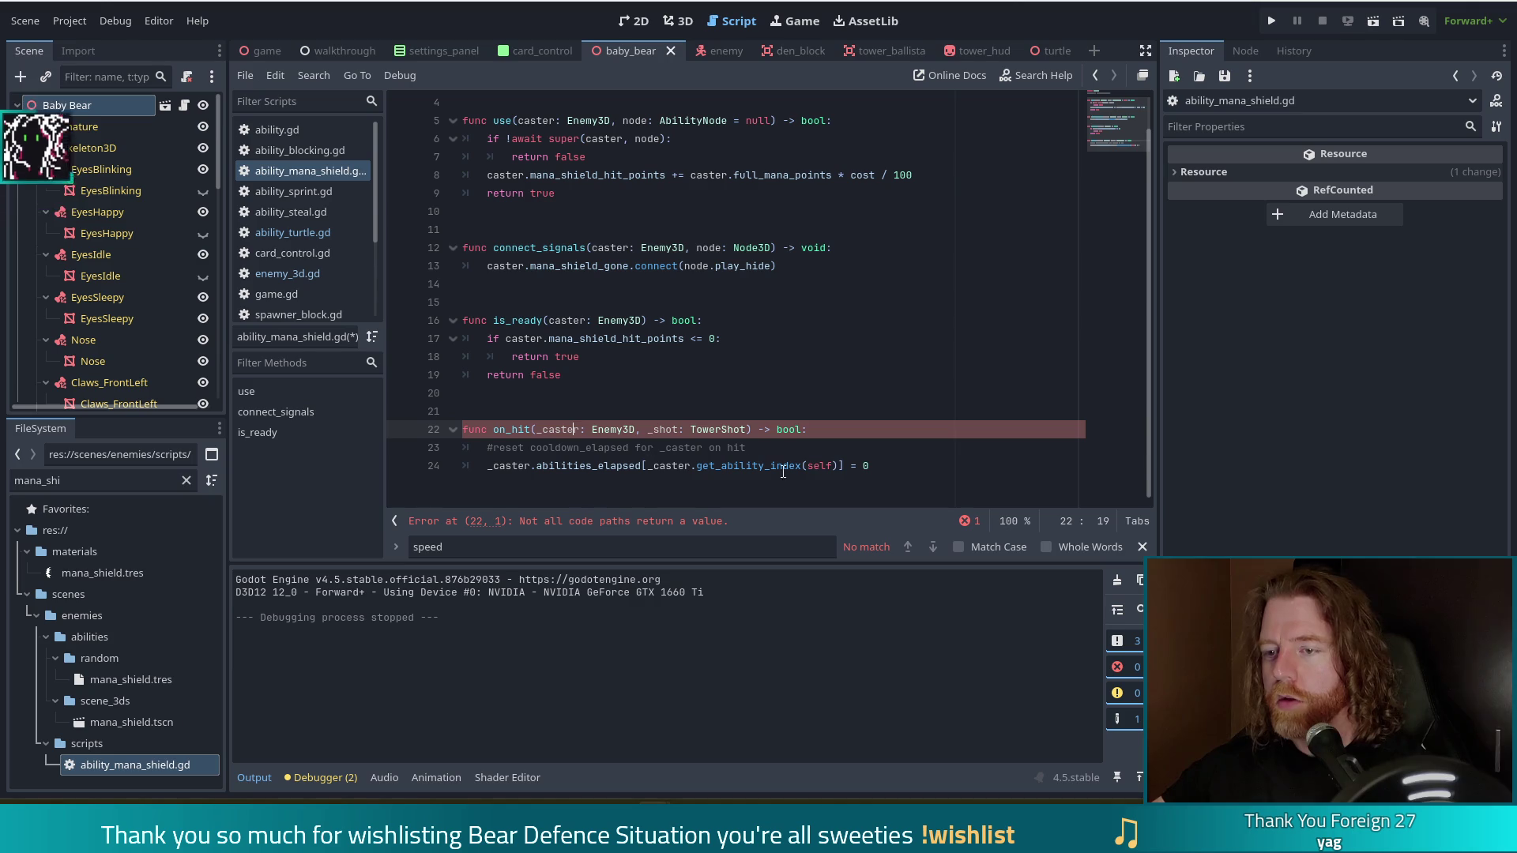
{"action": "left_click", "coordinate": [877, 465]}
{"action": "key", "text": "Return"}
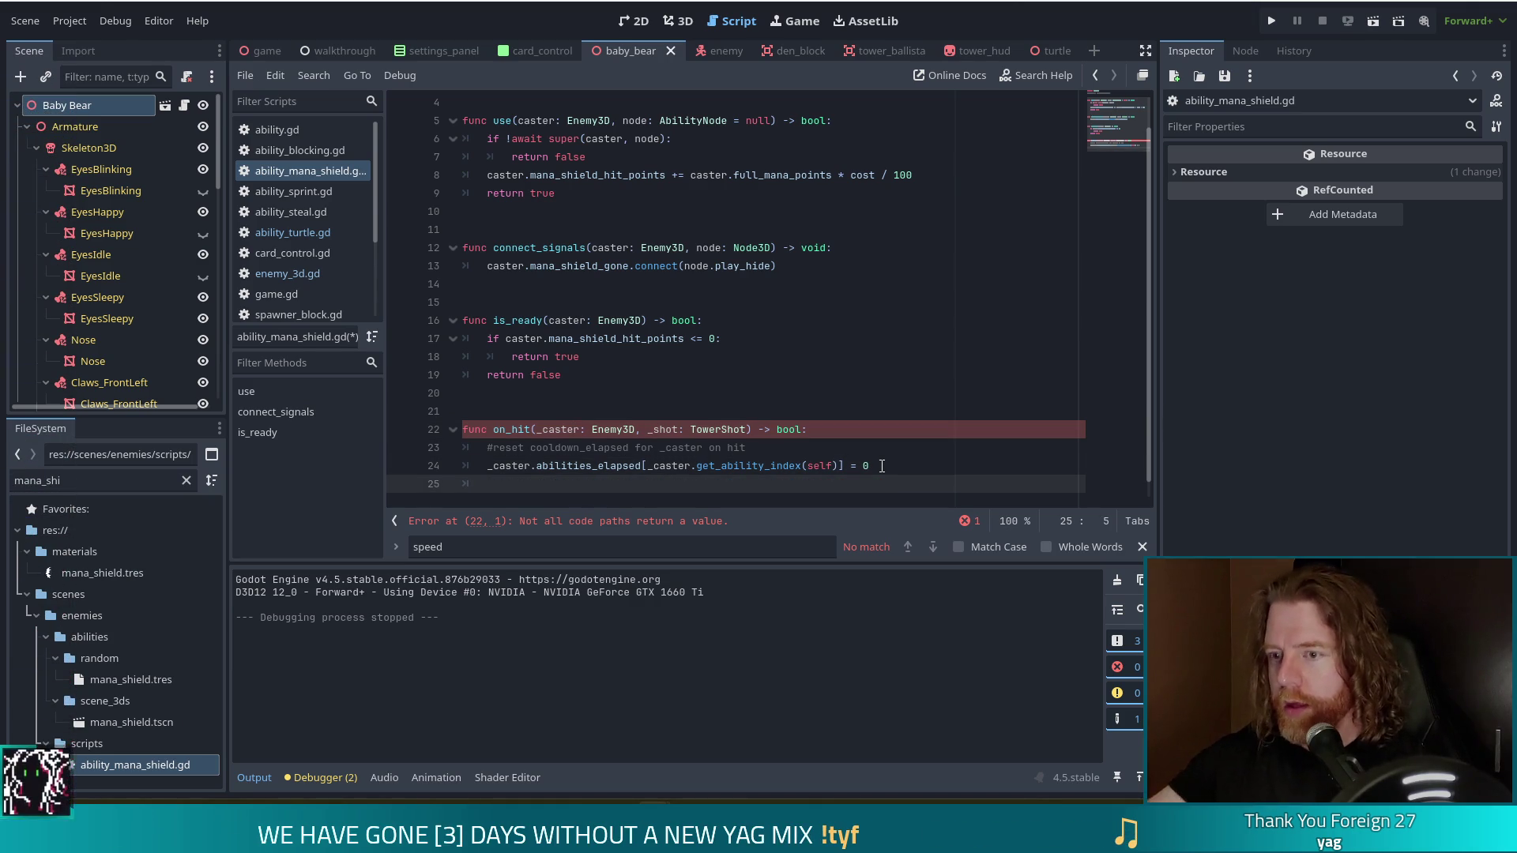
{"action": "type", "text": "return false"}
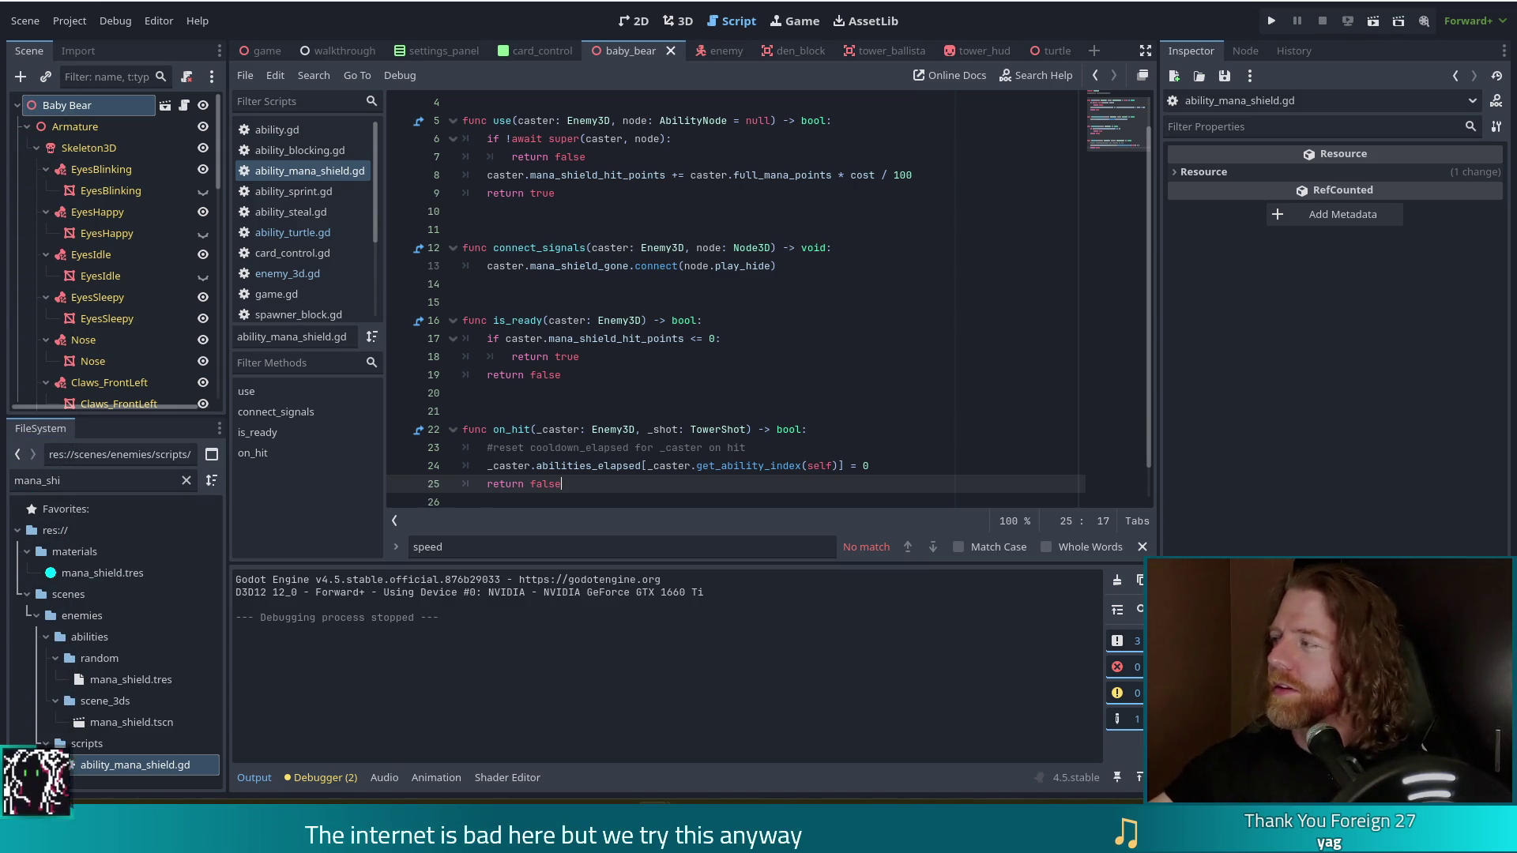
{"action": "left_click", "coordinate": [789, 442]}
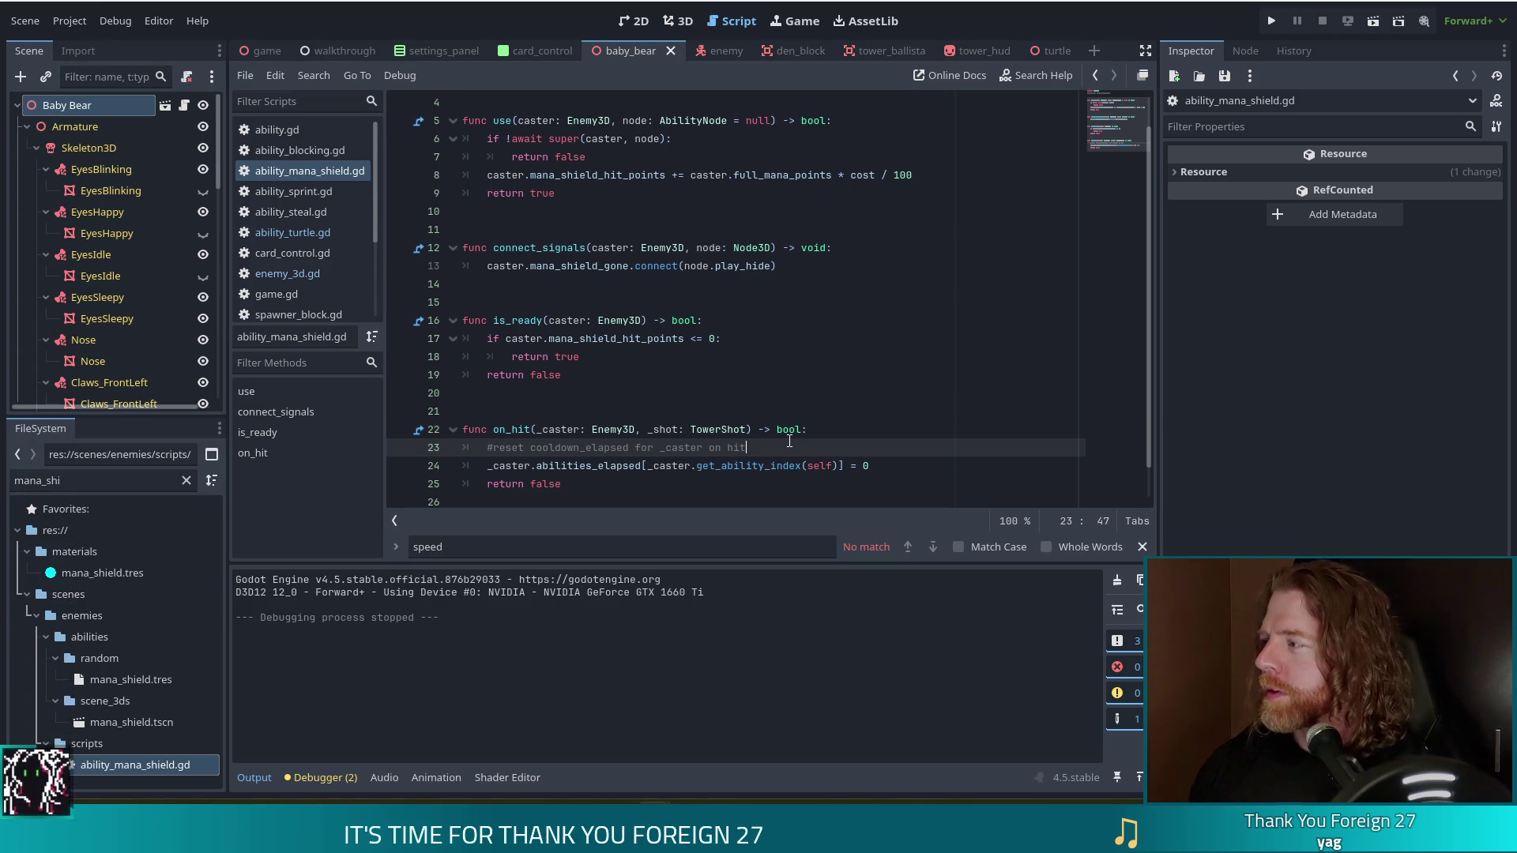
{"action": "left_click", "coordinate": [598, 466]}
{"action": "scroll", "coordinate": [623, 403], "scroll_direction": "down", "scroll_amount": 1}
{"action": "left_click", "coordinate": [610, 472]}
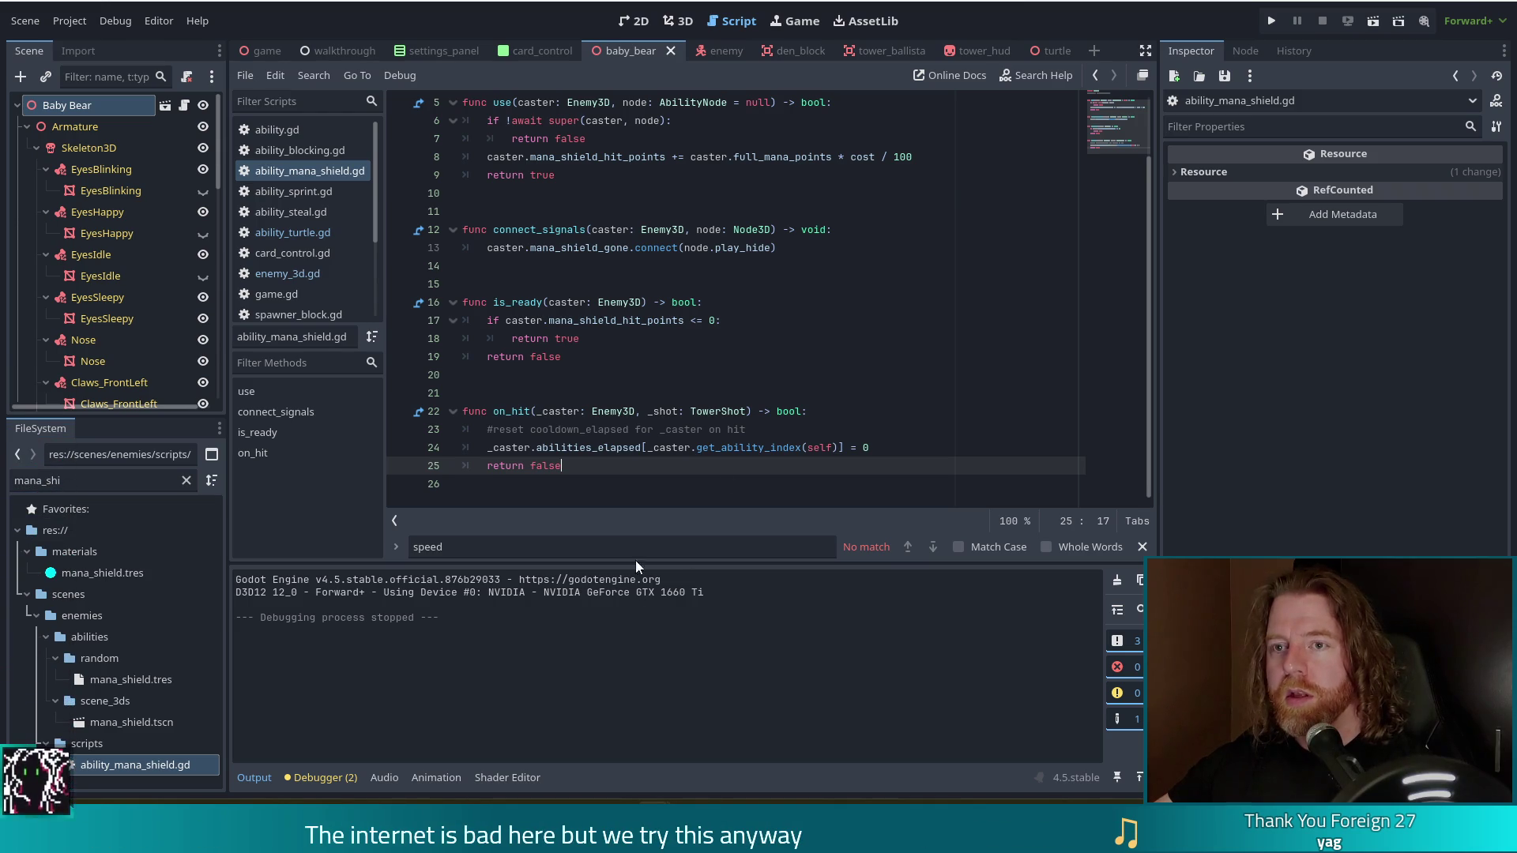
Filter the FileSystem for 'console' and open console.gd.
{"action": "scroll", "coordinate": [373, 205], "scroll_direction": "down", "scroll_amount": 1}
{"action": "left_click_drag", "start_coordinate": [372, 204], "coordinate": [376, 274]}
{"action": "double_click", "coordinate": [56, 480]}
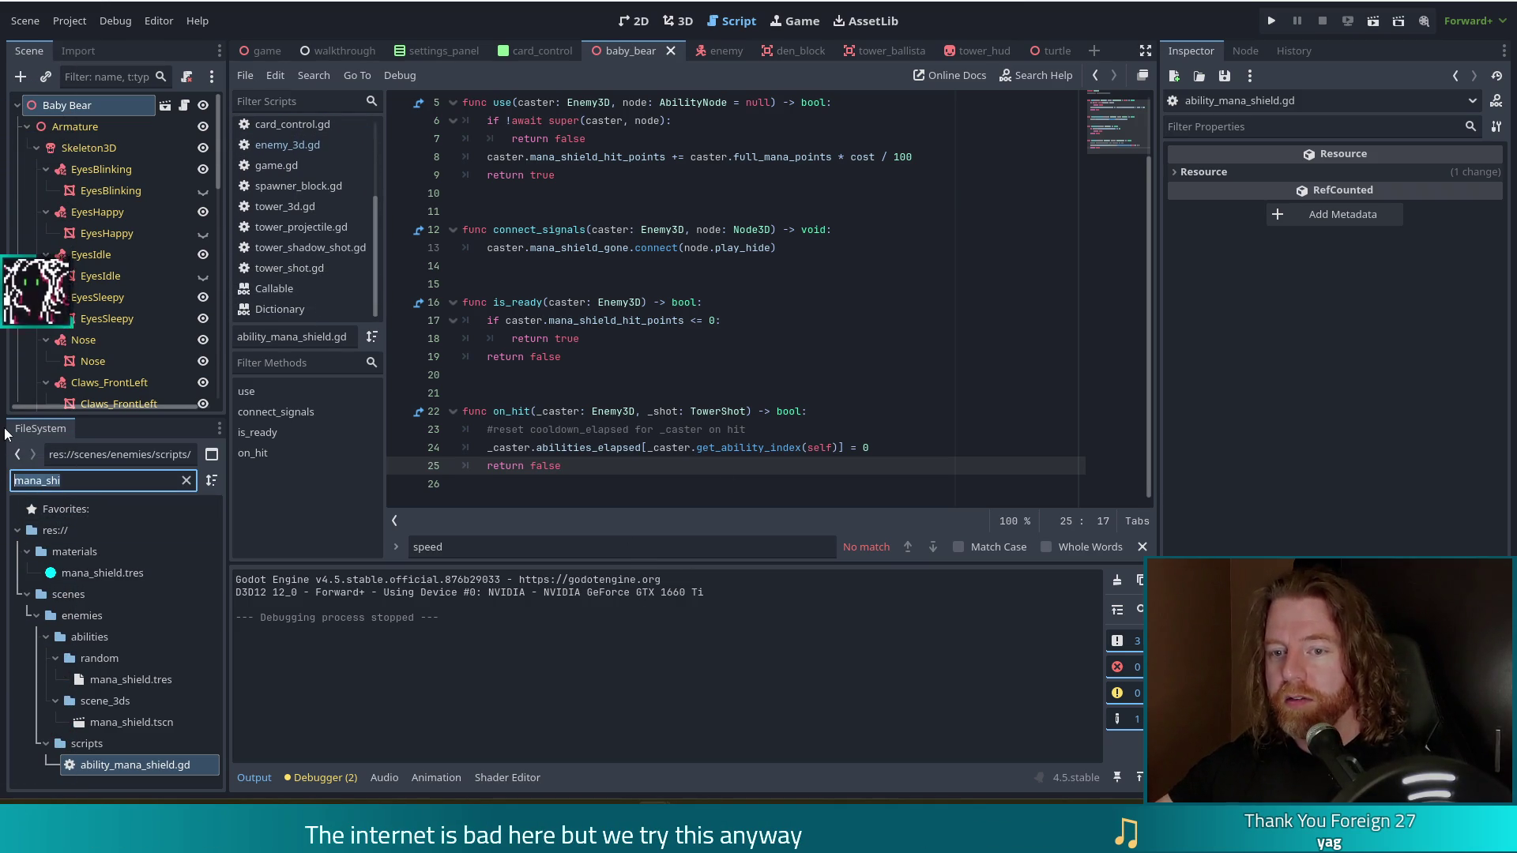
{"action": "type", "text": "console"}
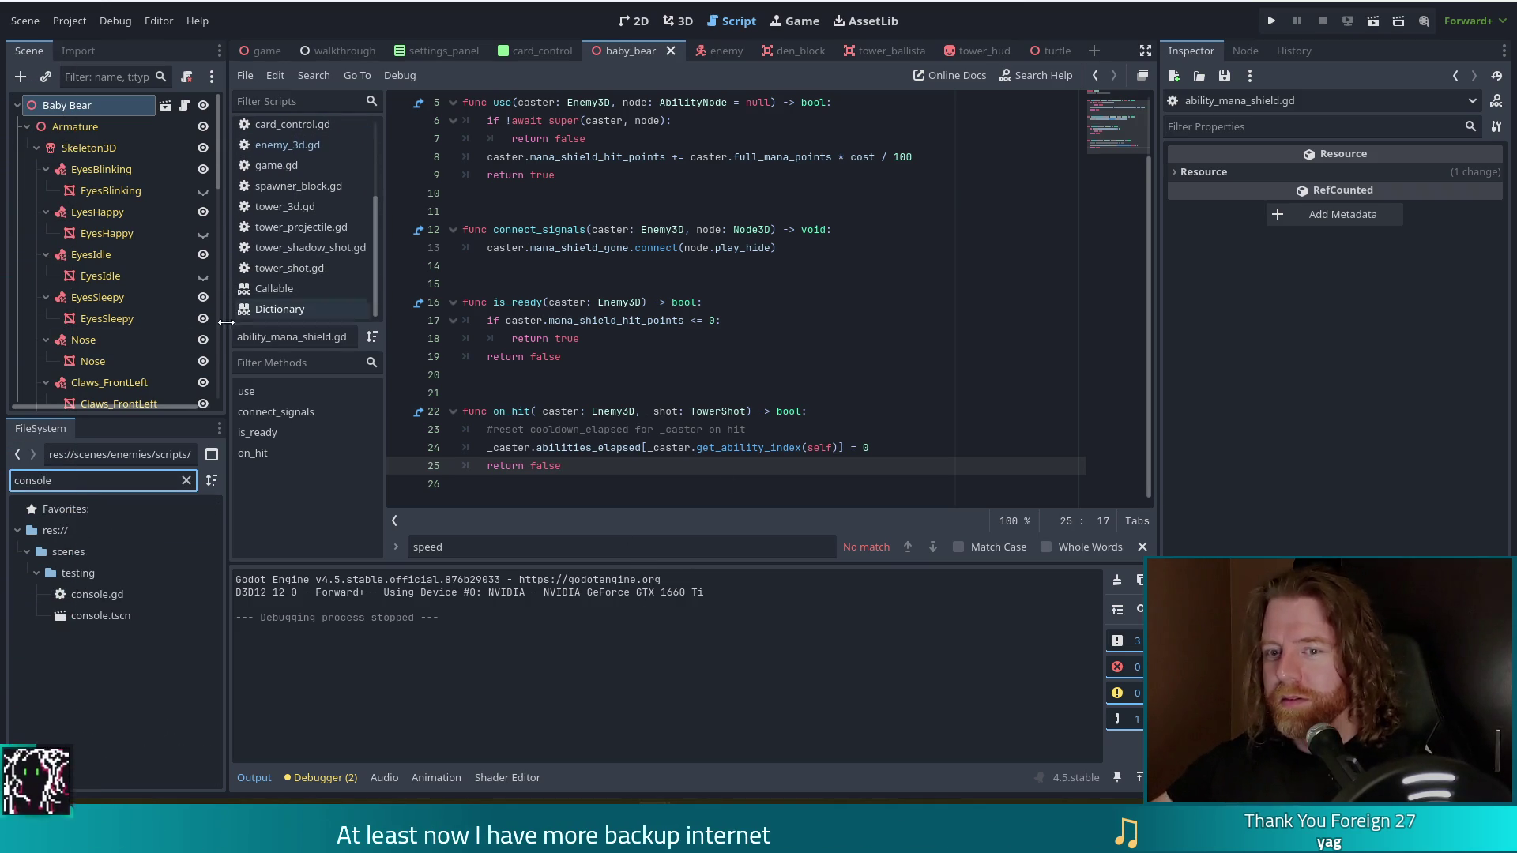
{"action": "double_click", "coordinate": [117, 599]}
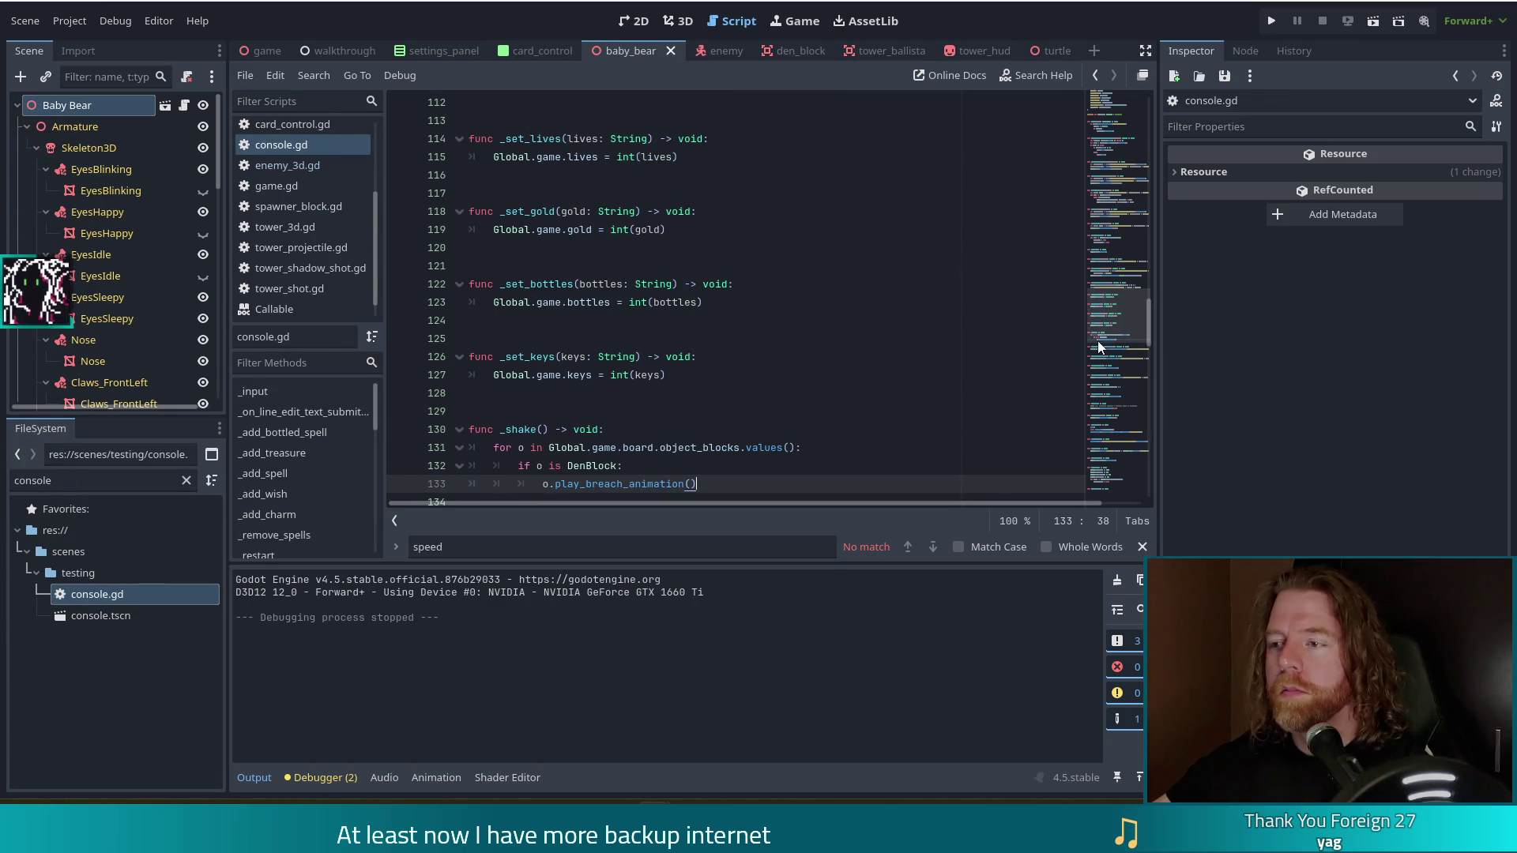
Follow the SET_ABILITY command into _set_ability, then jump to wave_ability's declaration in game.gd.
{"action": "mouse_move", "coordinate": [1114, 316]}
{"action": "left_mouse_down"}
{"action": "mouse_move", "coordinate": [1135, 172]}
{"action": "mouse_move", "coordinate": [1126, 102]}
{"action": "left_mouse_up"}
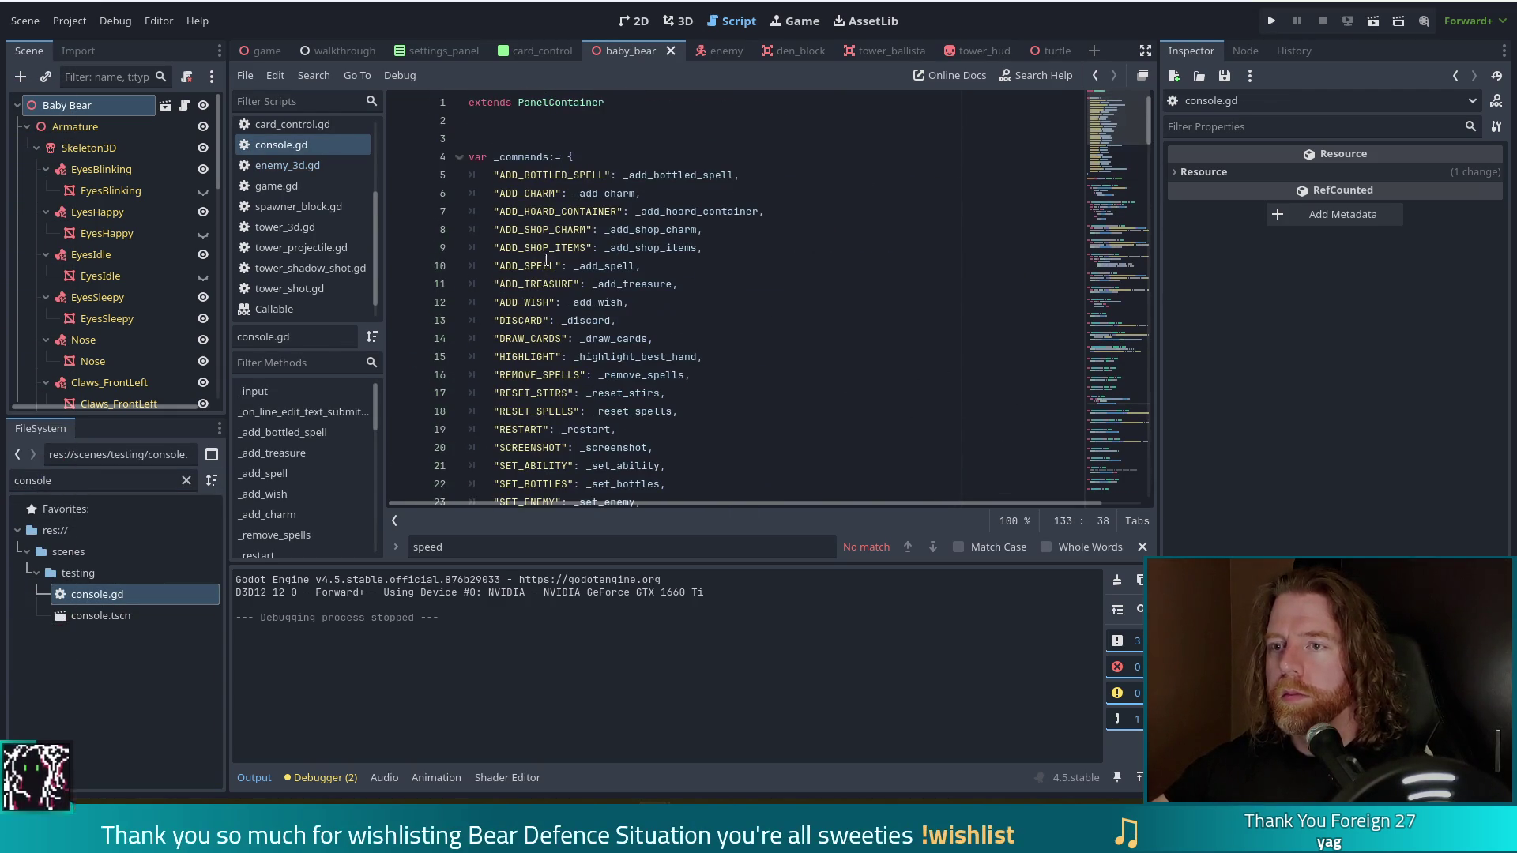
{"action": "left_click", "coordinate": [553, 267]}
{"action": "scroll", "coordinate": [605, 274], "scroll_direction": "down", "scroll_amount": 2}
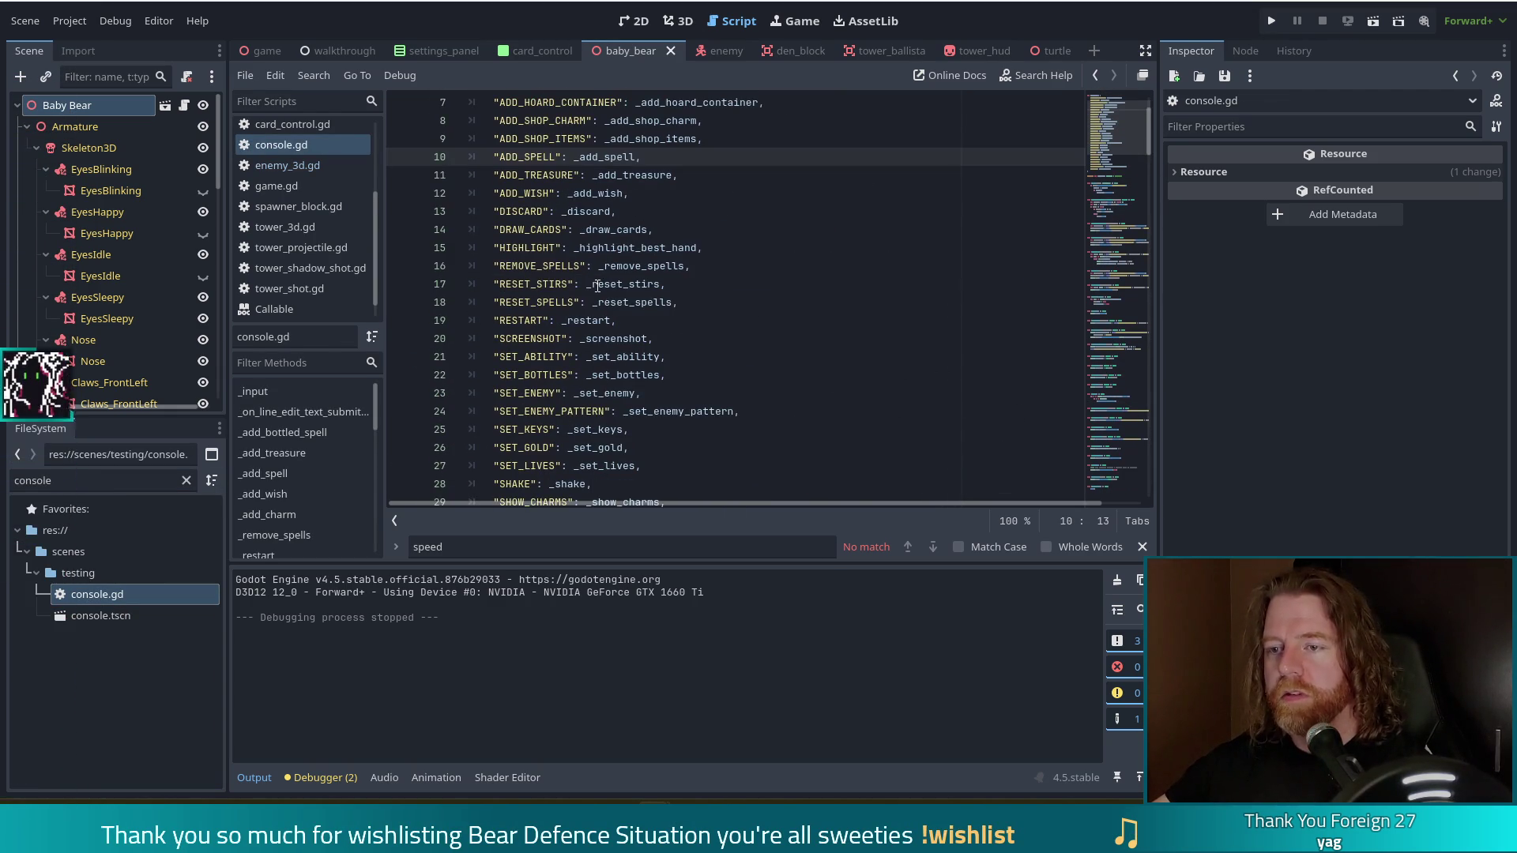
{"action": "left_click", "coordinate": [621, 355]}
{"action": "left_click", "coordinate": [622, 359], "text": "ctrl"}
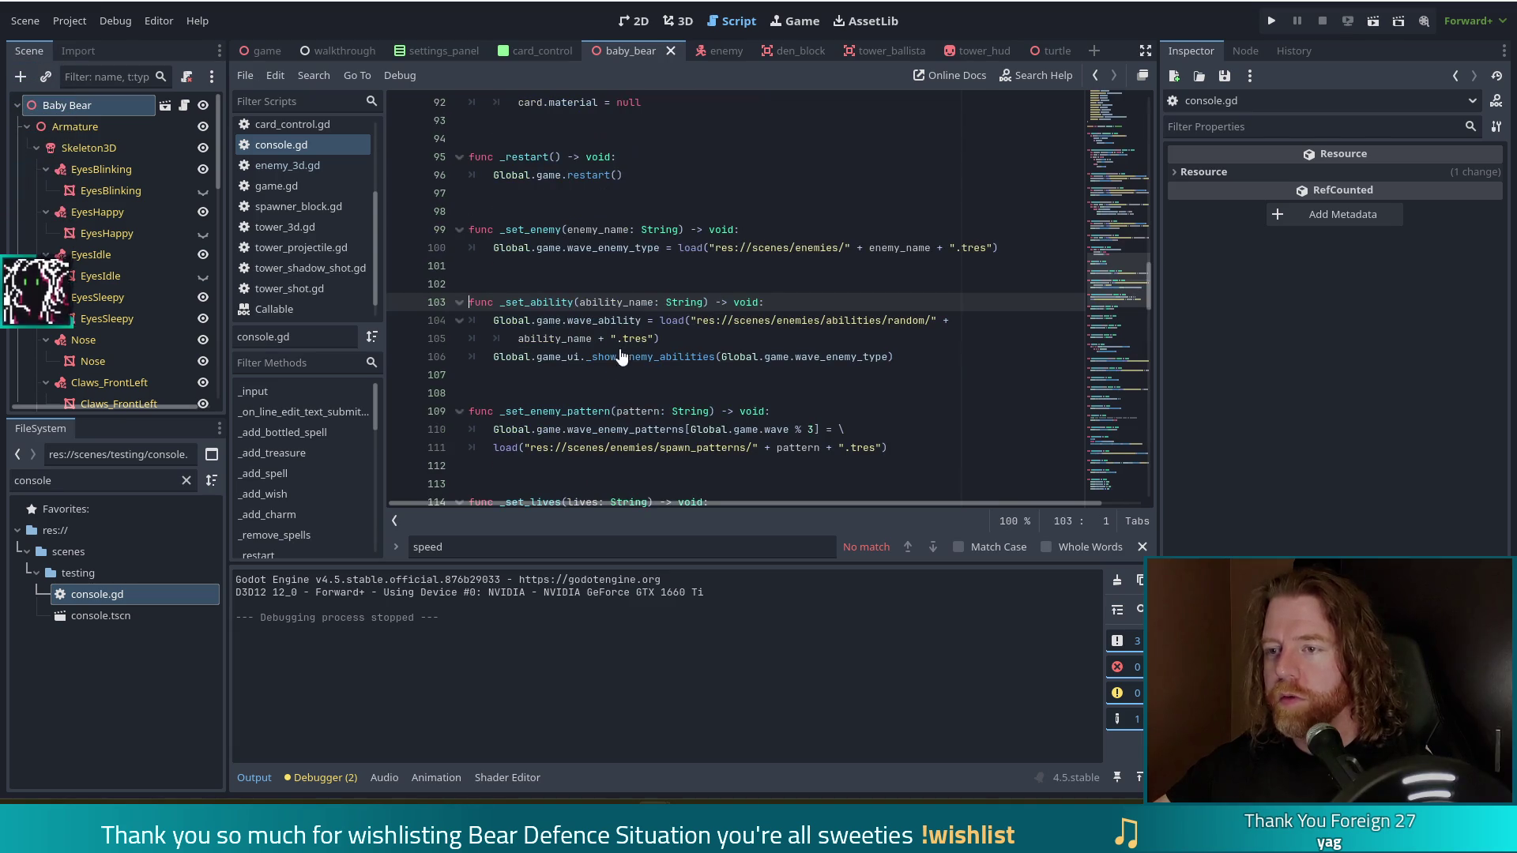
{"action": "key", "text": "Down"}
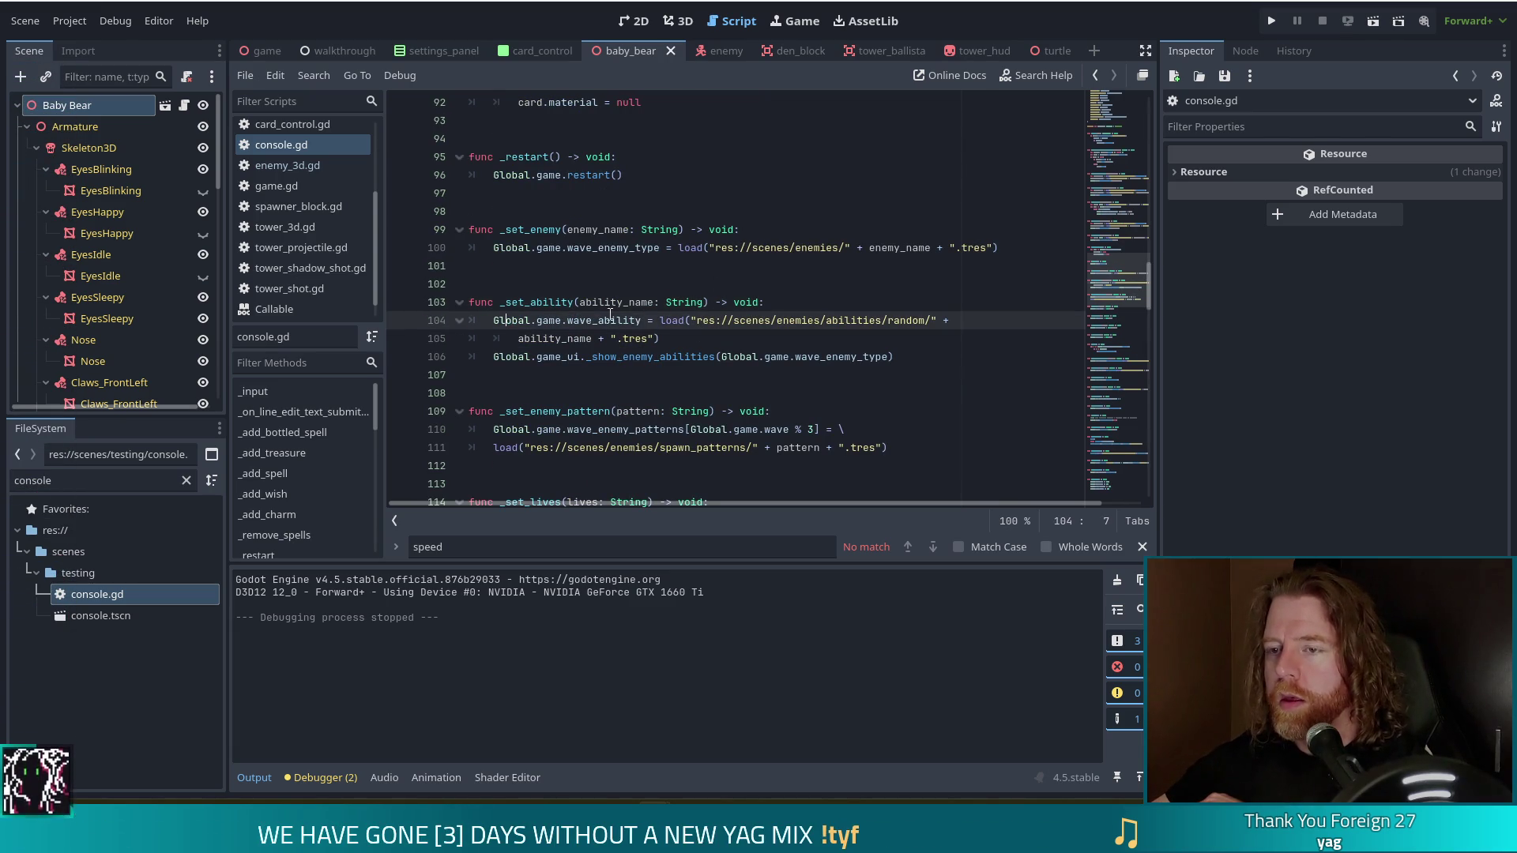
{"action": "left_click", "coordinate": [844, 320]}
{"action": "left_click", "coordinate": [597, 320]}
{"action": "left_click", "coordinate": [599, 322], "text": "ctrl"}
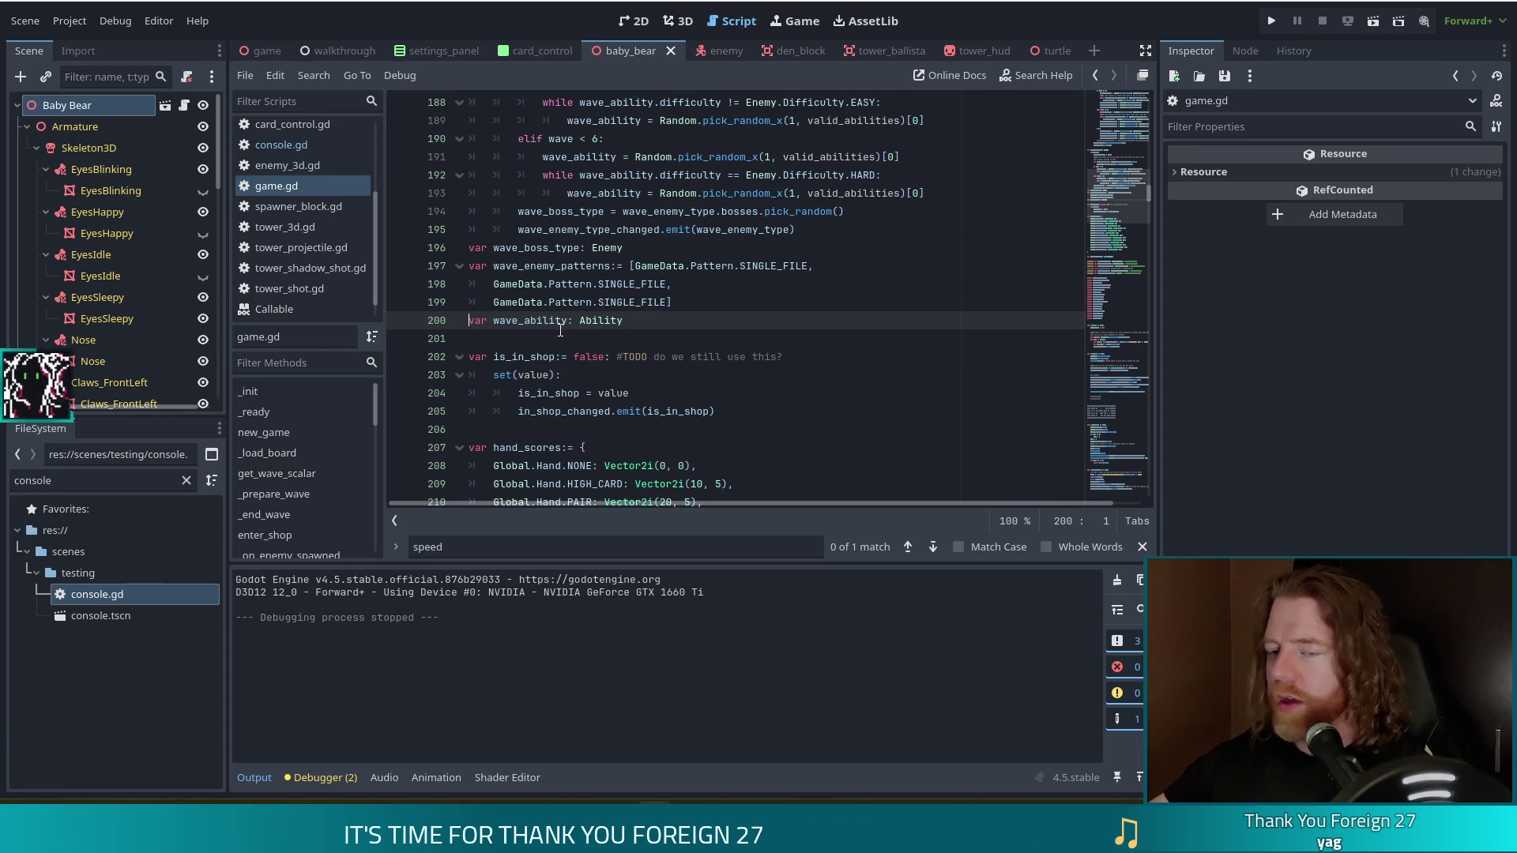
Run the project, start a new game, and enter 'set_ability mana_shield' in the in-game console.
{"action": "left_click", "coordinate": [1272, 21]}
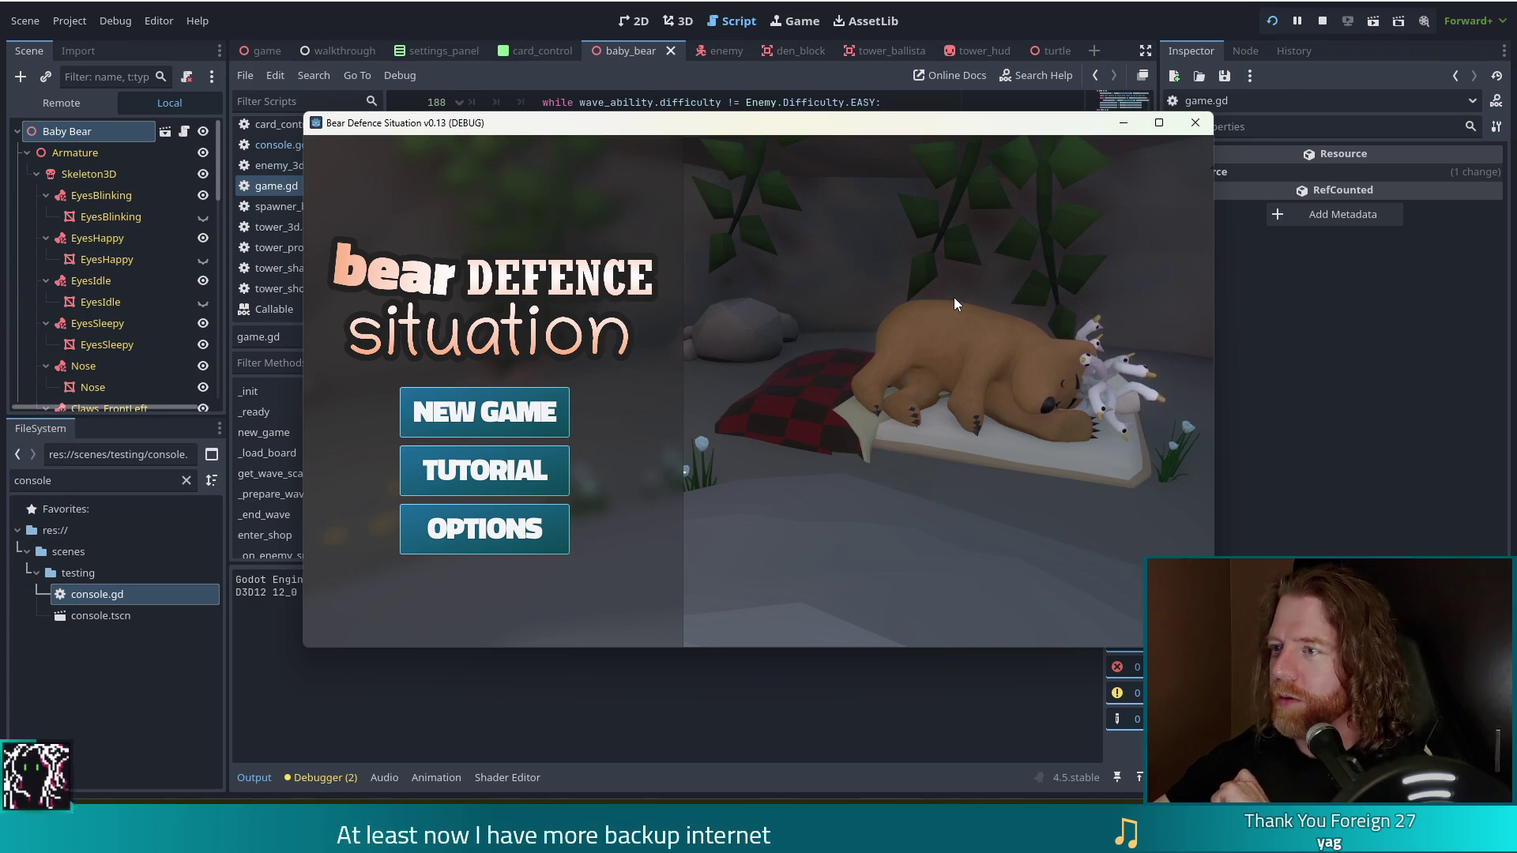
{"action": "mouse_move", "coordinate": [999, 128]}
{"action": "left_mouse_down"}
{"action": "mouse_move", "coordinate": [907, 96]}
{"action": "mouse_move", "coordinate": [941, 97]}
{"action": "mouse_move", "coordinate": [934, 115]}
{"action": "left_mouse_up"}
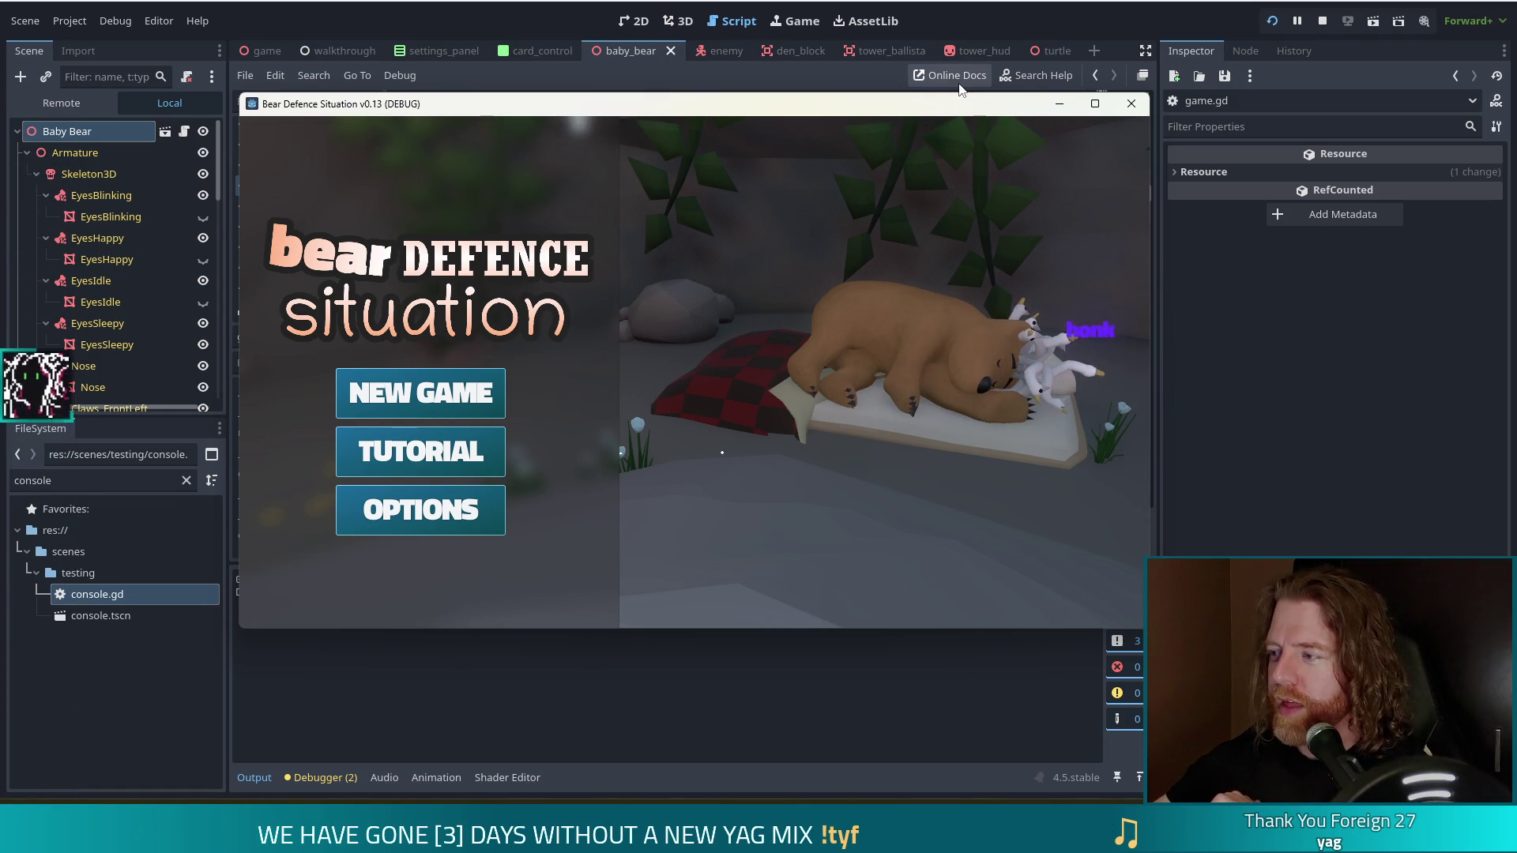
{"action": "left_click", "coordinate": [482, 403]}
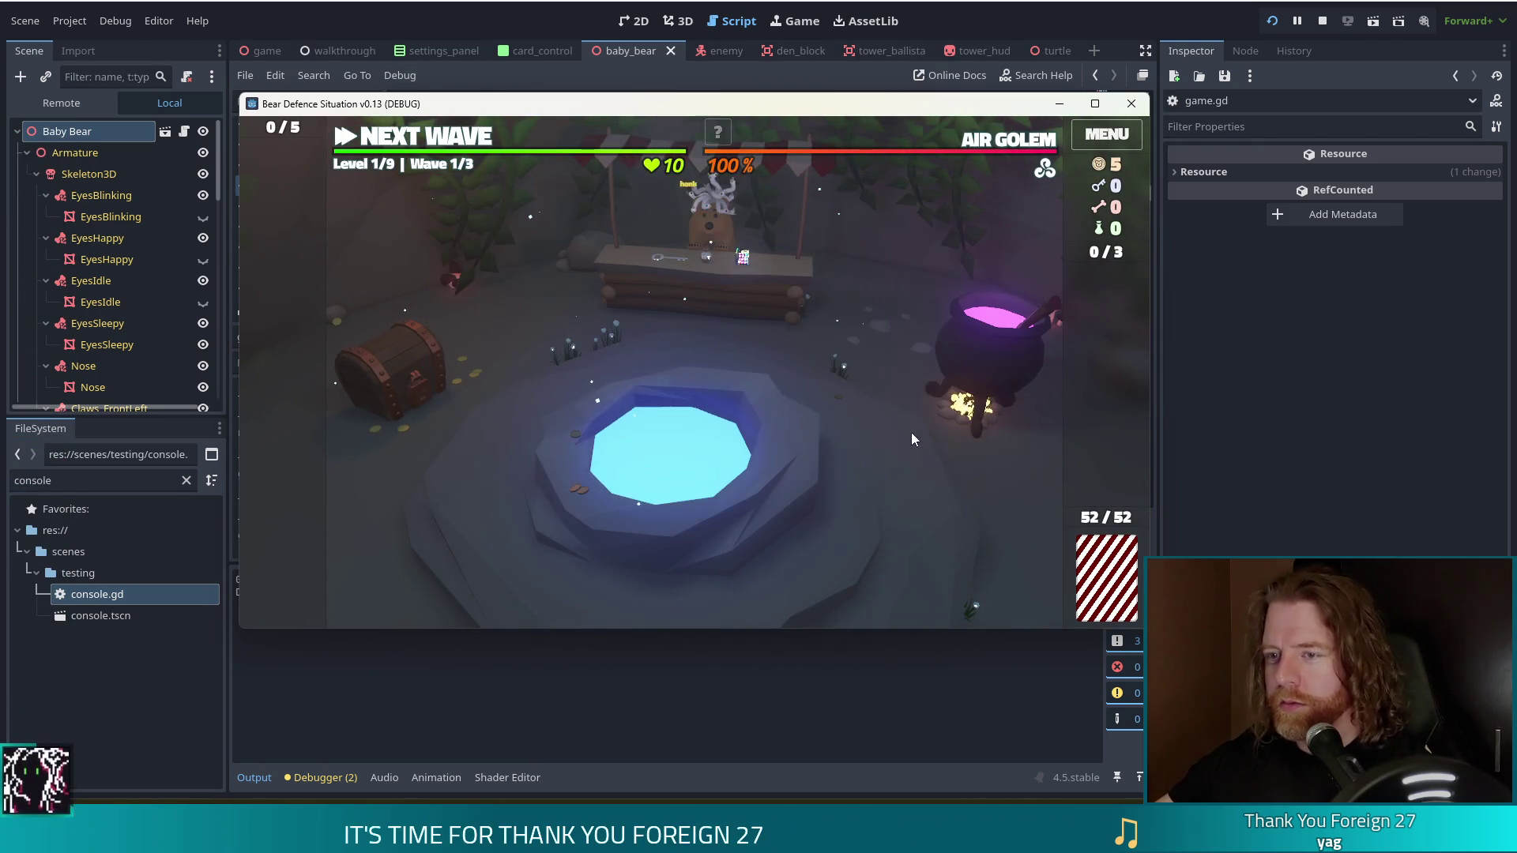
{"action": "key", "text": "quoteleft"}
{"action": "type", "text": "set_ab"}
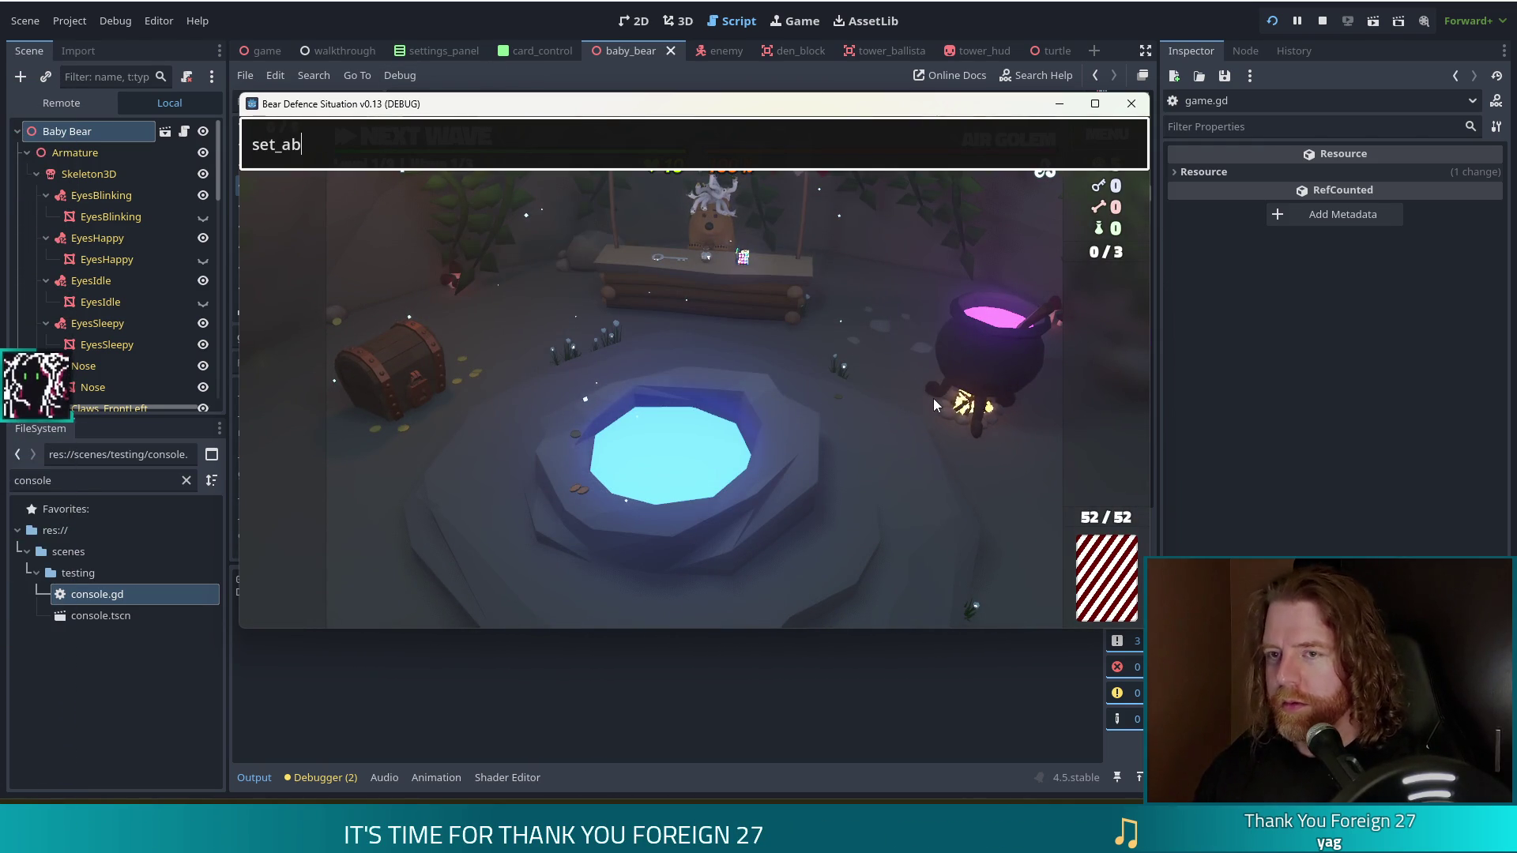
{"action": "type", "text": "ility "}
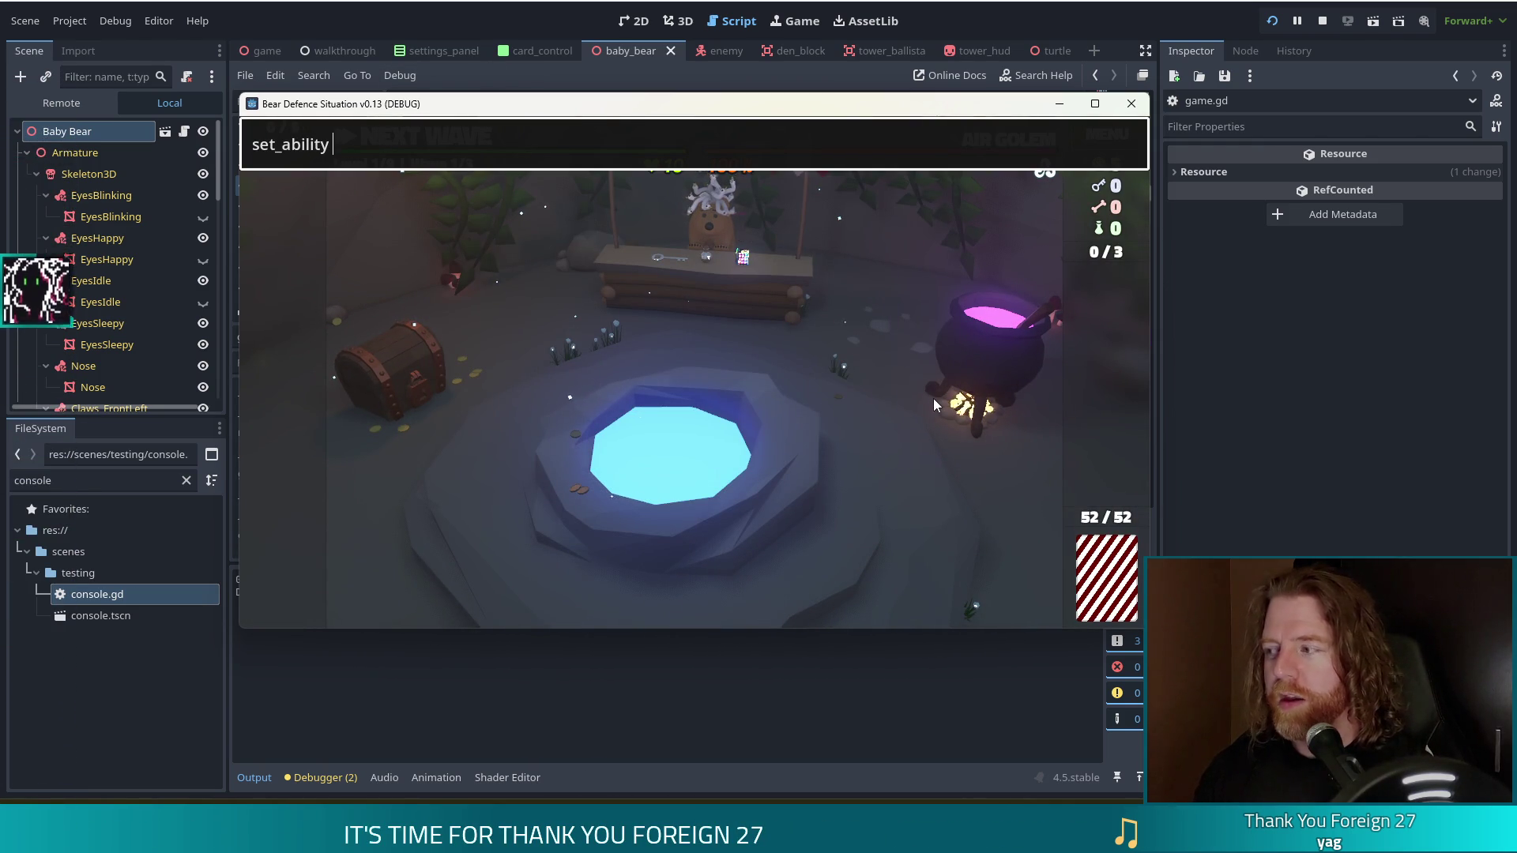
{"action": "type", "text": "mana_shield"}
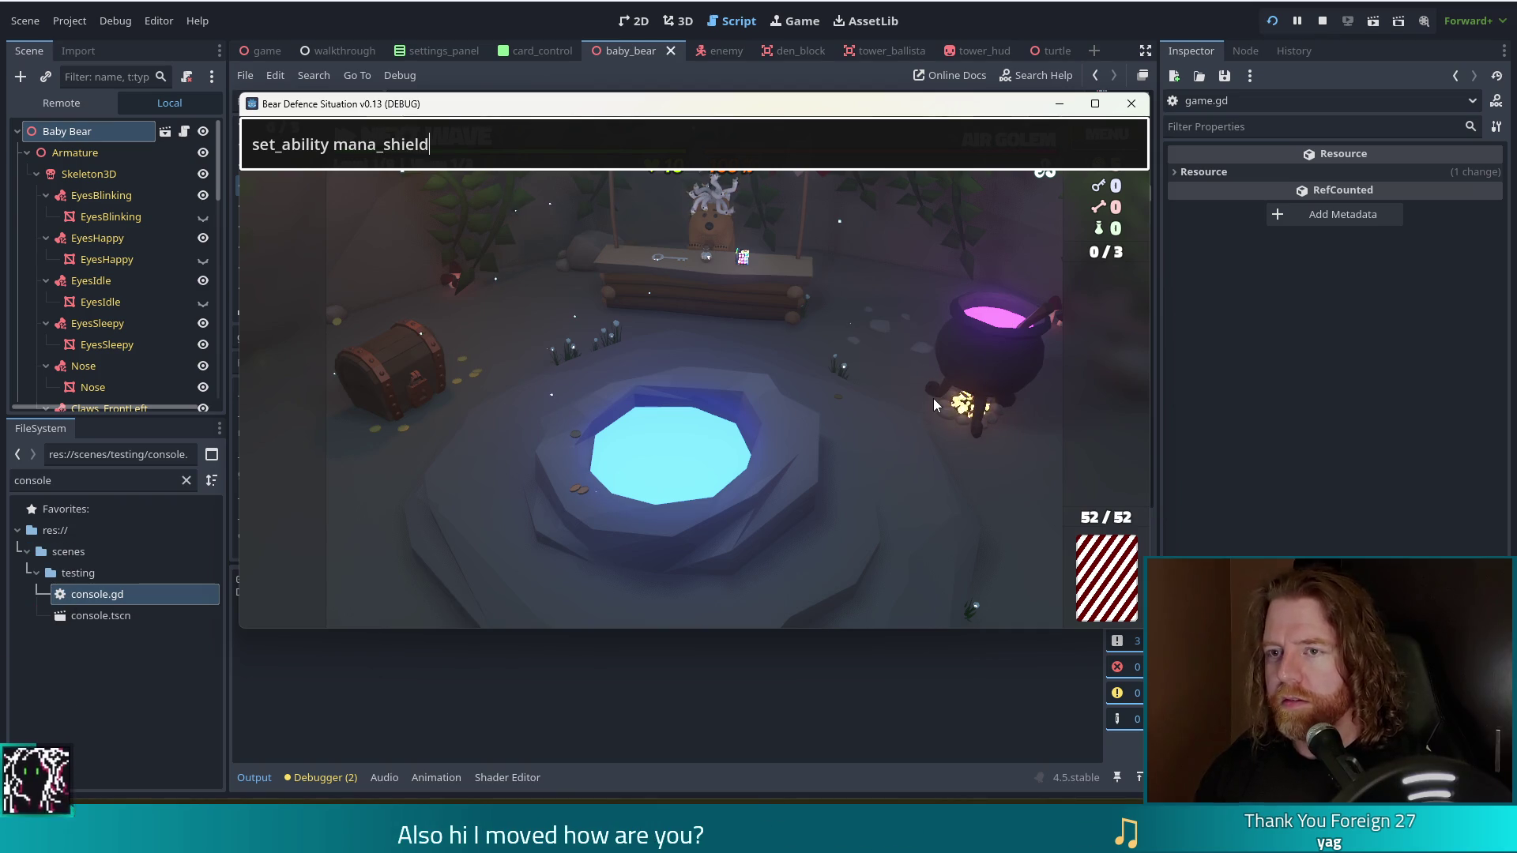
{"action": "key", "text": "Return"}
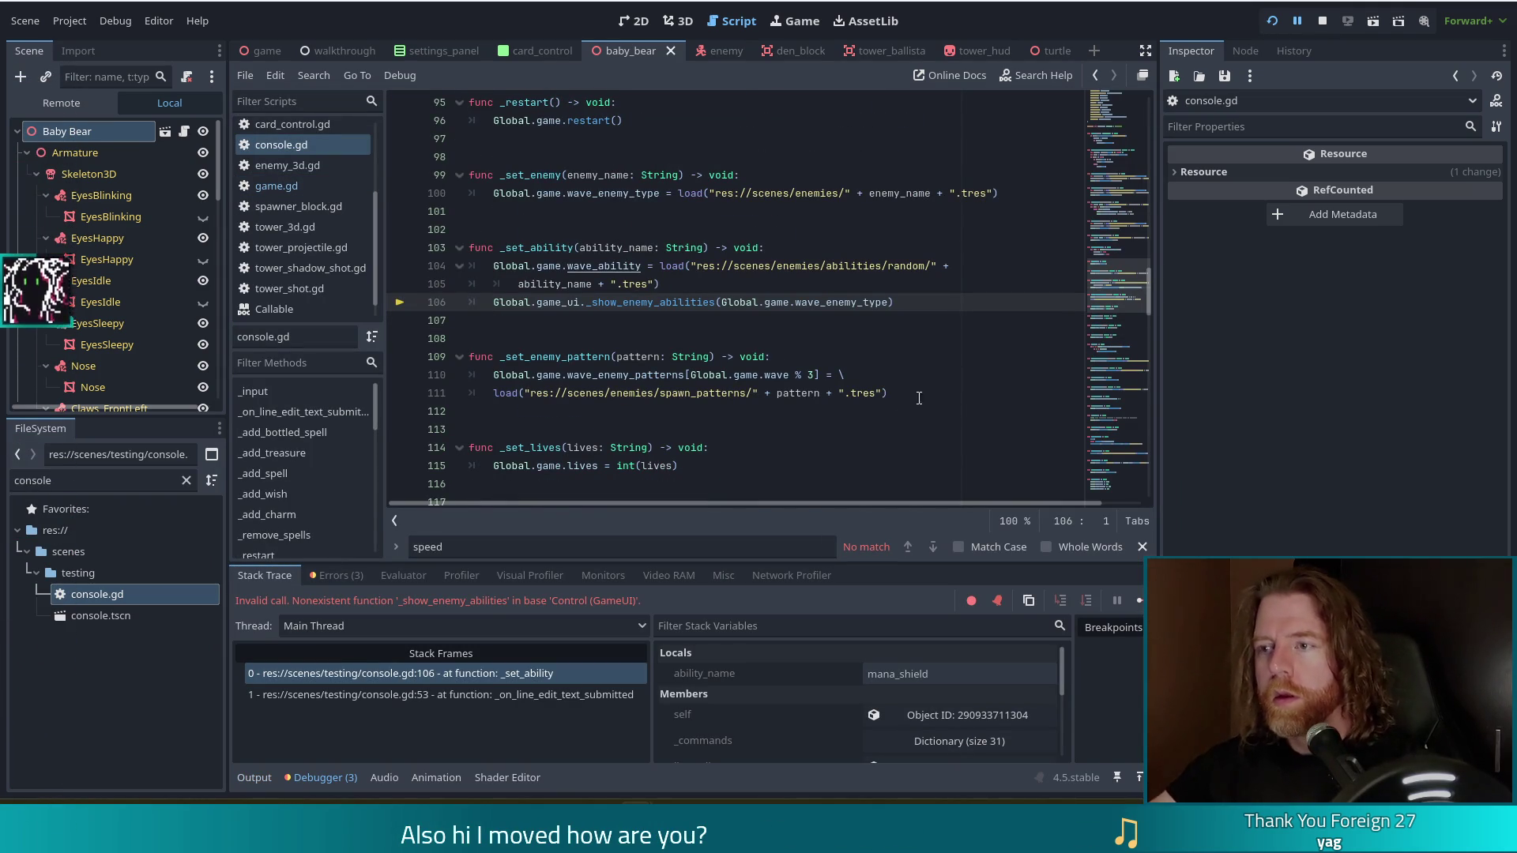
Filter the FileSystem for 'mana_shi' and stop the running game.
{"action": "double_click", "coordinate": [13, 480]}
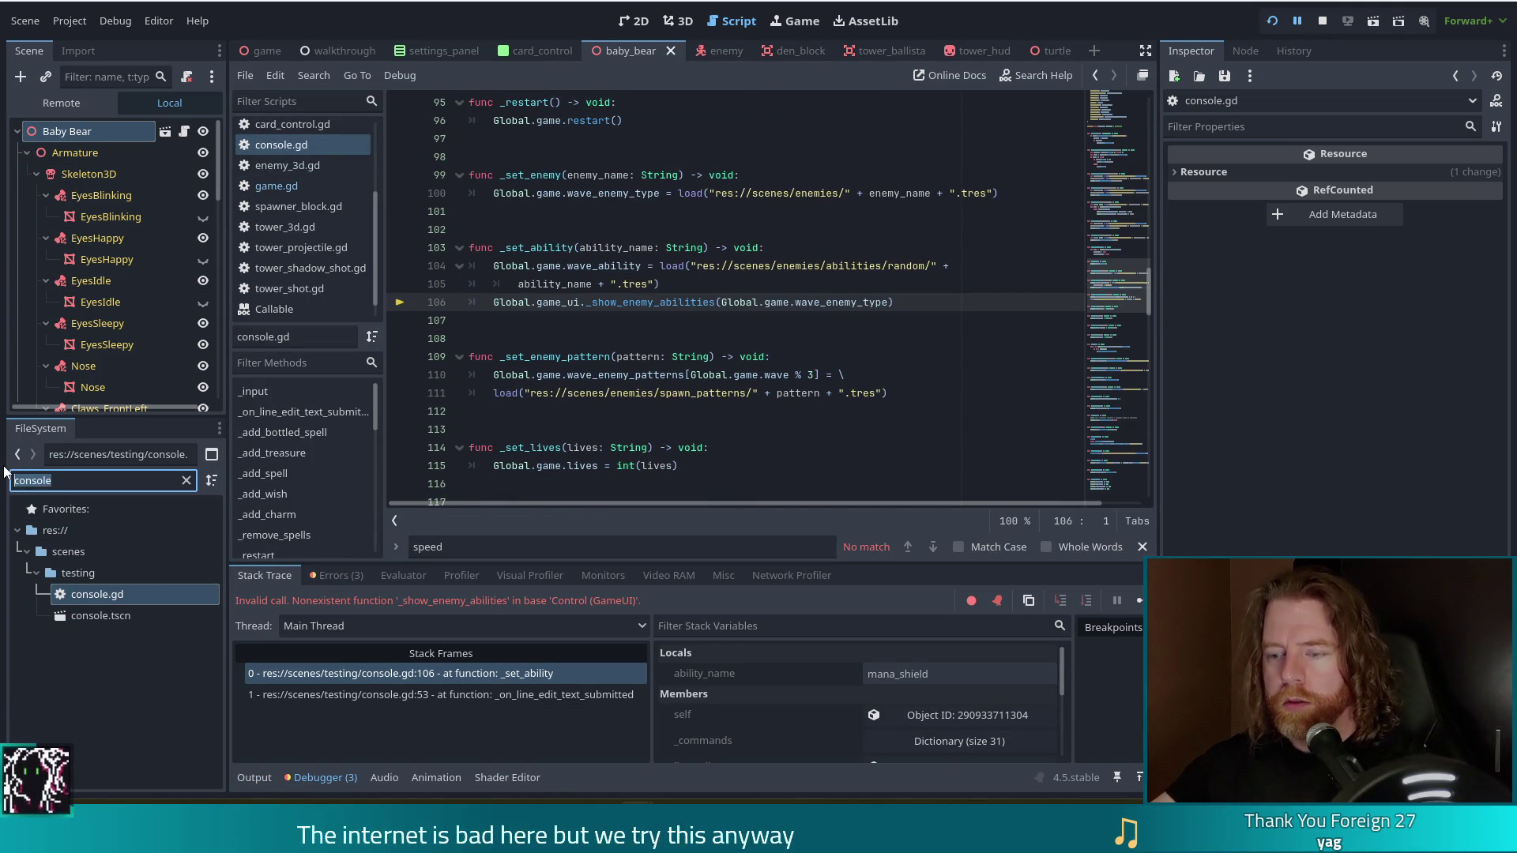
{"action": "type", "text": "mana"}
{"action": "type", "text": "_shi"}
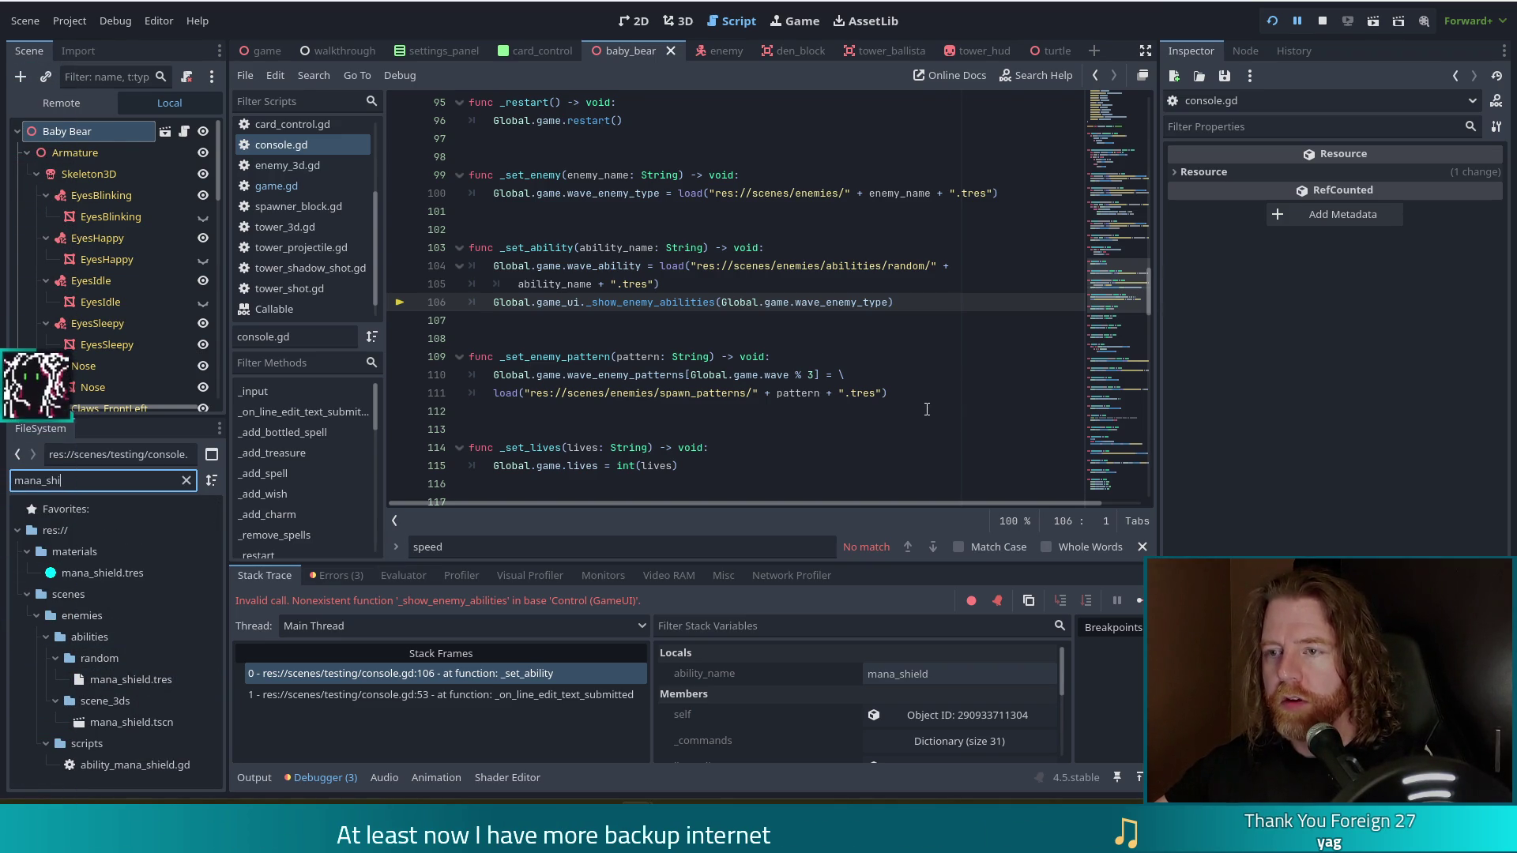
{"action": "left_click", "coordinate": [698, 304]}
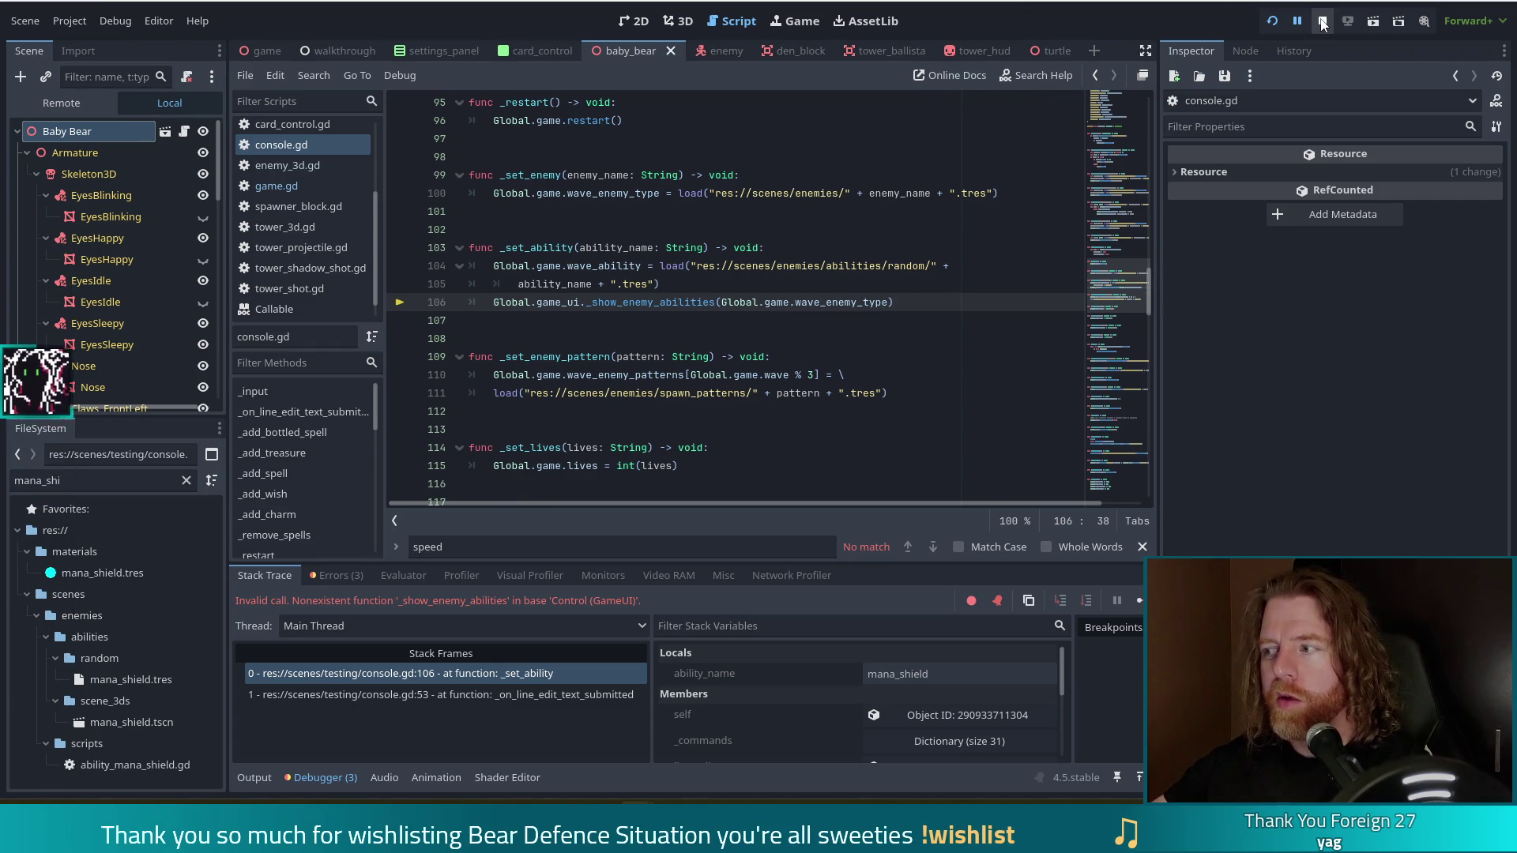
{"action": "key", "text": "F8"}
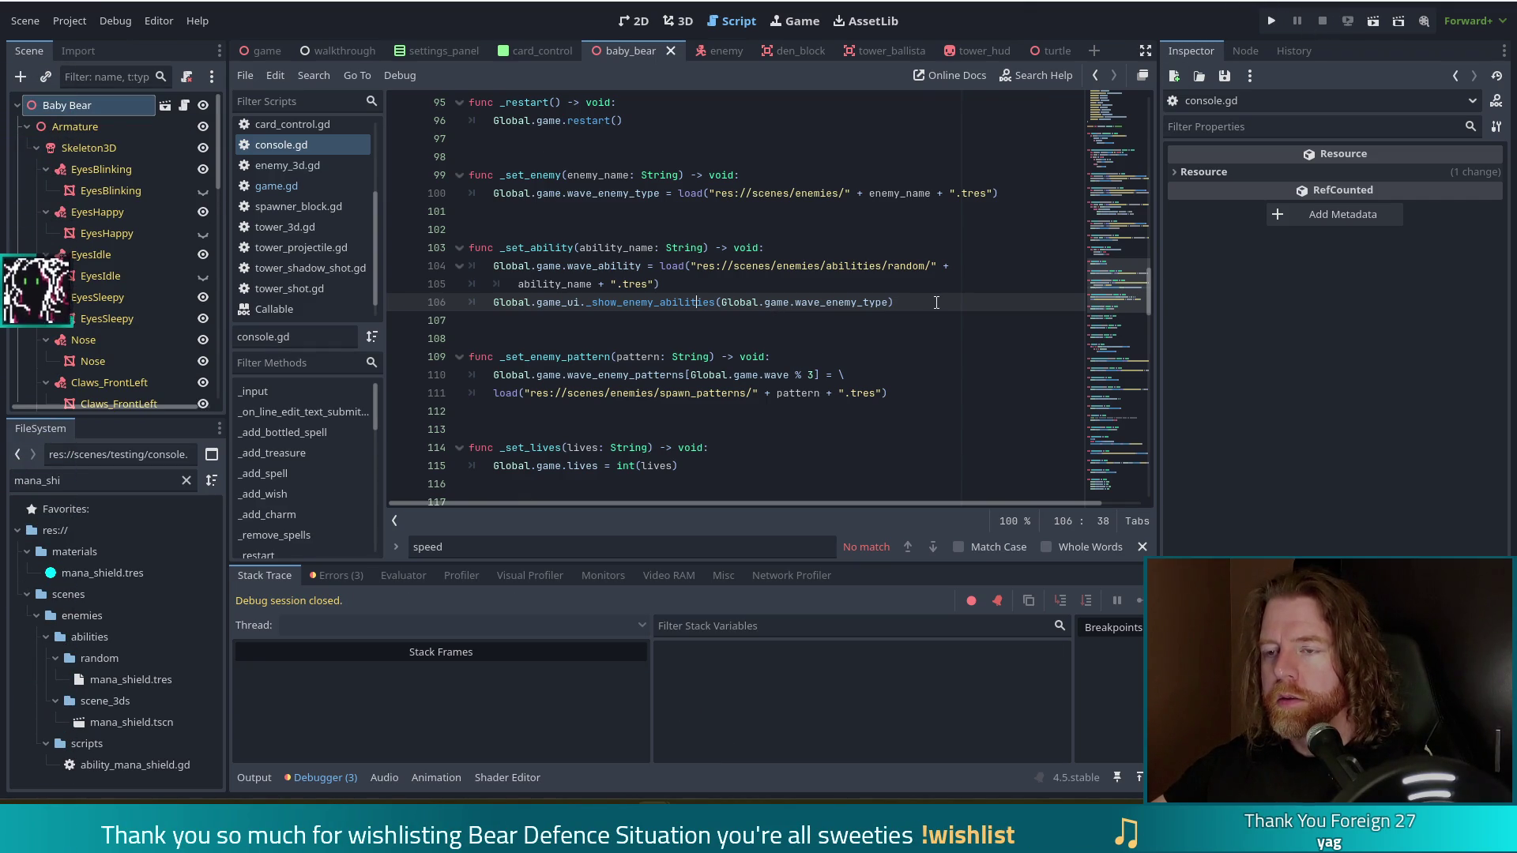
Insert a Global.game_ui.player_unit_frame line at line 106, then go to game_ui's declaration.
{"action": "left_click", "coordinate": [758, 286]}
{"action": "key", "text": "Return"}
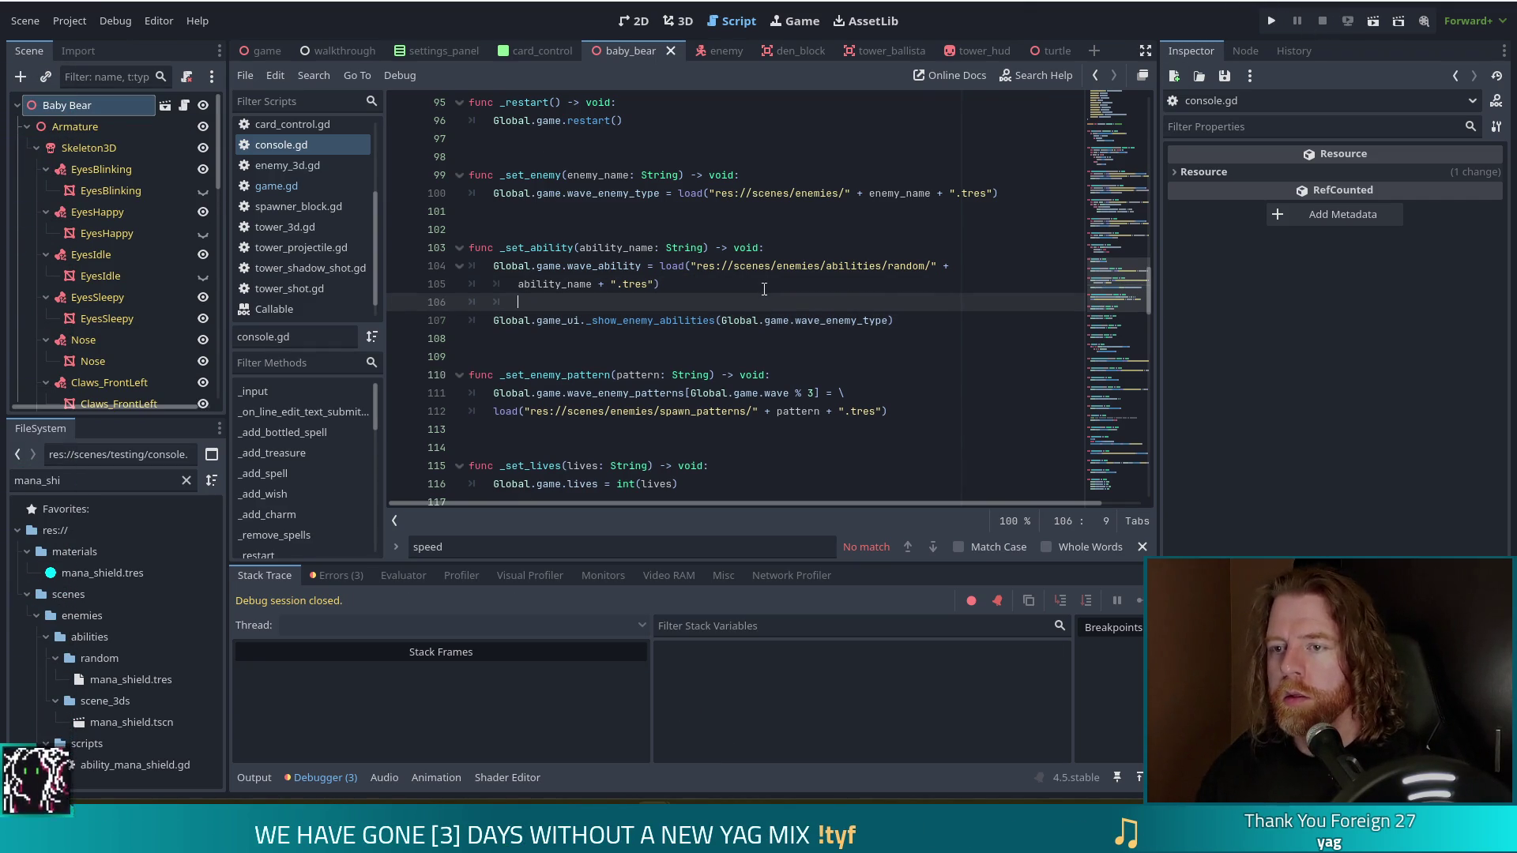
{"action": "type", "text": "Global. "}
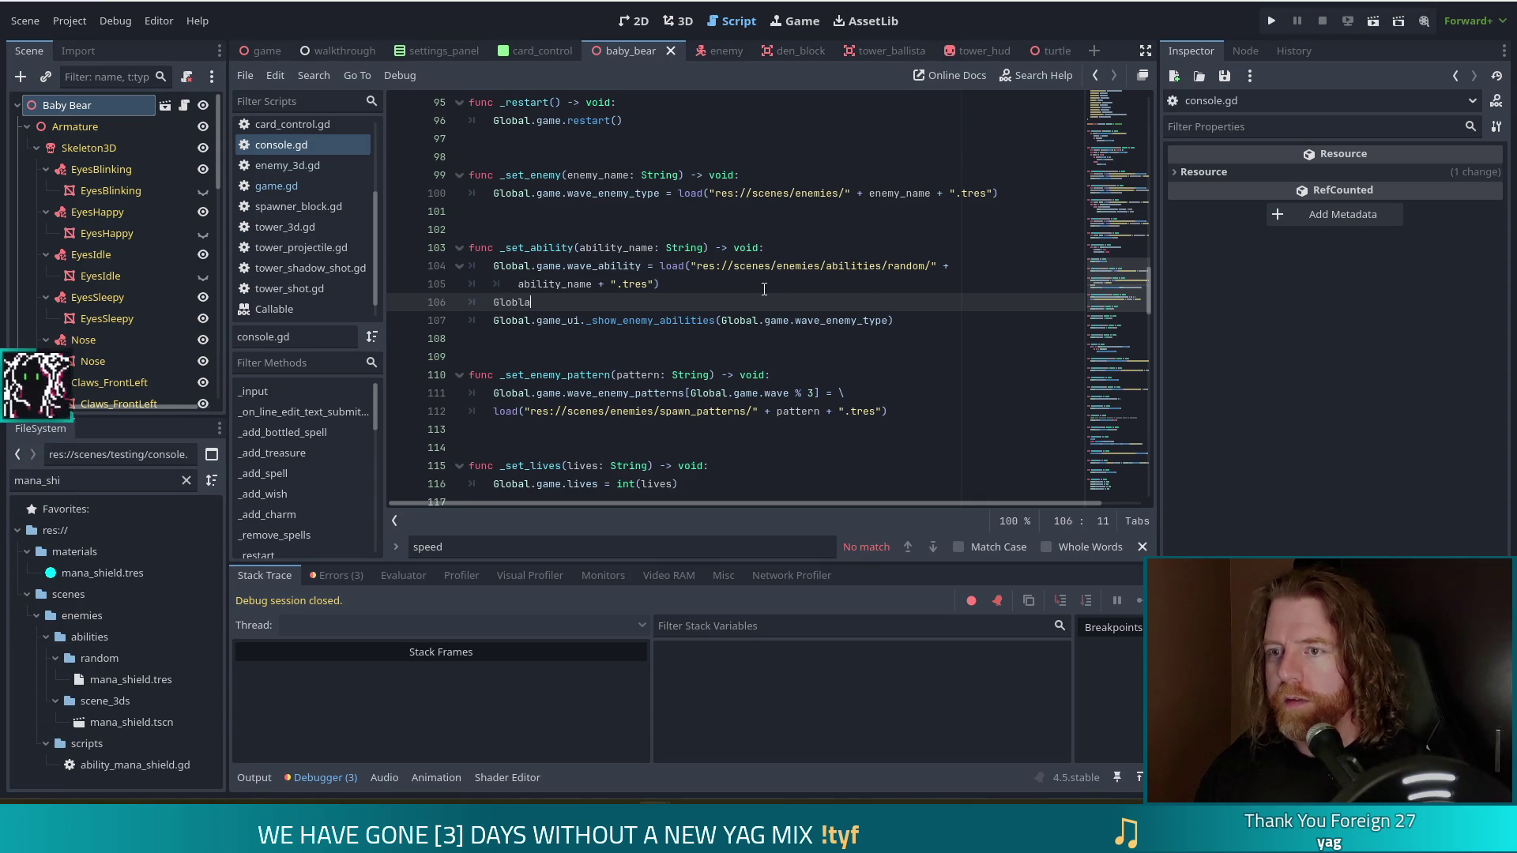
{"action": "type", "text": "gl"}
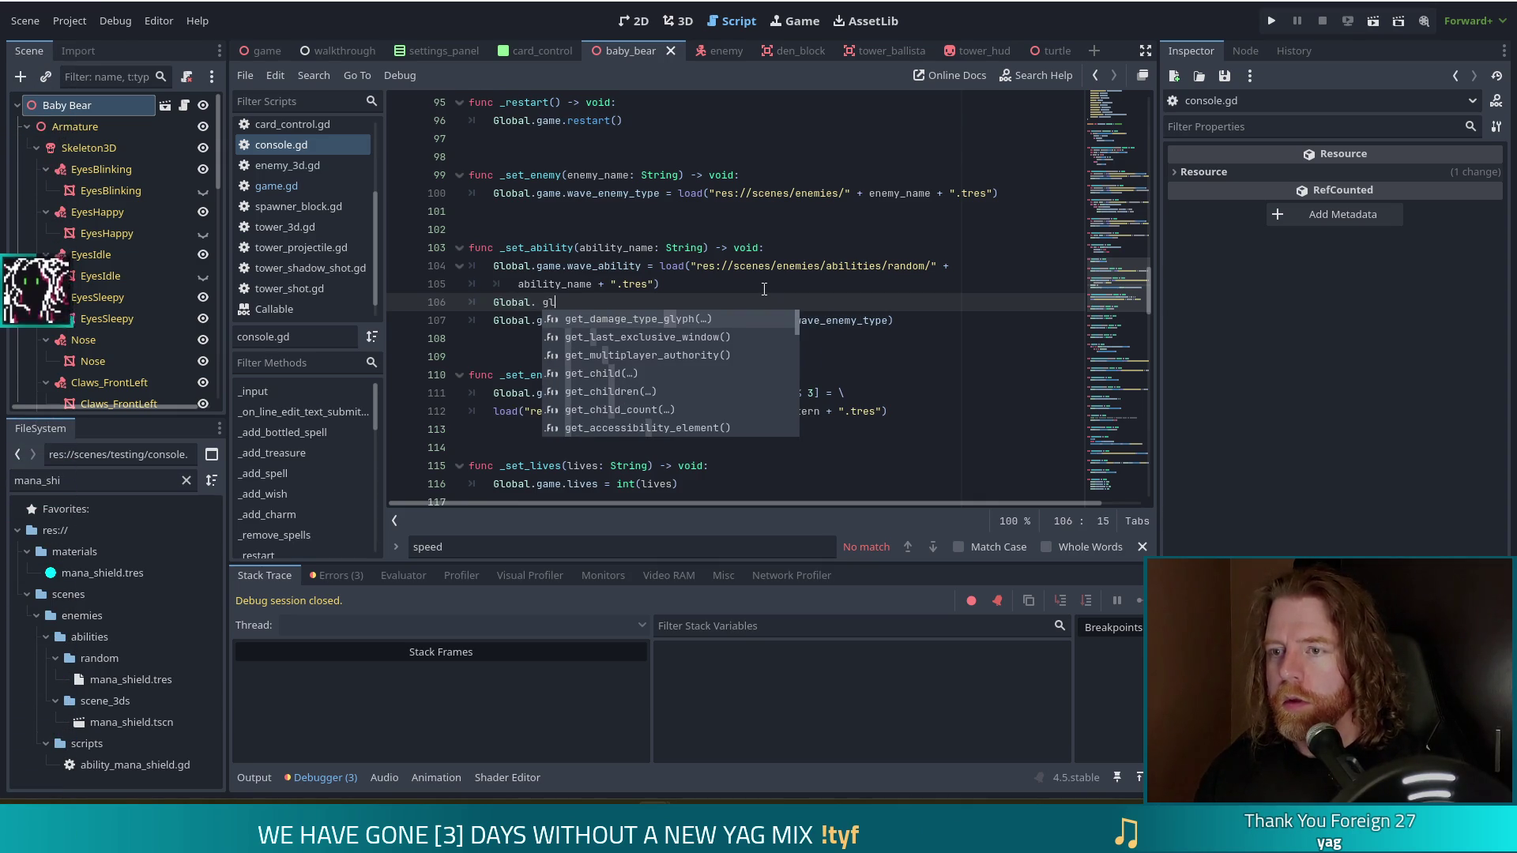
{"action": "key", "text": "BackSpace"}
{"action": "key", "text": "BackSpace"}
{"action": "key", "text": "BackSpace"}
{"action": "type", "text": "ga"}
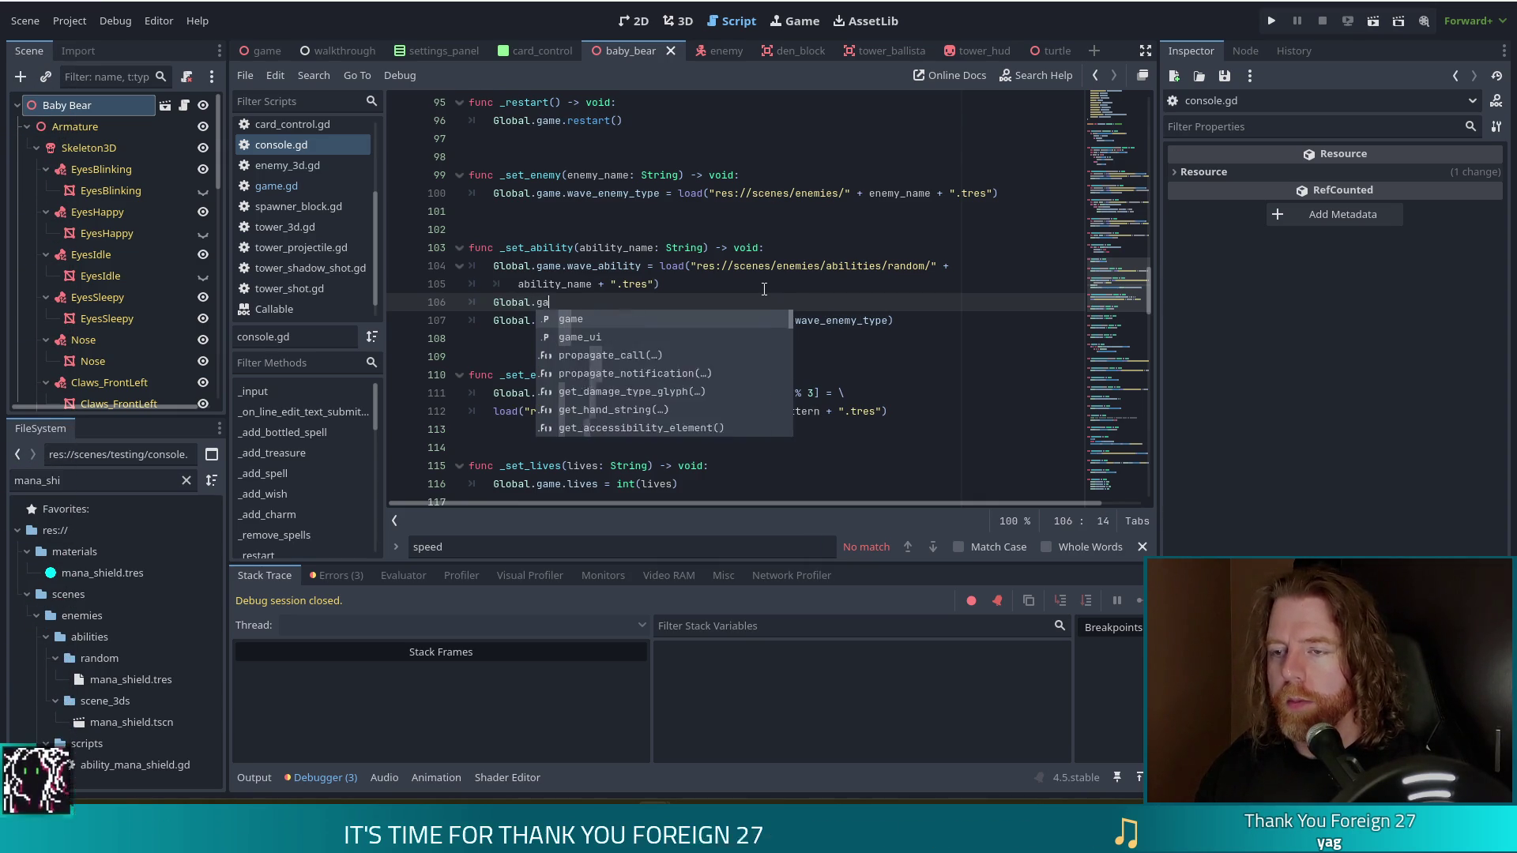
{"action": "type", "text": "me_"}
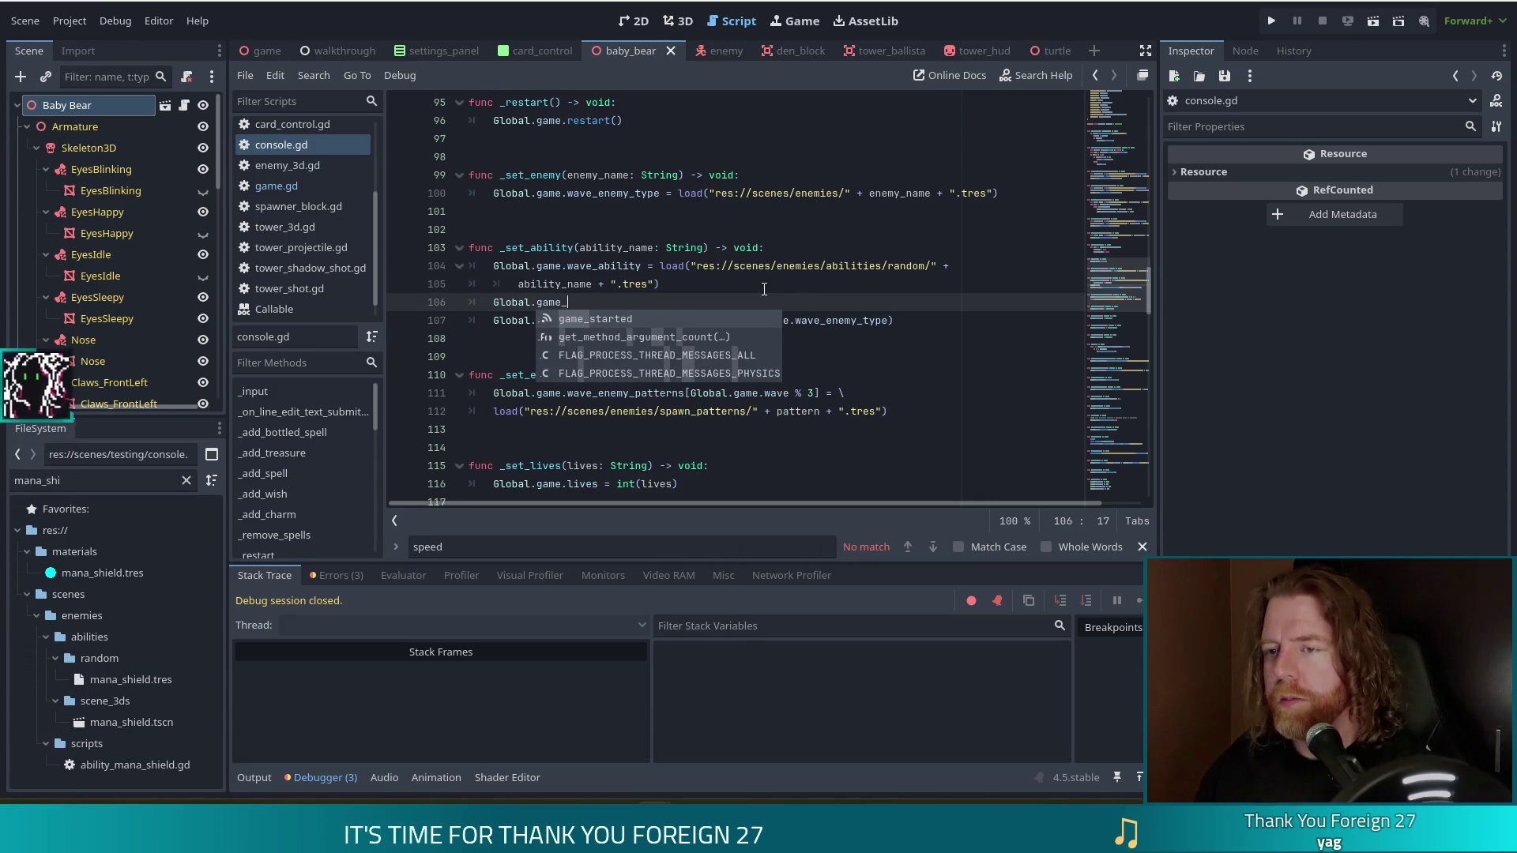
{"action": "type", "text": "ui.pla"}
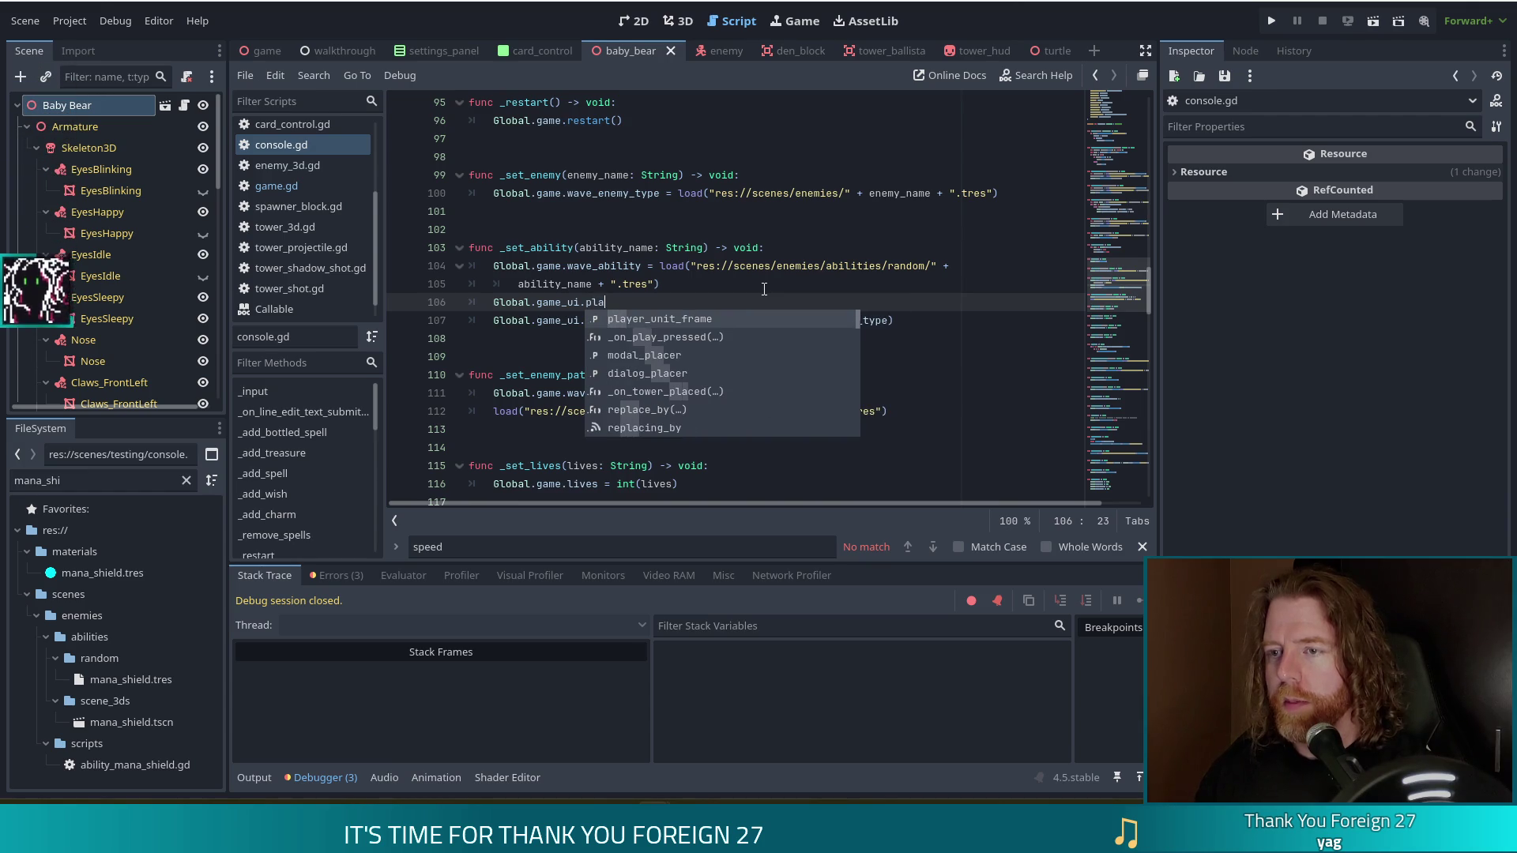
{"action": "key", "text": "BackSpace"}
{"action": "key", "text": "BackSpace"}
{"action": "key", "text": "BackSpace"}
{"action": "type", "text": "enemy"}
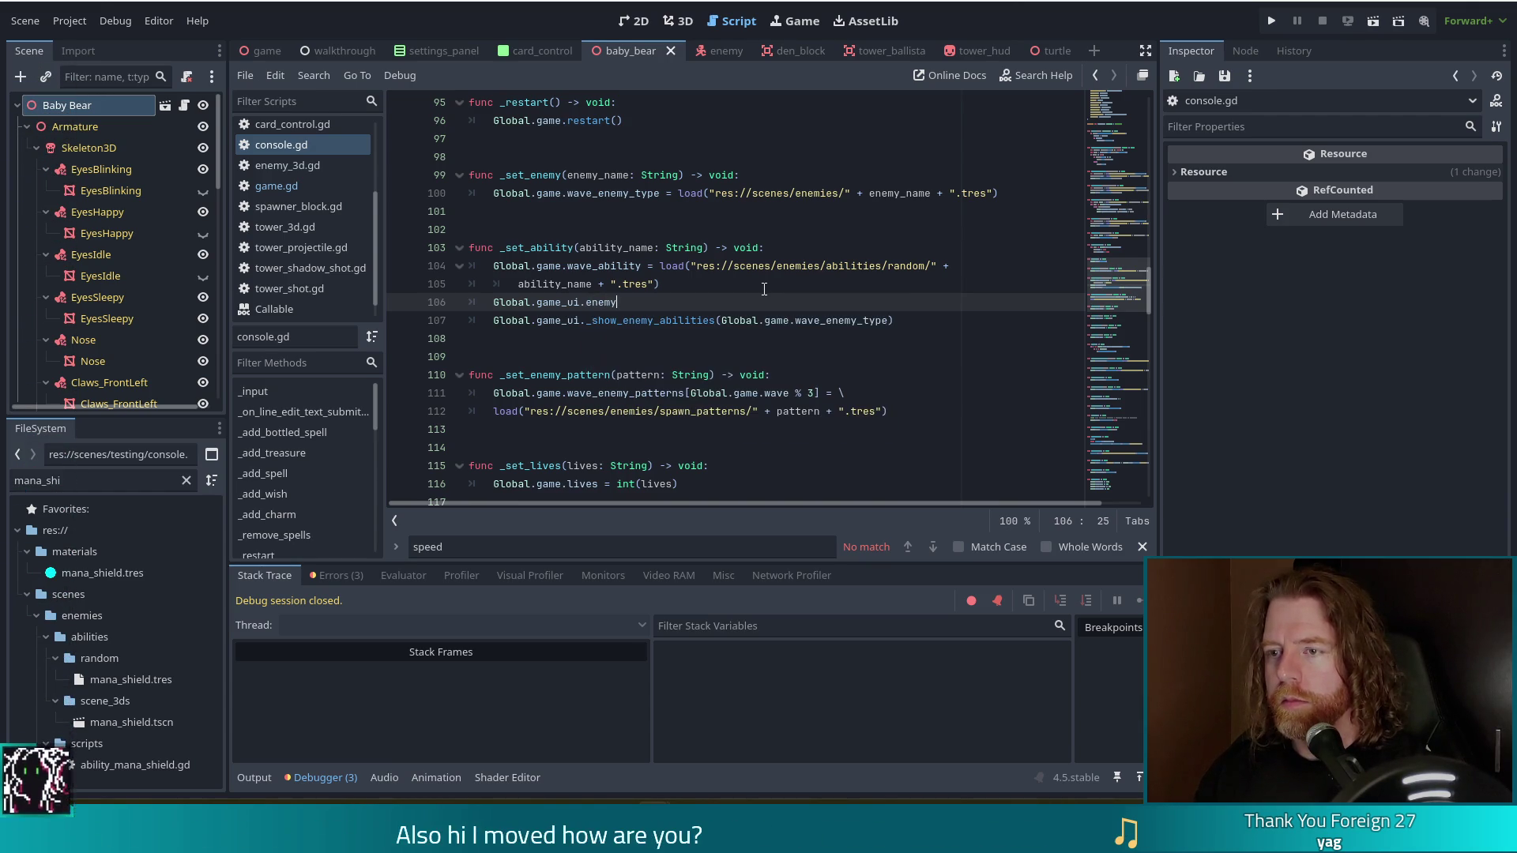
{"action": "key", "text": "BackSpace"}
{"action": "key", "text": "BackSpace"}
{"action": "key", "text": "BackSpace"}
{"action": "type", "text": "unity"}
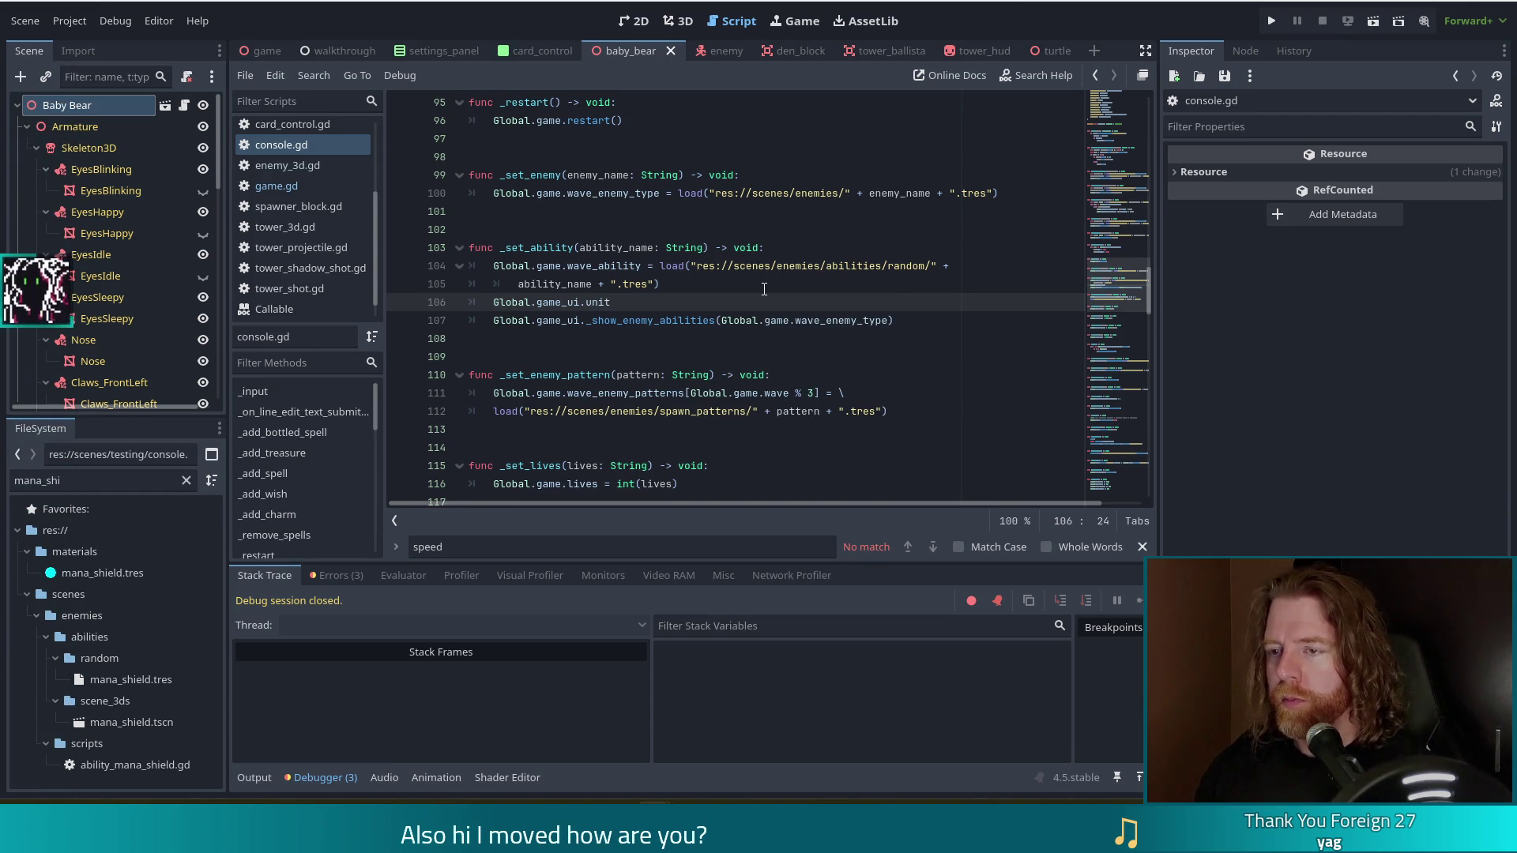
{"action": "key", "text": "BackSpace"}
{"action": "key", "text": "BackSpace"}
{"action": "type", "text": "pl"}
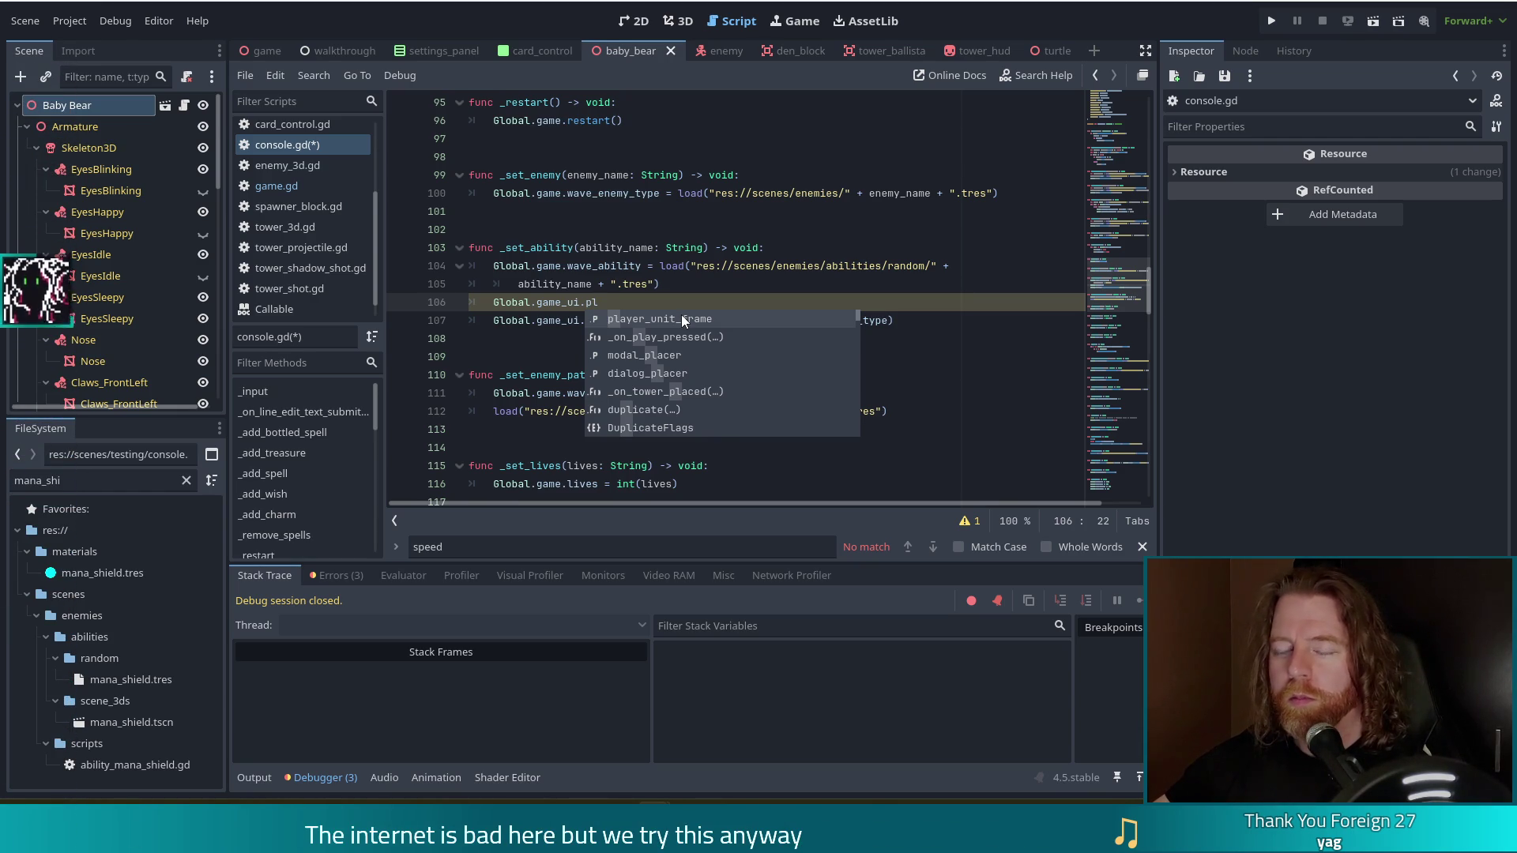
{"action": "left_click", "coordinate": [609, 317]}
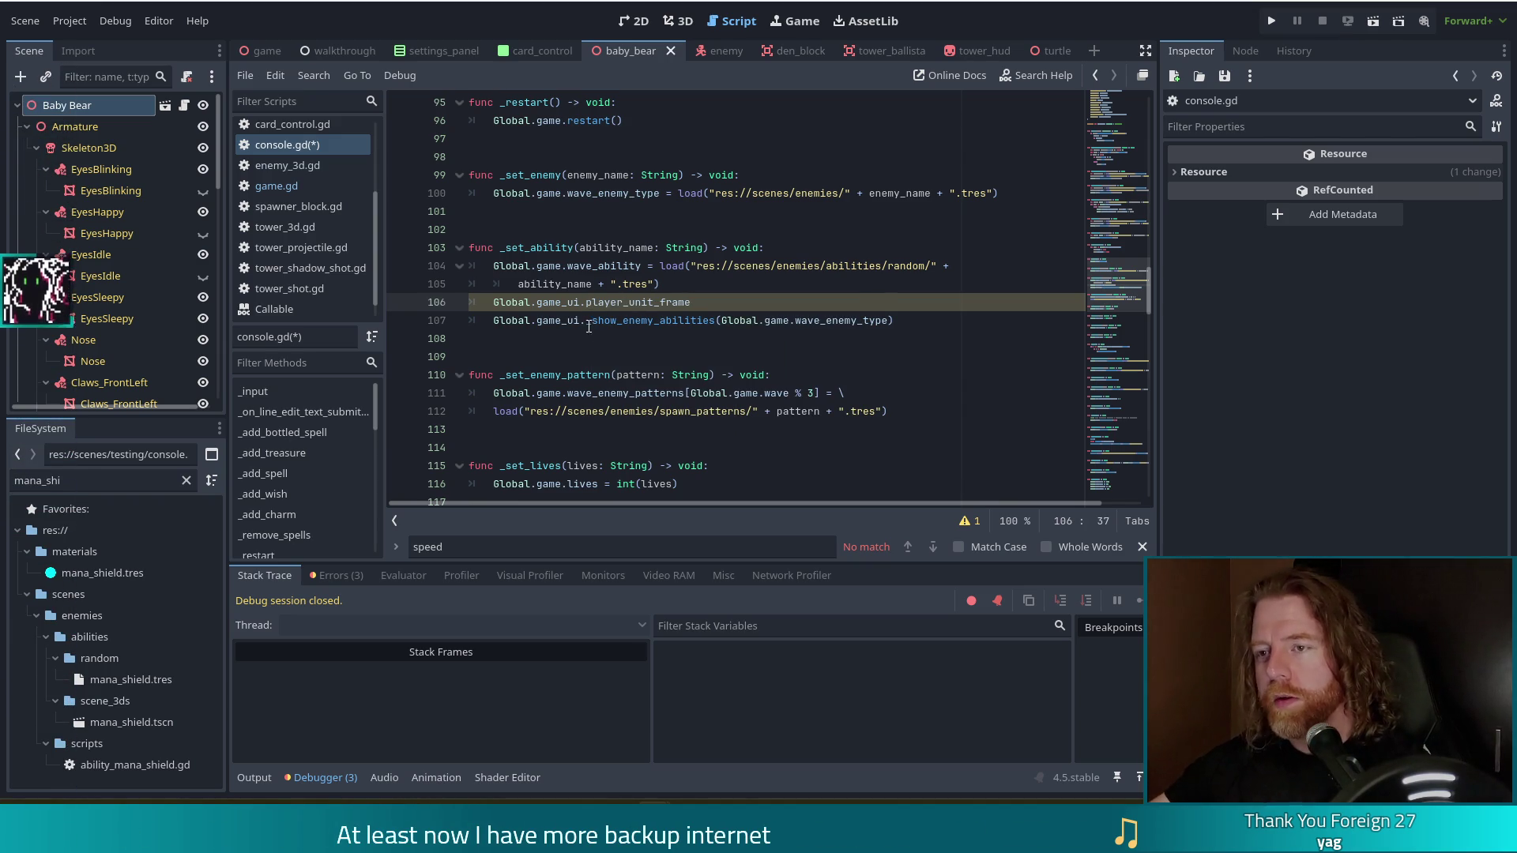
{"action": "left_click", "coordinate": [558, 307]}
{"action": "left_click", "coordinate": [558, 307], "text": "ctrl"}
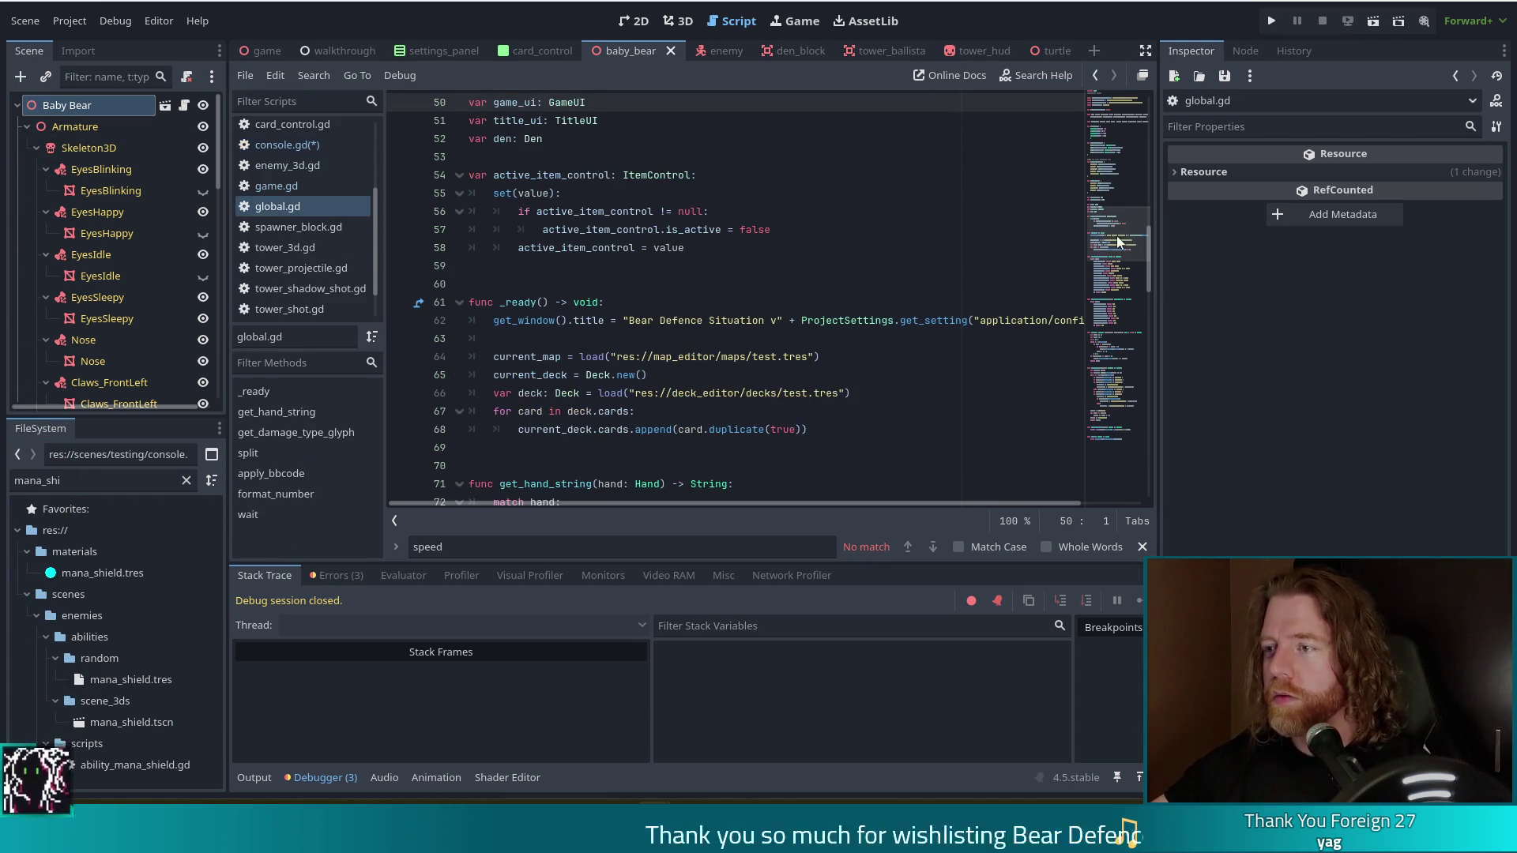
Return to console.gd and jump to the player_unit_frame declaration in game_ui.gd.
{"action": "left_click_drag", "start_coordinate": [1109, 223], "coordinate": [1114, 187]}
{"action": "key", "text": "ctrl+Home"}
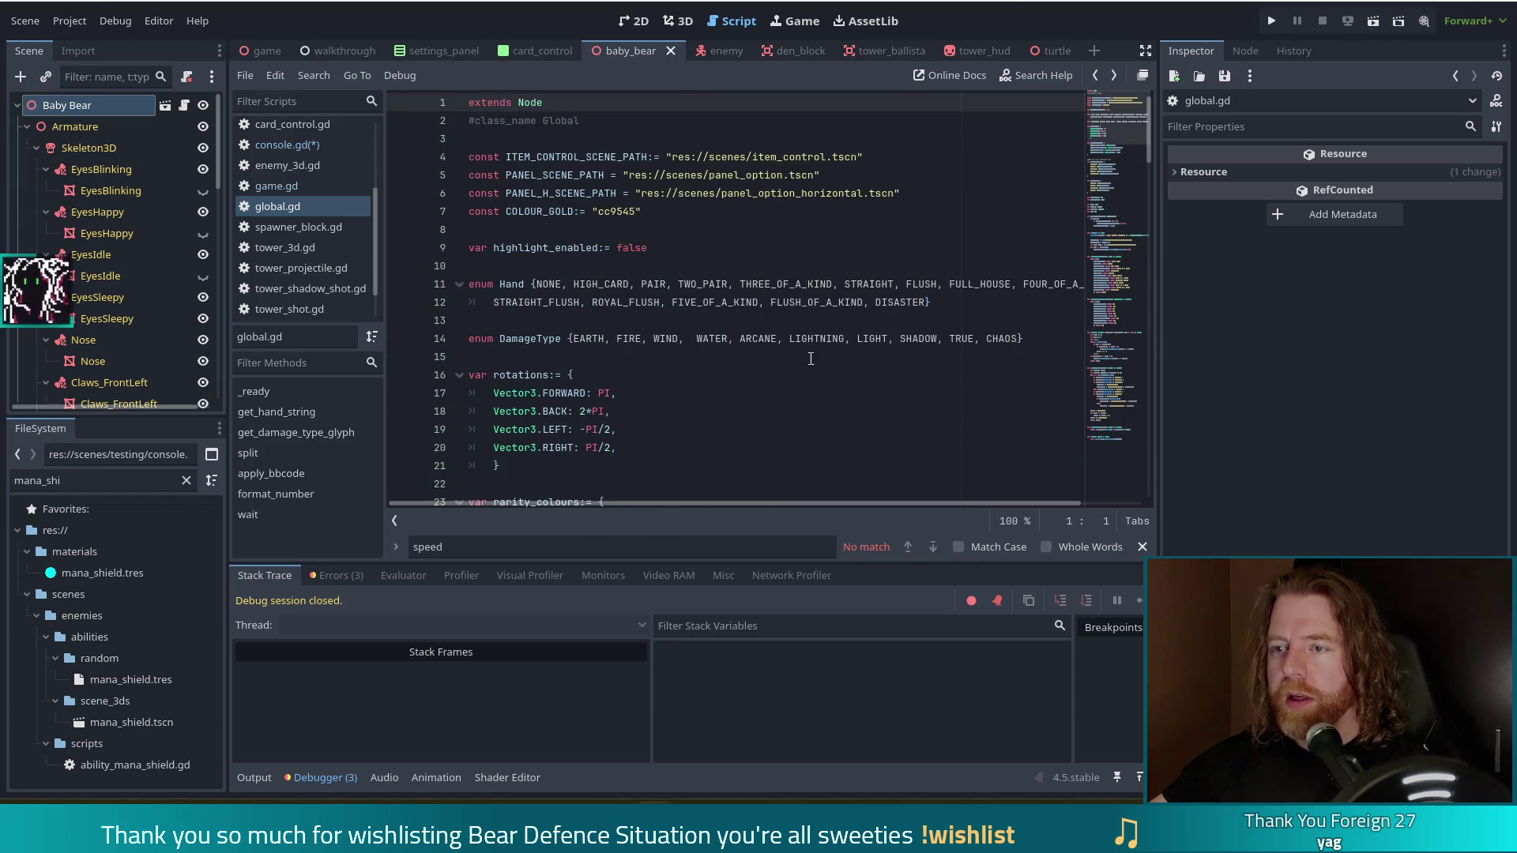
{"action": "key", "text": "alt+Left"}
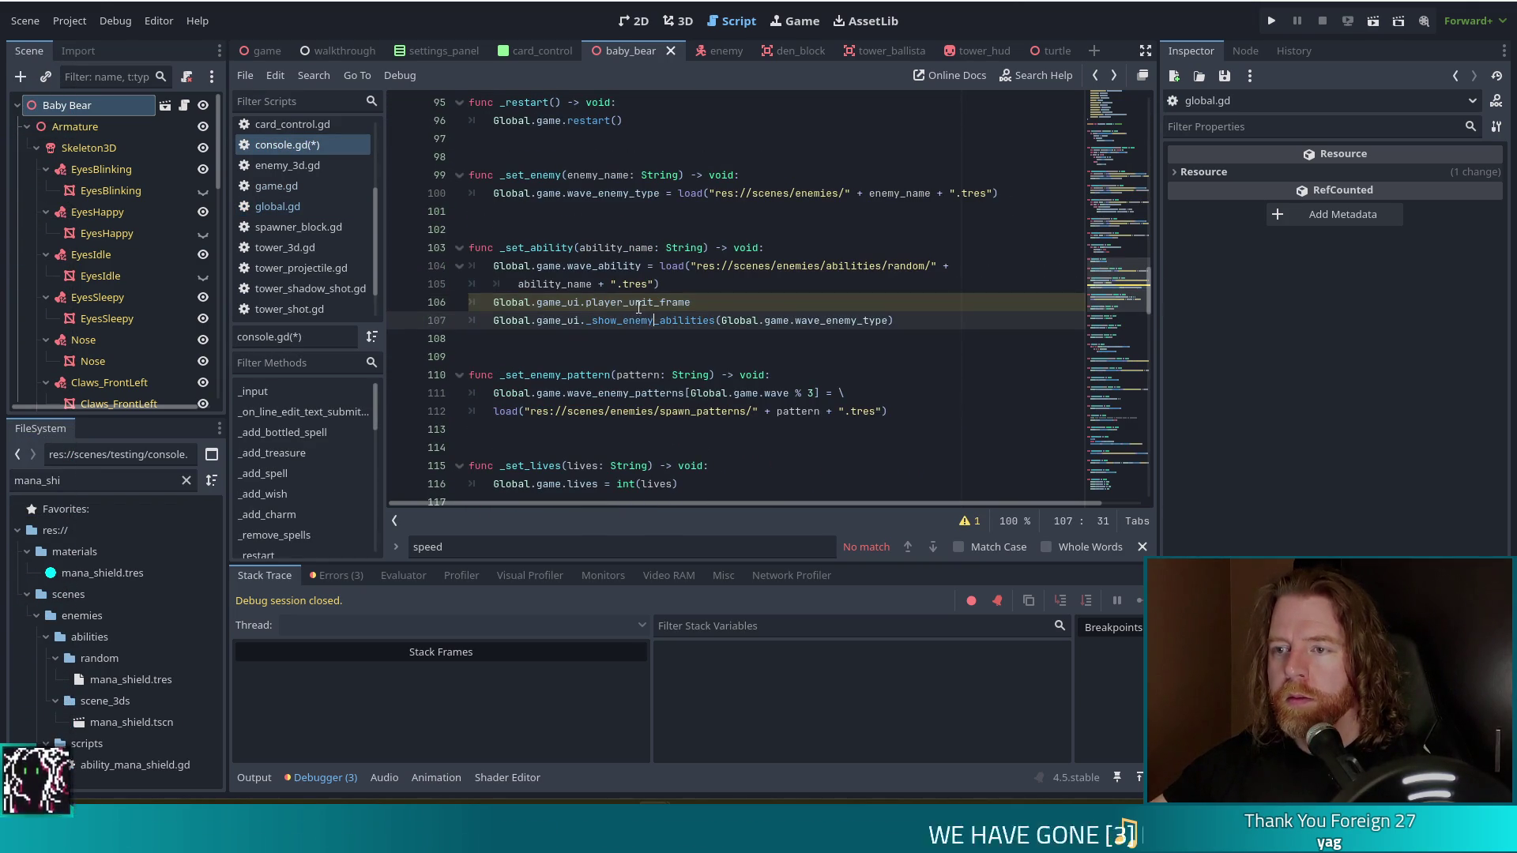
{"action": "left_click", "coordinate": [631, 304], "text": "ctrl"}
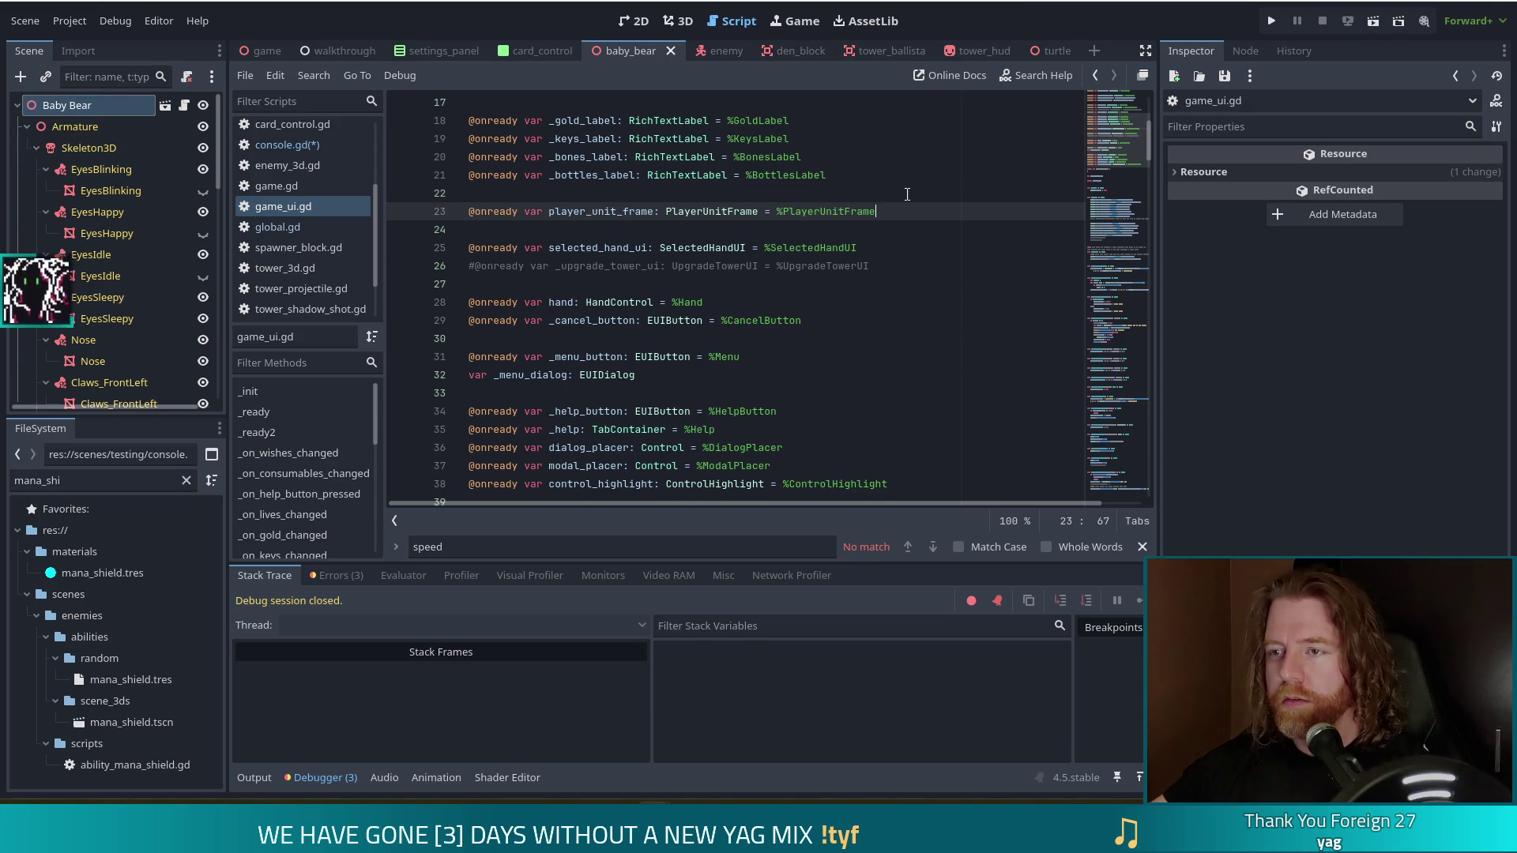
Duplicate that line as enemy_unit_frame: EnemyUnitFrame = %EnemyUnitFrame and save.
{"action": "key", "text": "ctrl+shift+d"}
{"action": "left_click_drag", "start_coordinate": [586, 231], "coordinate": [548, 231]}
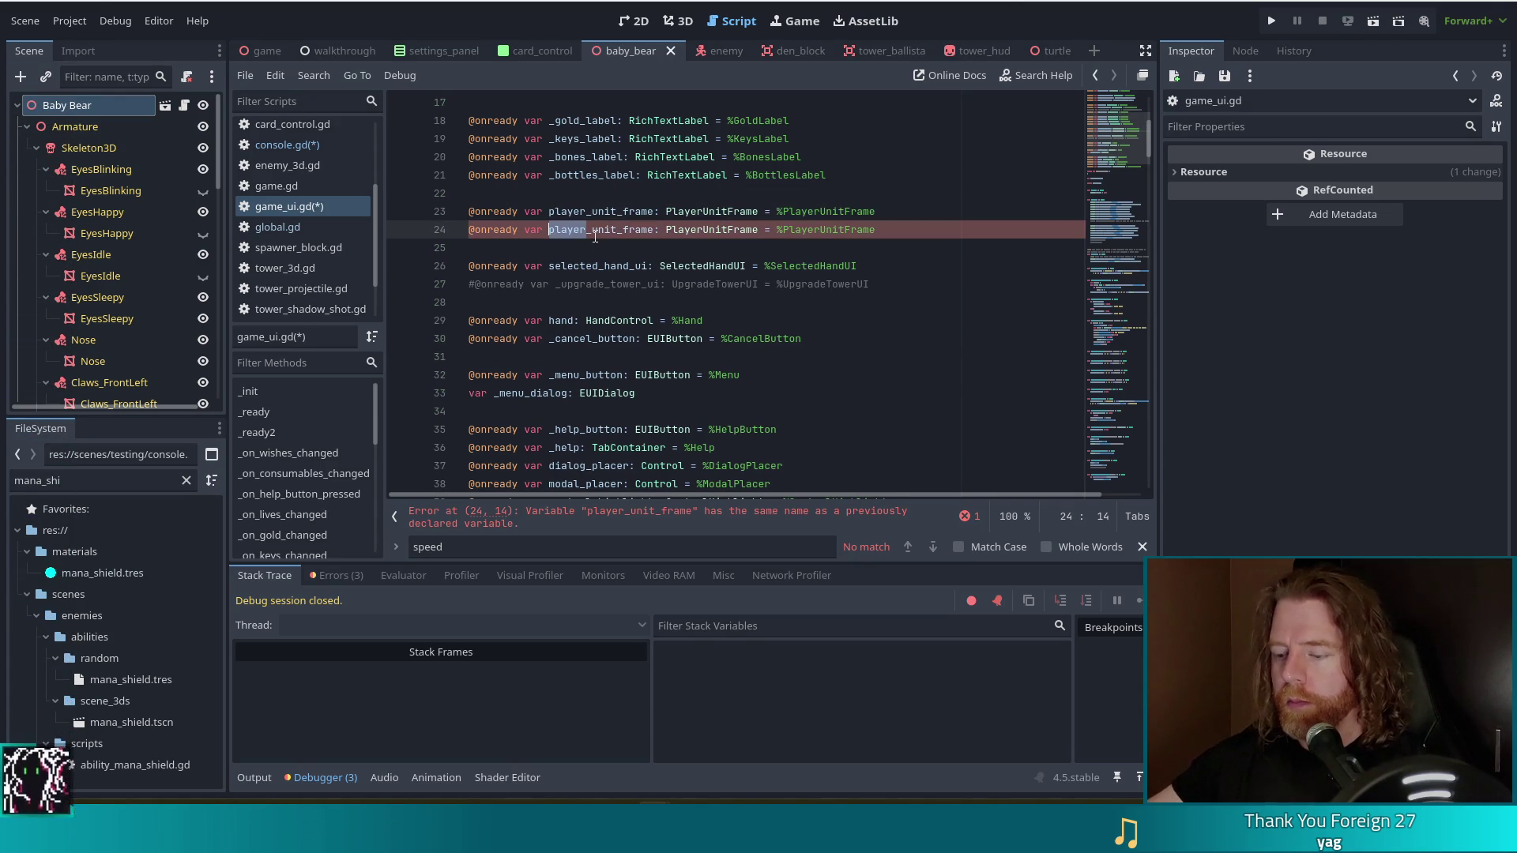
{"action": "type", "text": "enemy"}
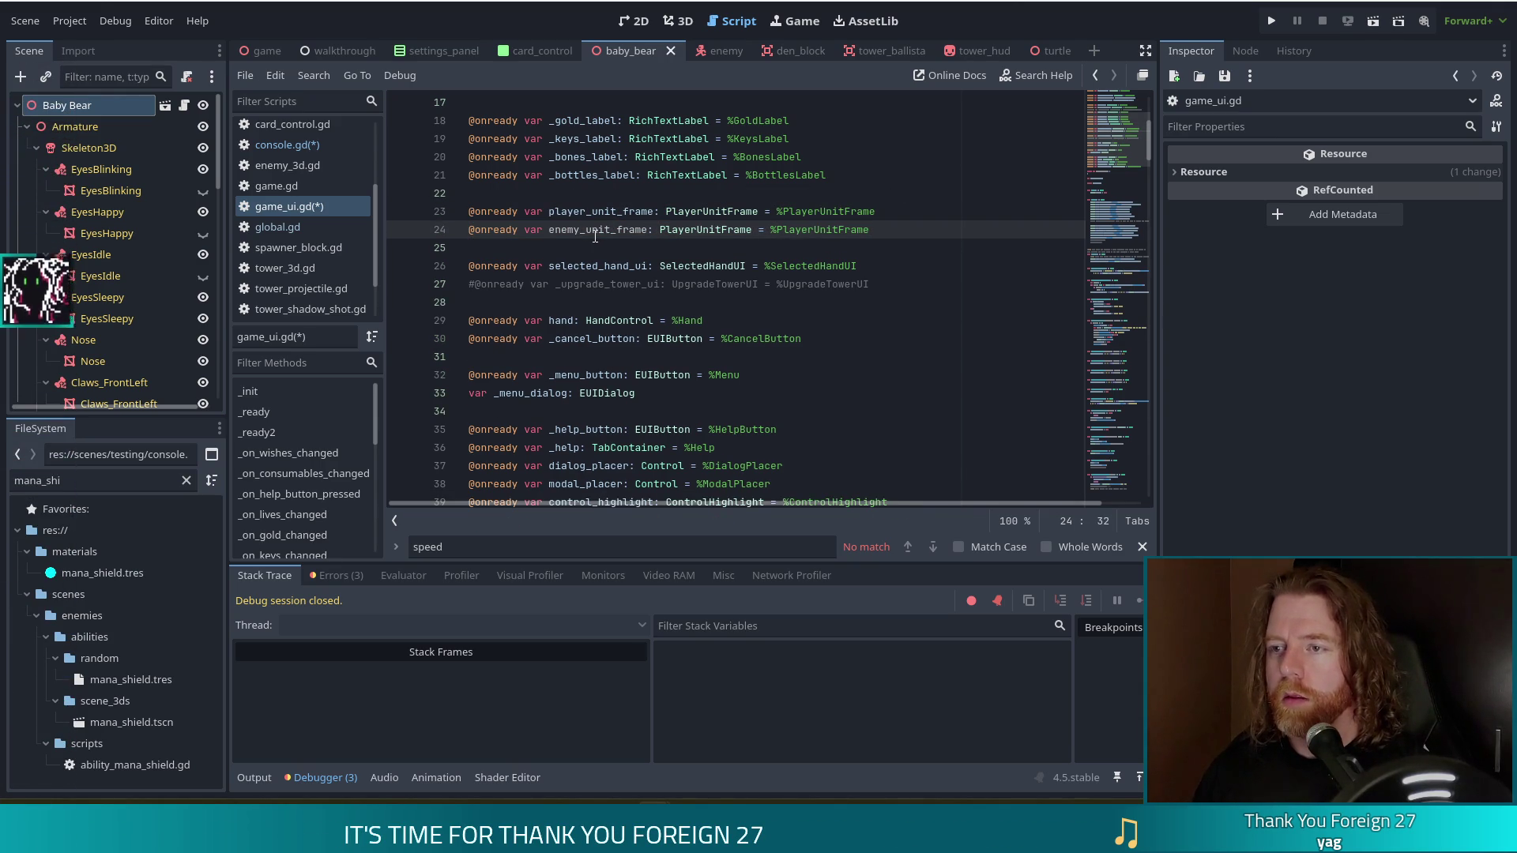
{"action": "key", "text": "Right"}
{"action": "key", "text": "shift+Left"}
{"action": "key", "text": "shift+Left"}
{"action": "key", "text": "shift+Left"}
{"action": "type", "text": "Ene"}
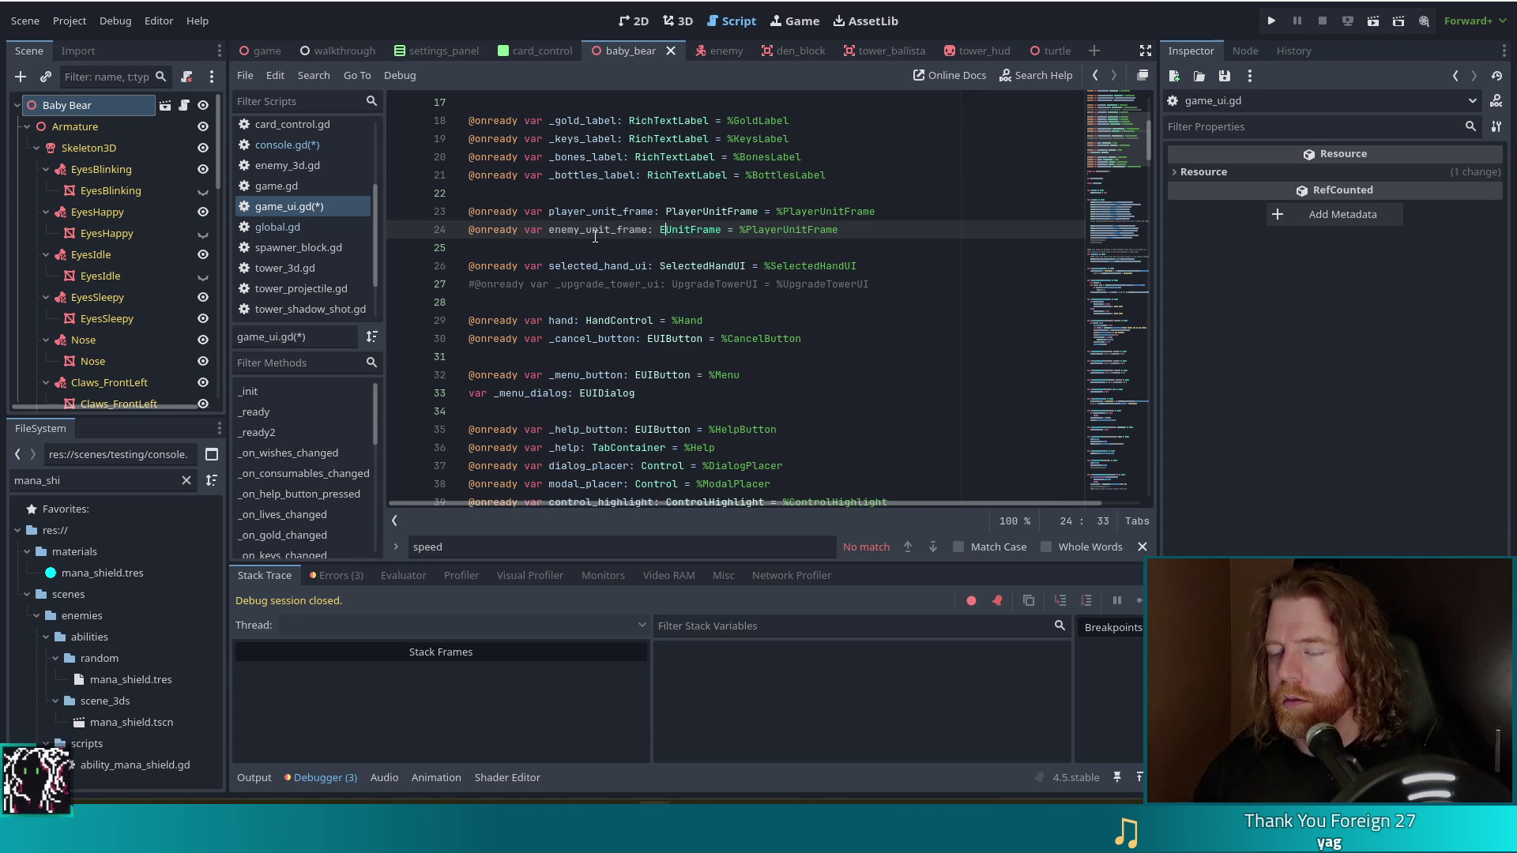
{"action": "type", "text": "my"}
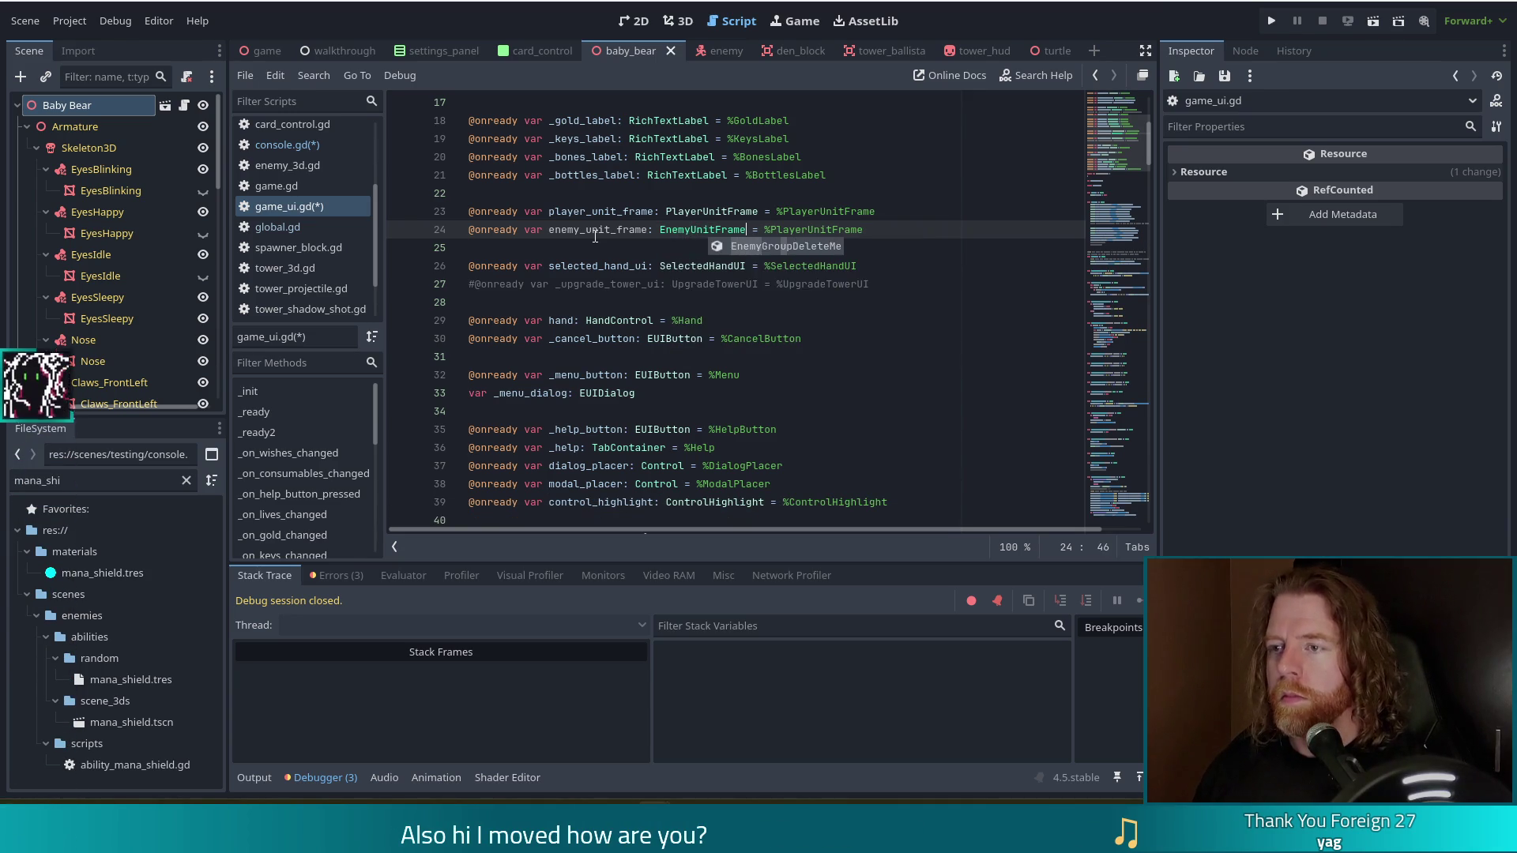
{"action": "key", "text": "ctrl+Right"}
{"action": "key", "text": "ctrl+Right"}
{"action": "key", "text": "Right"}
{"action": "key", "text": "Right"}
{"action": "key", "text": "Right"}
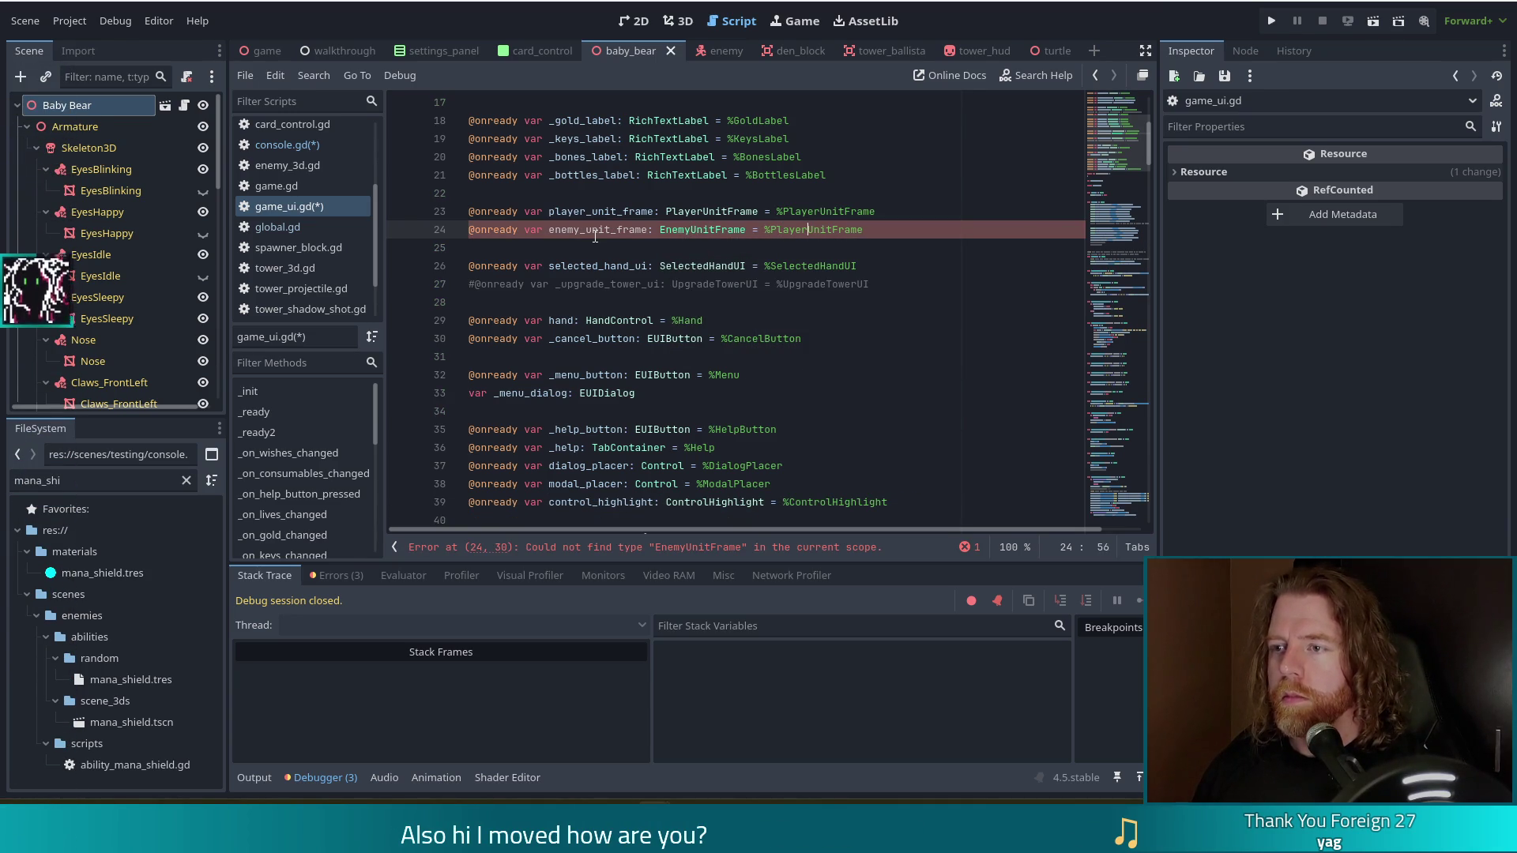
{"action": "key", "text": "shift+Left"}
{"action": "key", "text": "shift+Left"}
{"action": "key", "text": "shift+Left"}
{"action": "type", "text": "Enemy"}
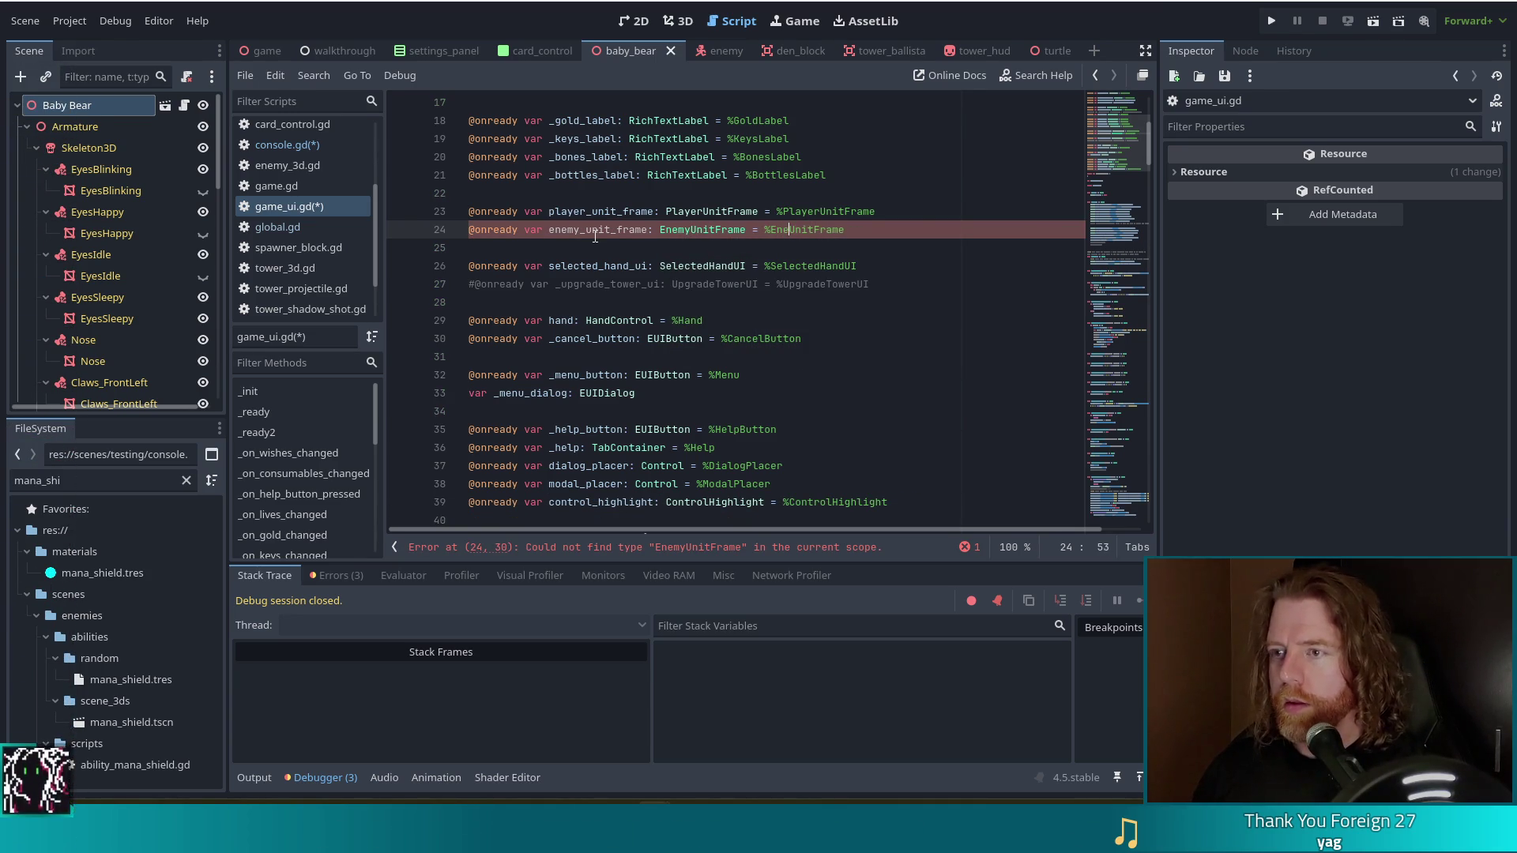
{"action": "key", "text": "ctrl+s"}
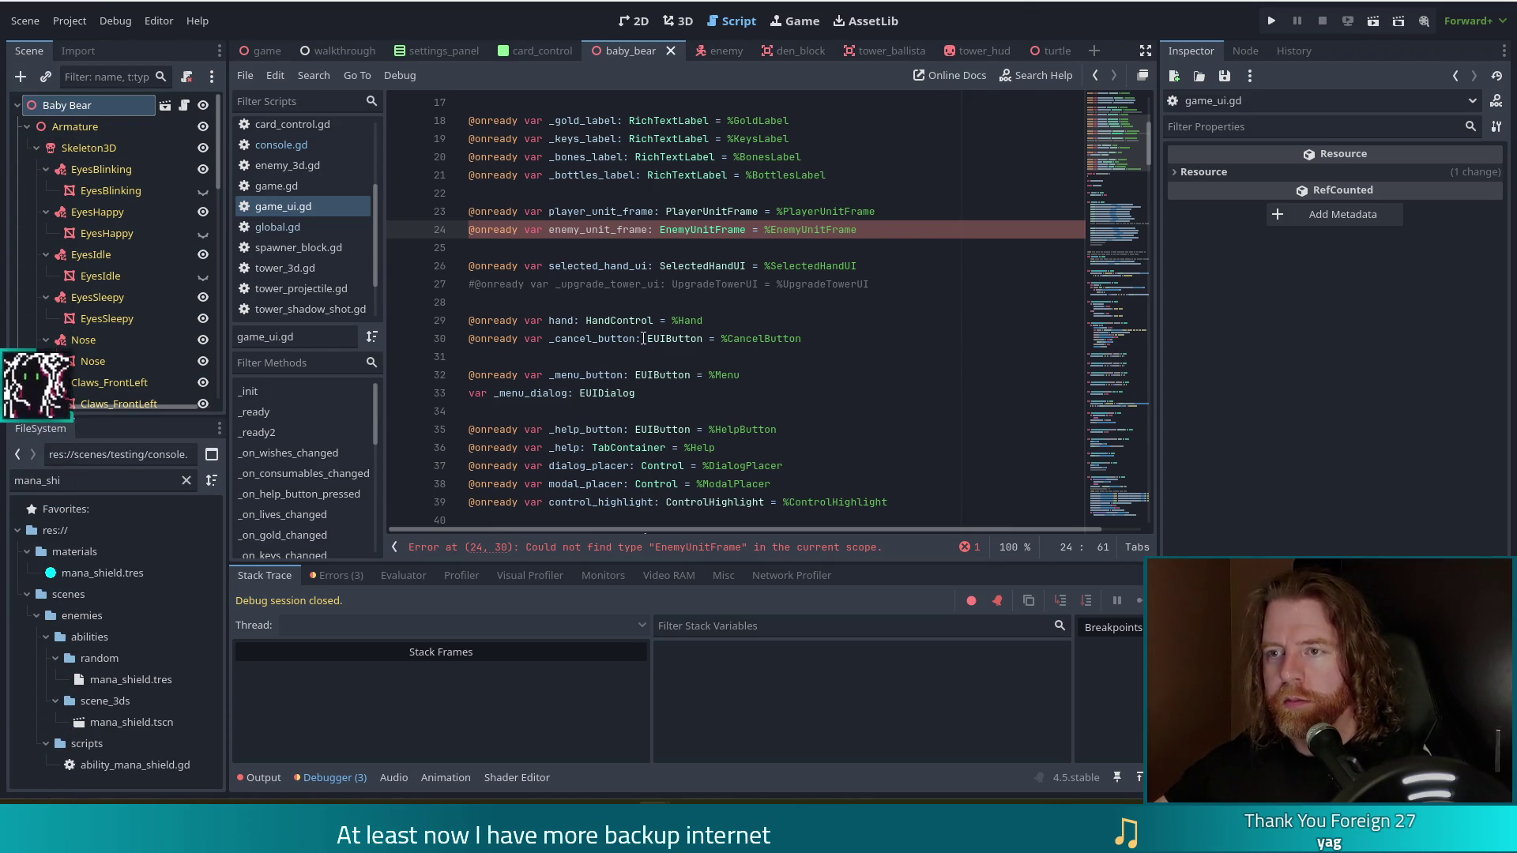
In the game scene, set the EnemyUnitFrame node to Access as Unique Name, then save scene and game_ui.gd.
{"action": "left_click", "coordinate": [264, 51]}
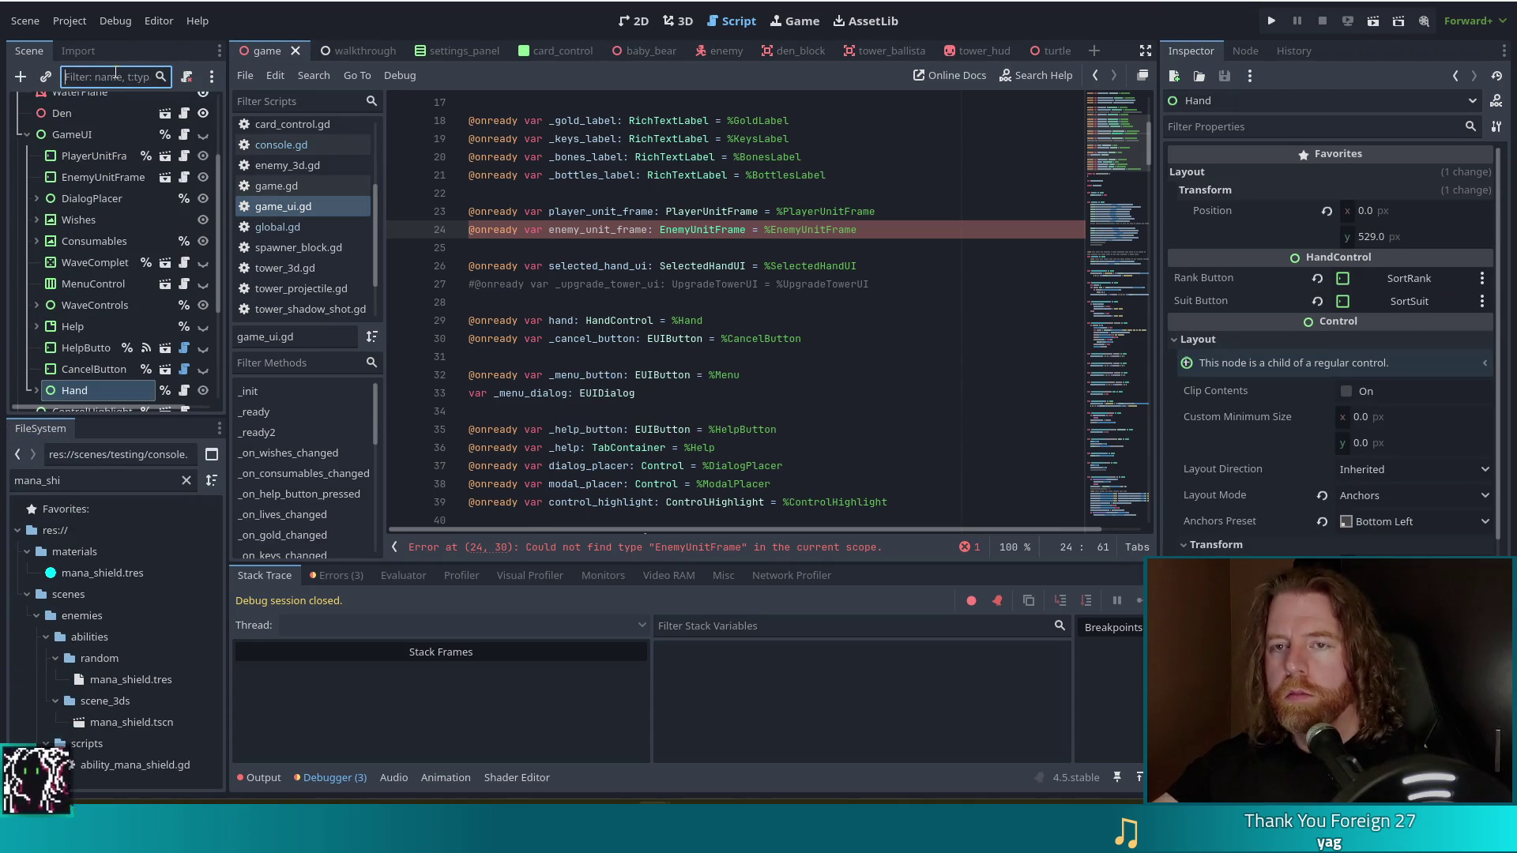
{"action": "type", "text": "enem"}
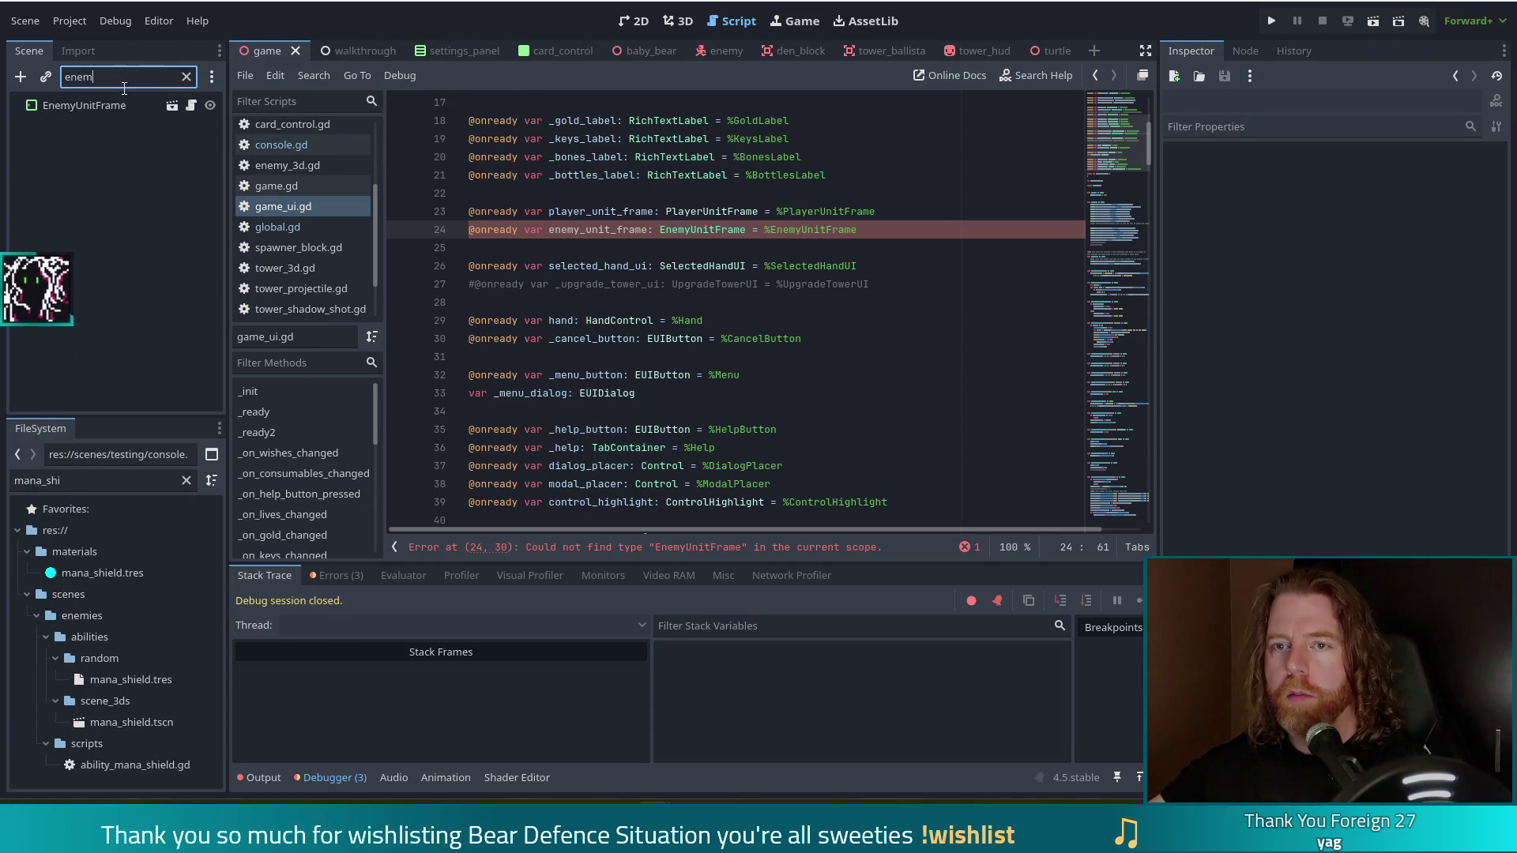
{"action": "left_click", "coordinate": [112, 111]}
{"action": "right_click", "coordinate": [113, 111]}
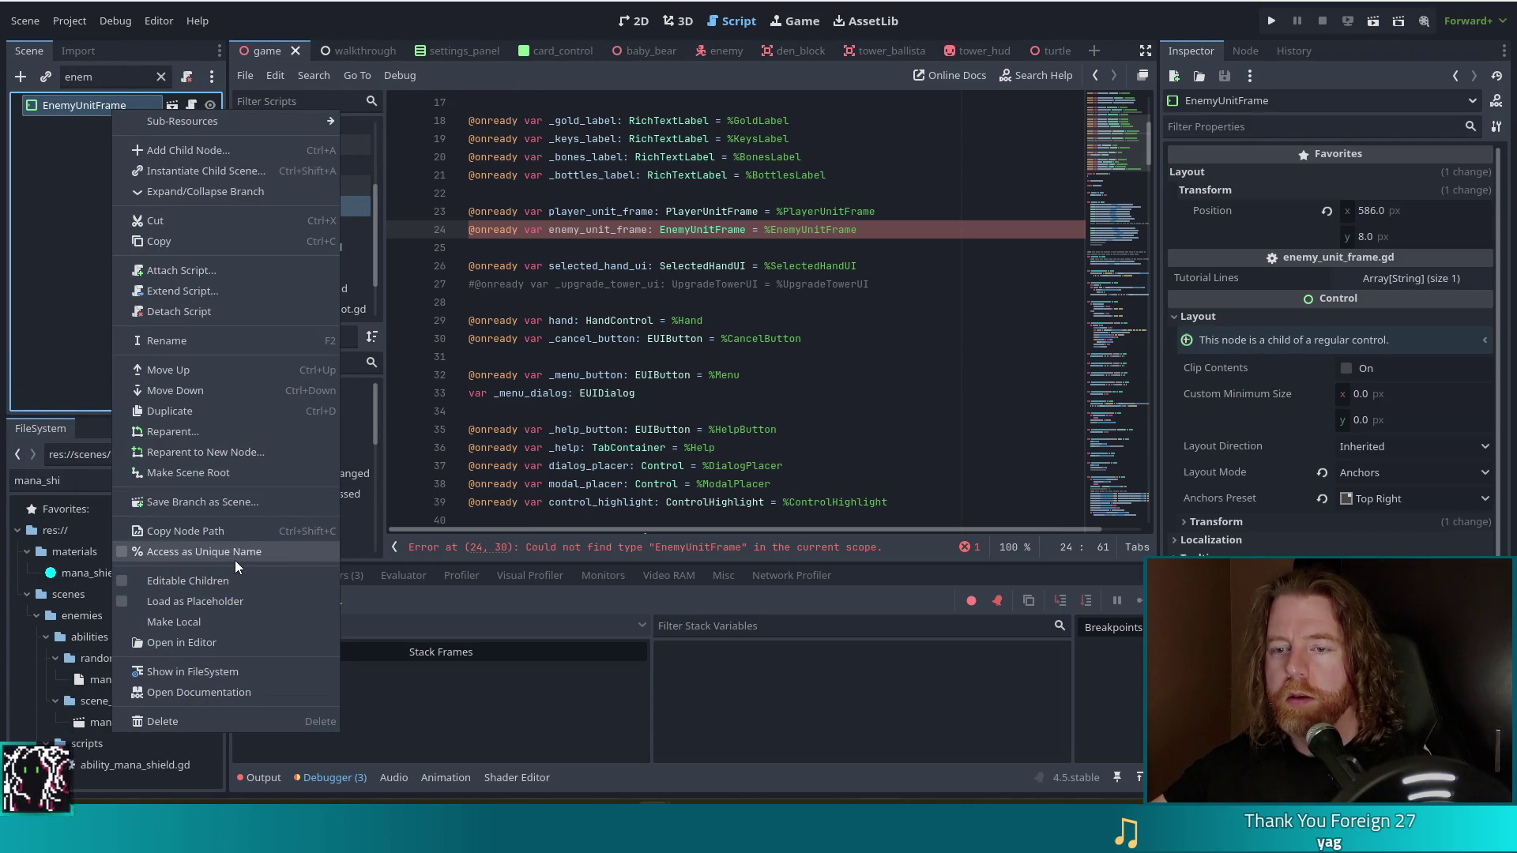
{"action": "left_click", "coordinate": [235, 553]}
{"action": "left_click", "coordinate": [648, 283]}
{"action": "key", "text": "ctrl+s"}
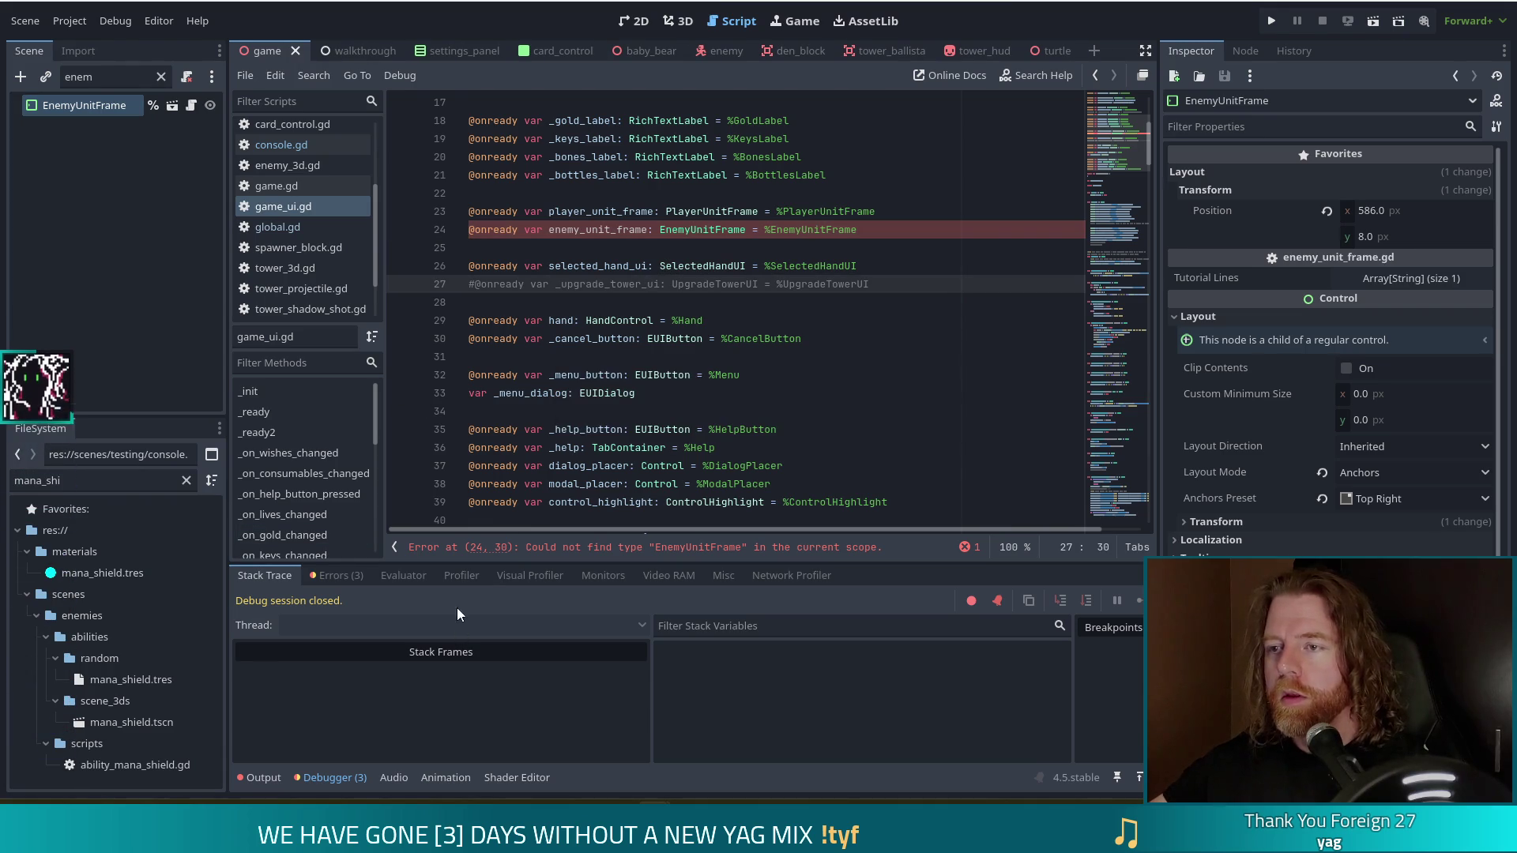
{"action": "left_click", "coordinate": [802, 231]}
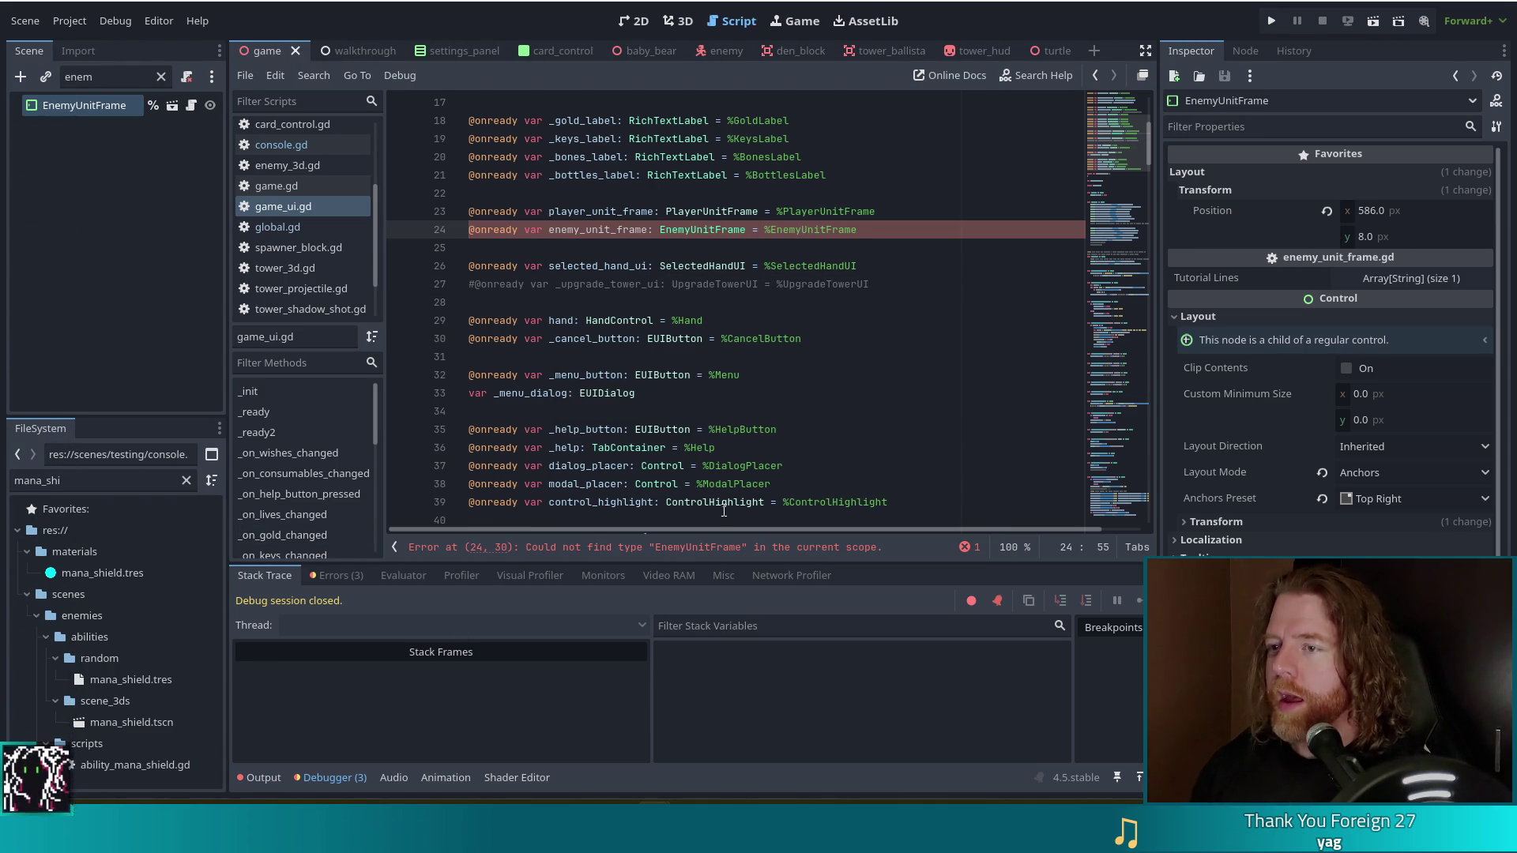
{"action": "key", "text": "ctrl+s"}
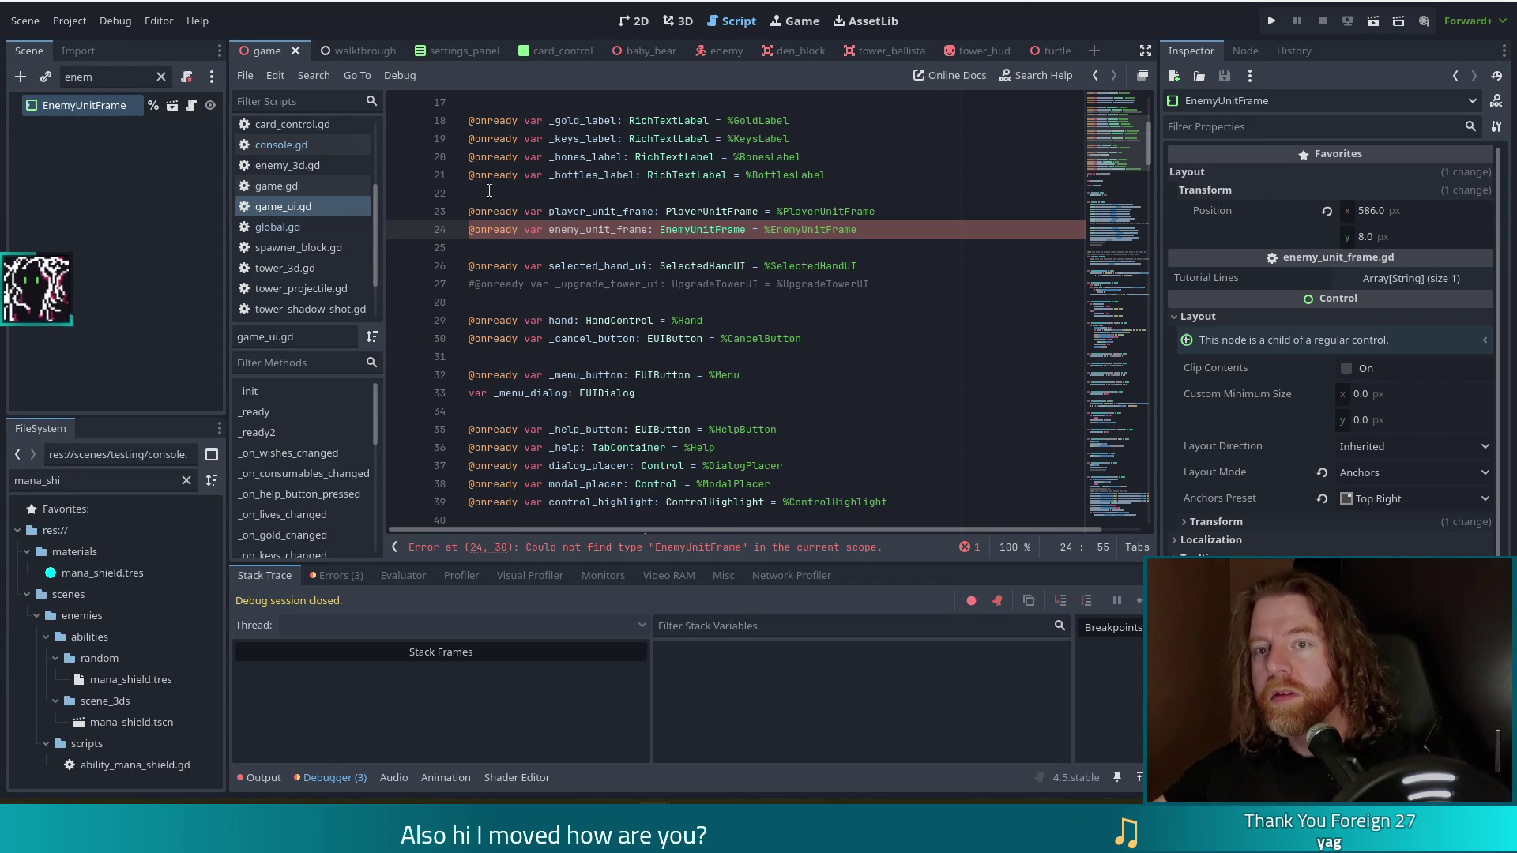
Add 'class_name EnemyUnitFrame' below the extends line of enemy_unit_frame.gd and save.
{"action": "left_click", "coordinate": [192, 106]}
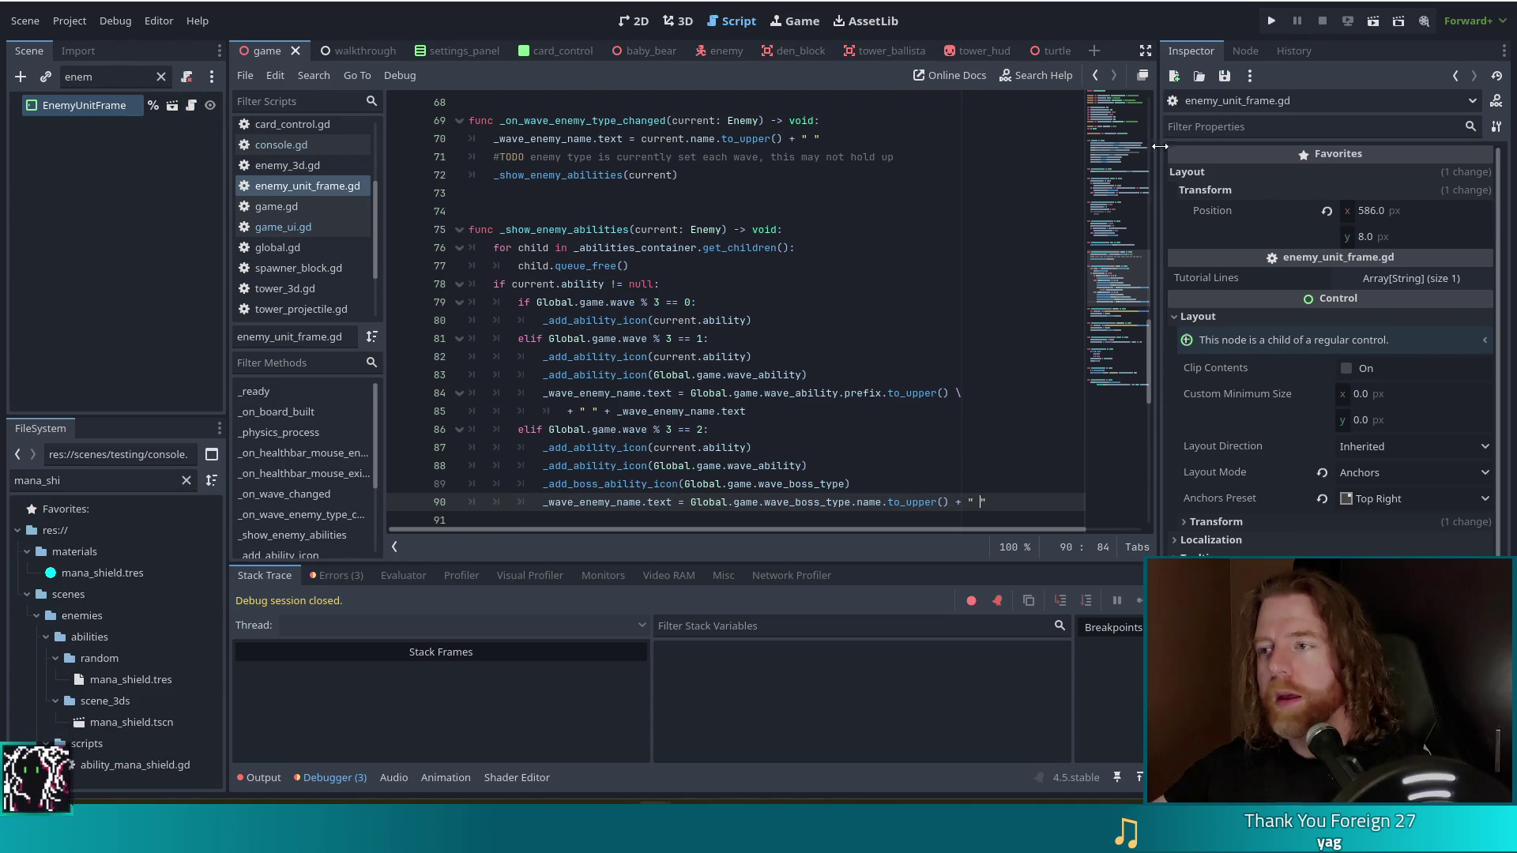
{"action": "left_click_drag", "start_coordinate": [1119, 277], "coordinate": [1107, 60]}
{"action": "left_click", "coordinate": [684, 101]}
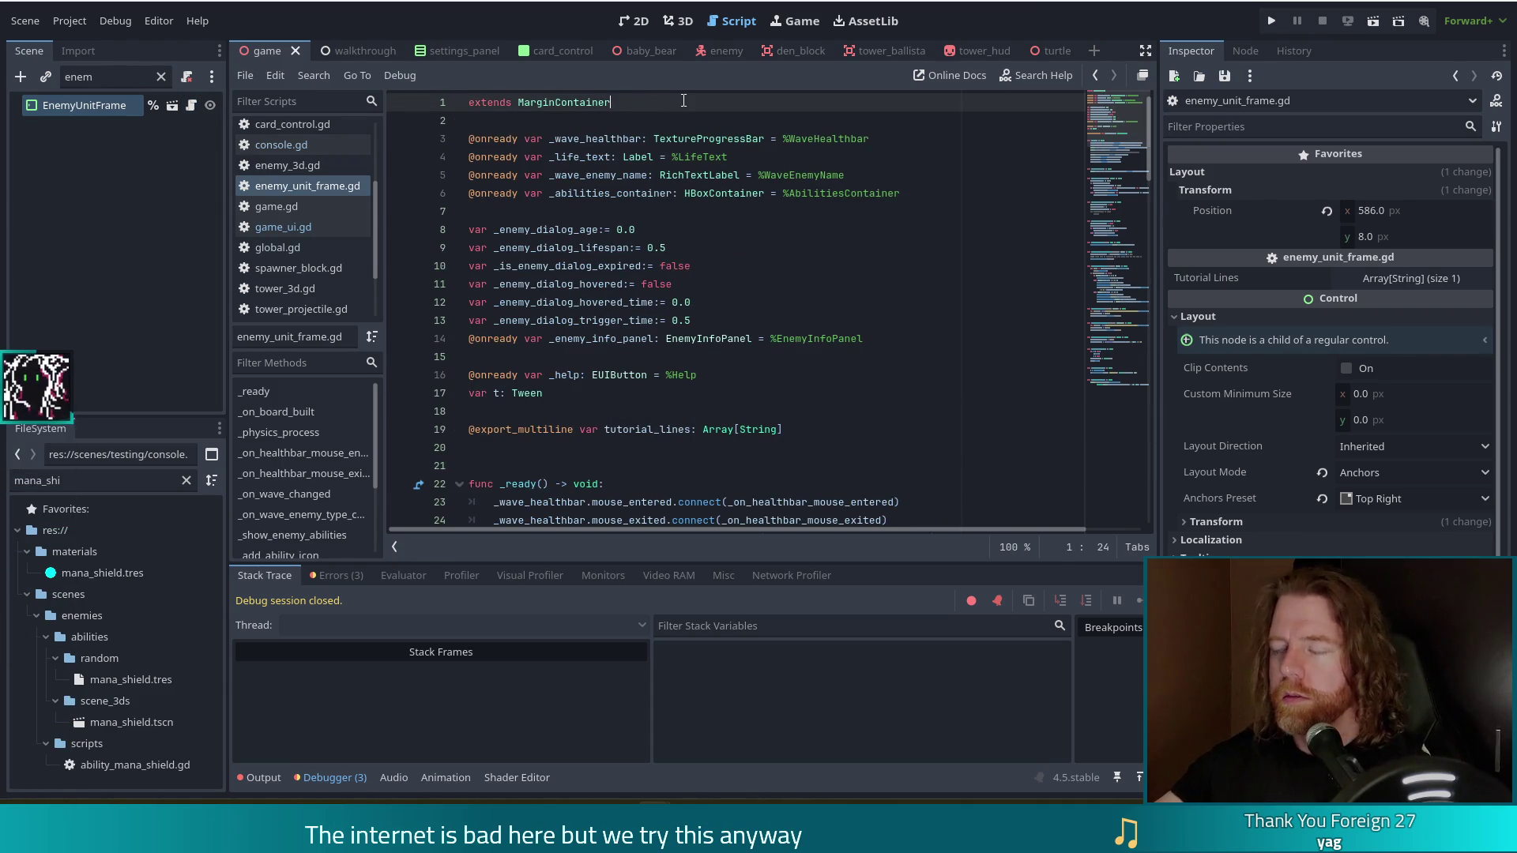
{"action": "key", "text": "Return"}
{"action": "type", "text": "class_anme "}
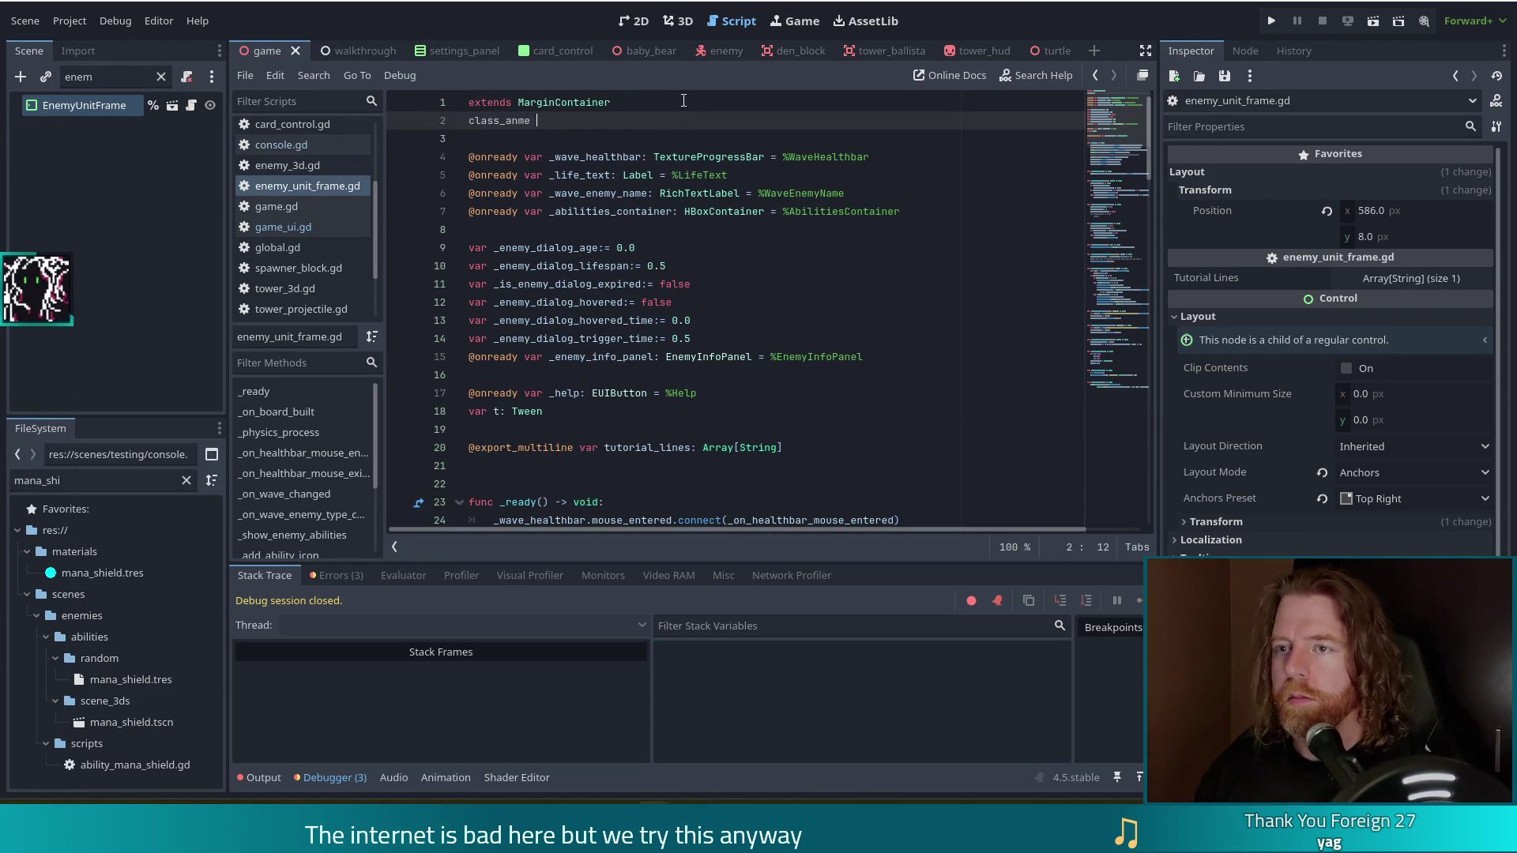
{"action": "key", "text": "BackSpace"}
{"action": "key", "text": "BackSpace"}
{"action": "key", "text": "BackSpace"}
{"action": "key", "text": "BackSpace"}
{"action": "key", "text": "BackSpace"}
{"action": "type", "text": "name "}
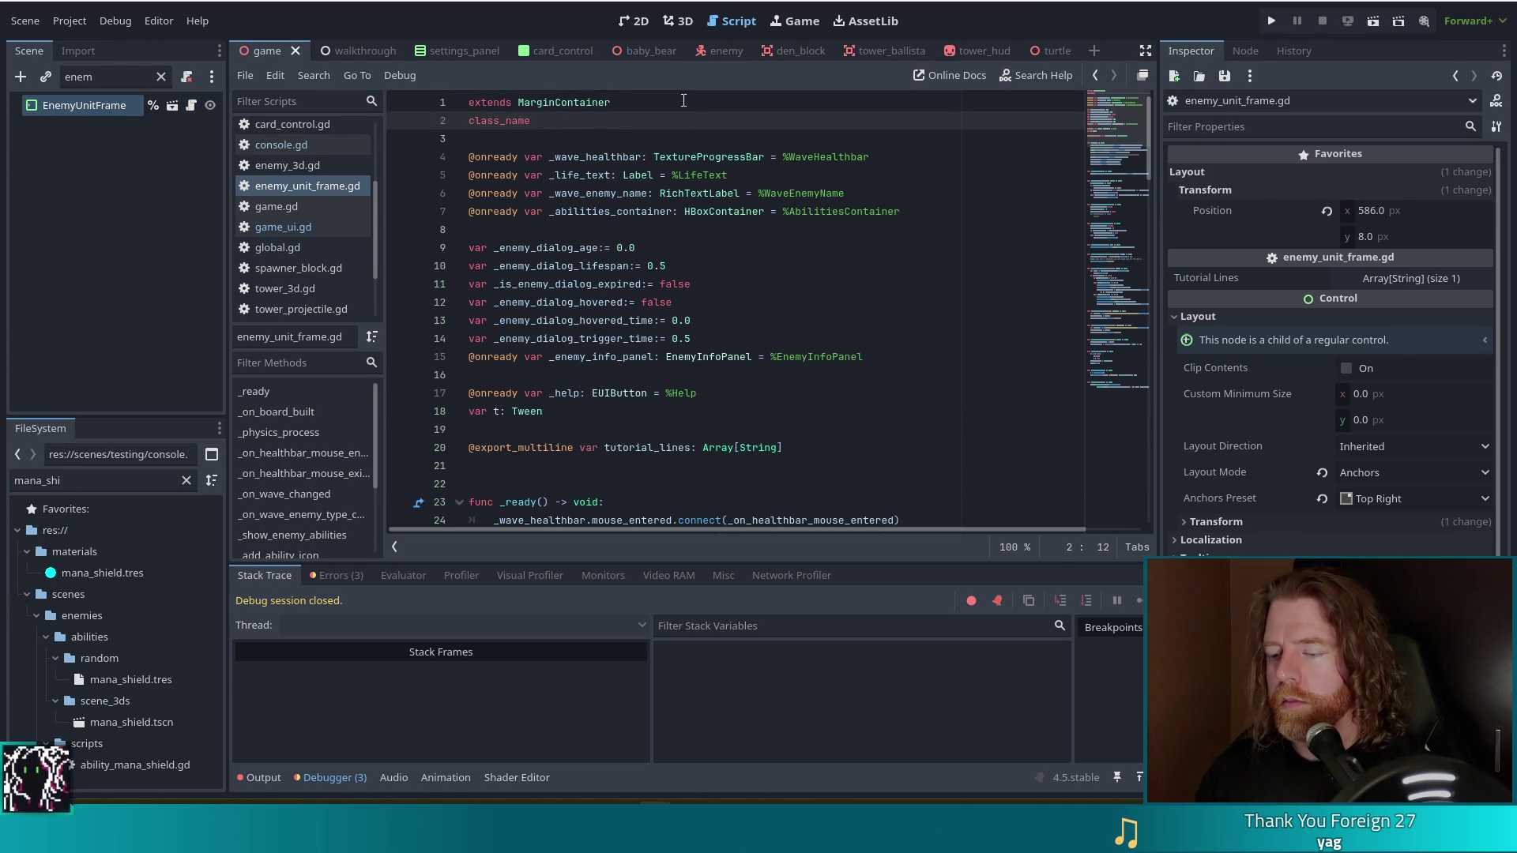
{"action": "type", "text": "Enemy"}
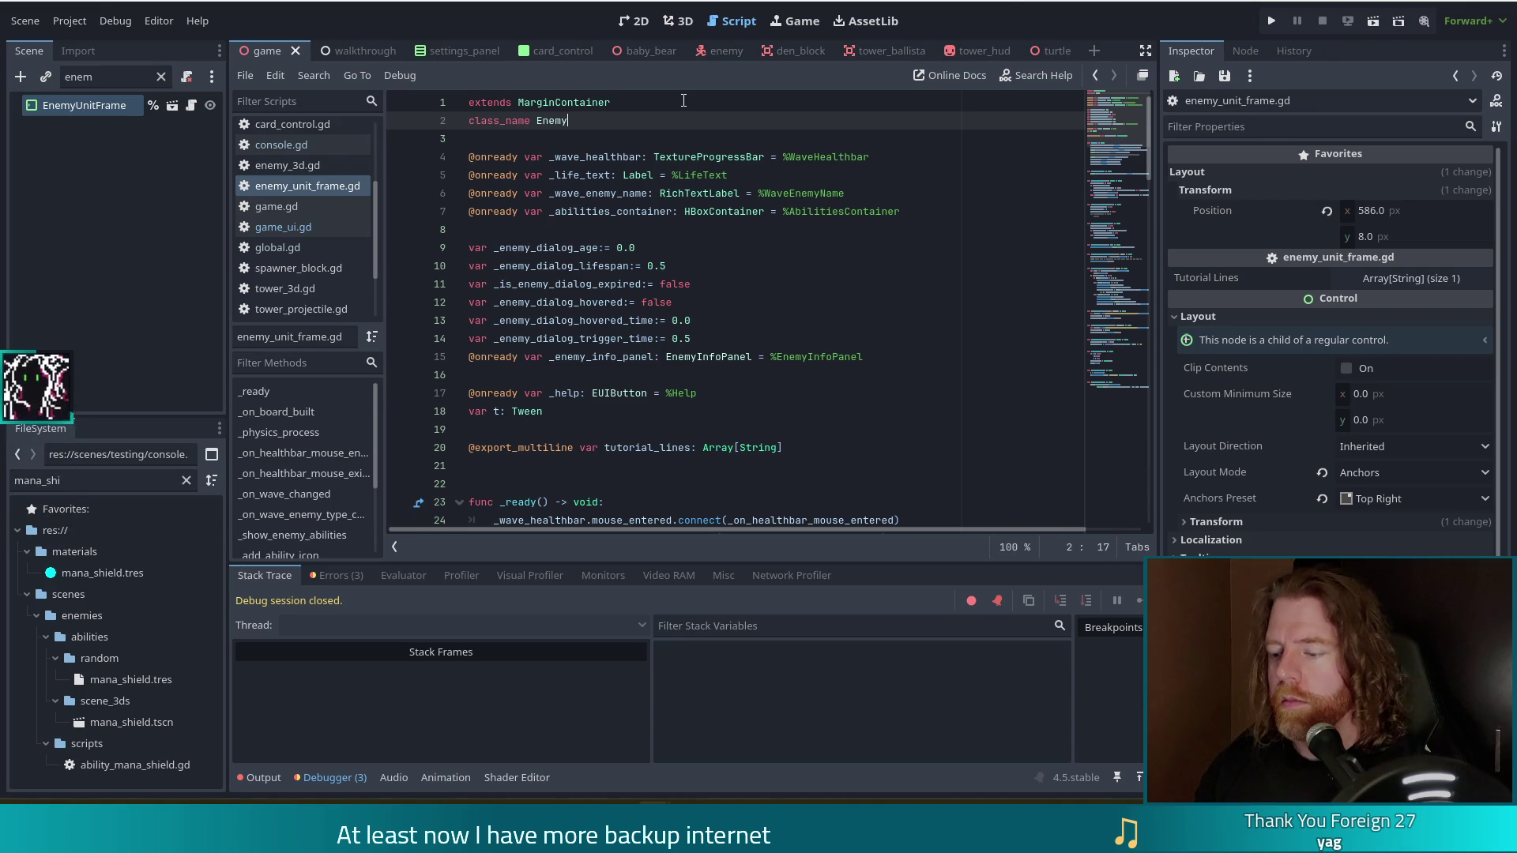
{"action": "type", "text": "UnitFrame"}
{"action": "key", "text": "ctrl+s"}
{"action": "key", "text": "Down"}
{"action": "key", "text": "Return"}
{"action": "key", "text": "ctrl+s"}
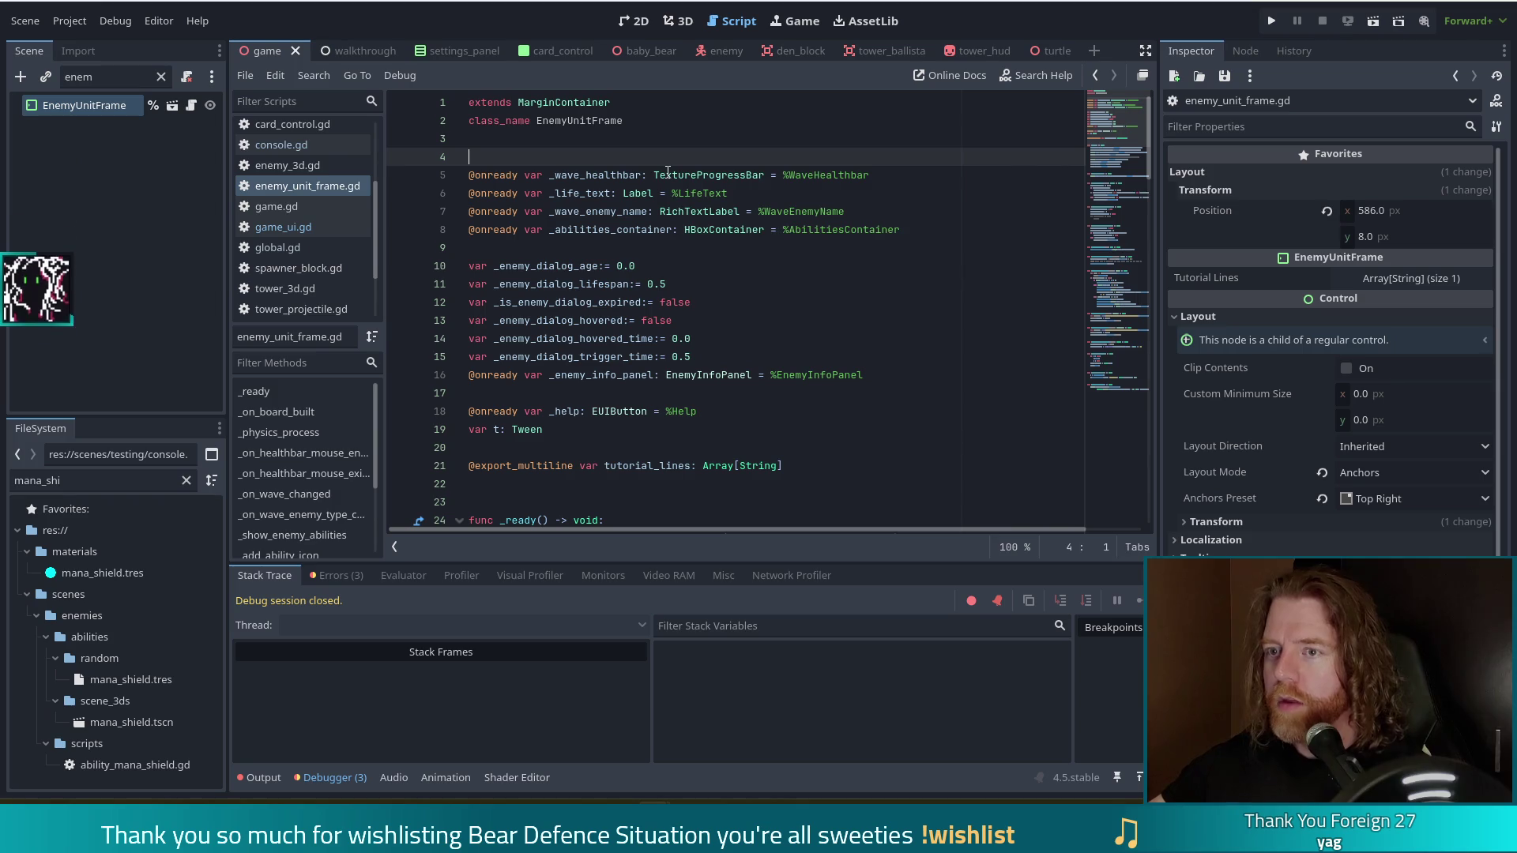
Look over the abilities container lines in enemy_unit_frame.gd, then switch to console.gd.
{"action": "mouse_move", "coordinate": [668, 172]}
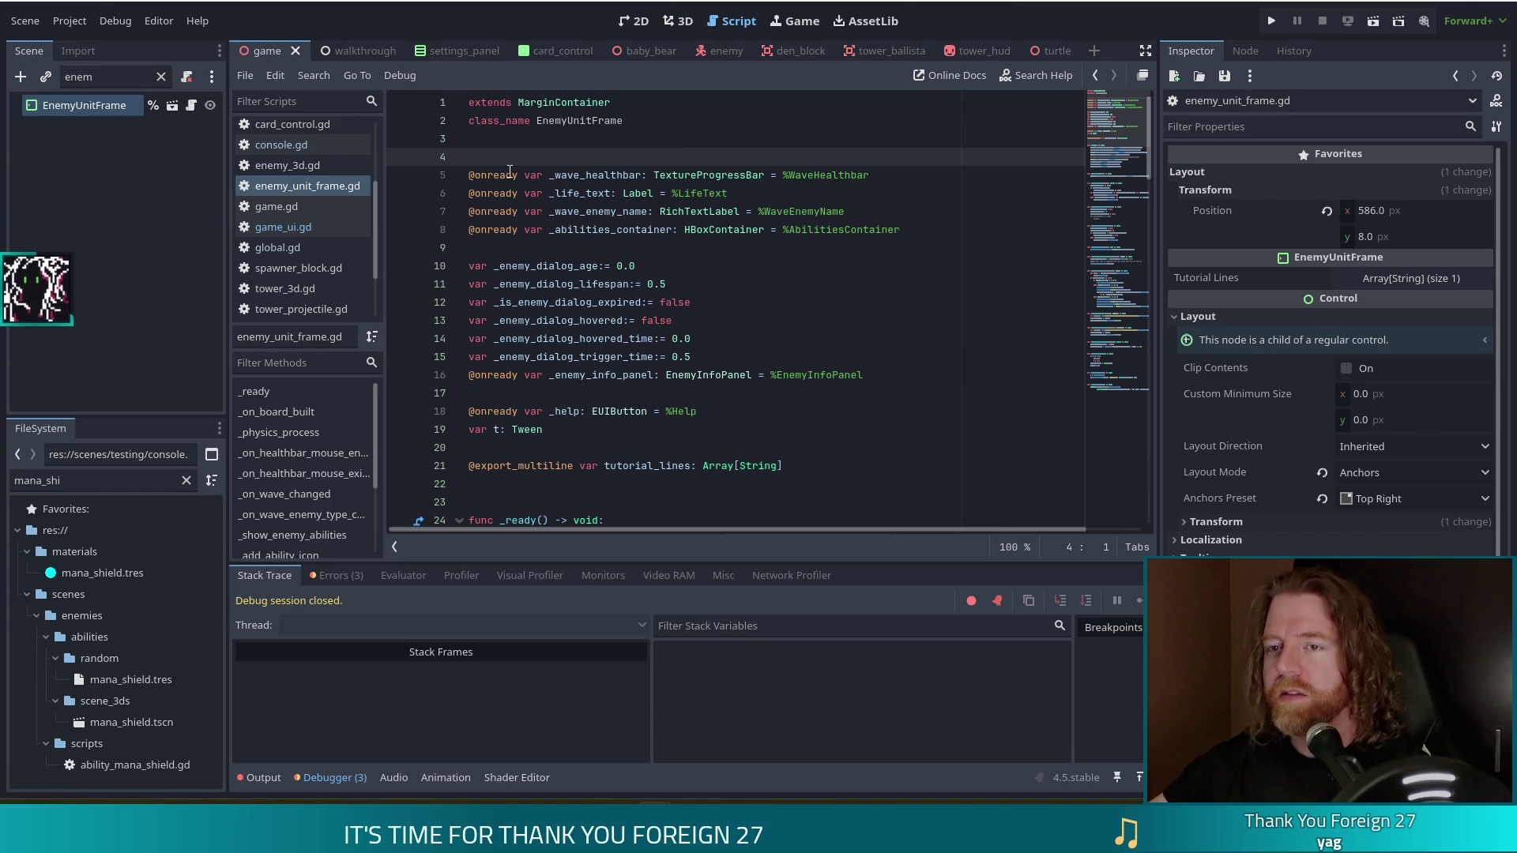
{"action": "scroll", "coordinate": [507, 171], "scroll_direction": "down", "scroll_amount": 15}
{"action": "scroll", "coordinate": [507, 172], "scroll_direction": "up", "scroll_amount": 15}
{"action": "left_click", "coordinate": [711, 229]}
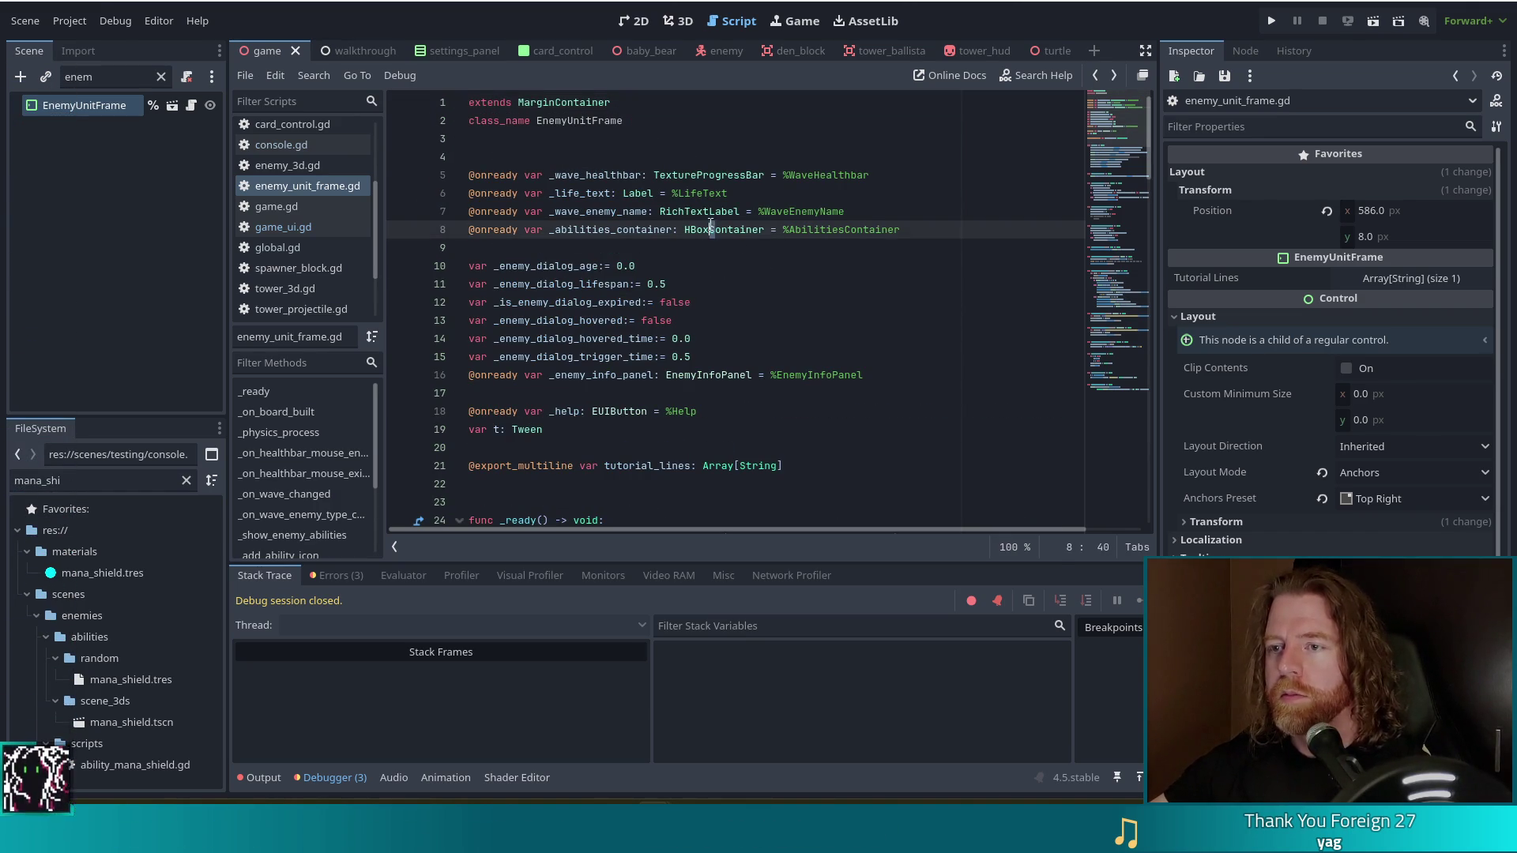
{"action": "key", "text": "Left"}
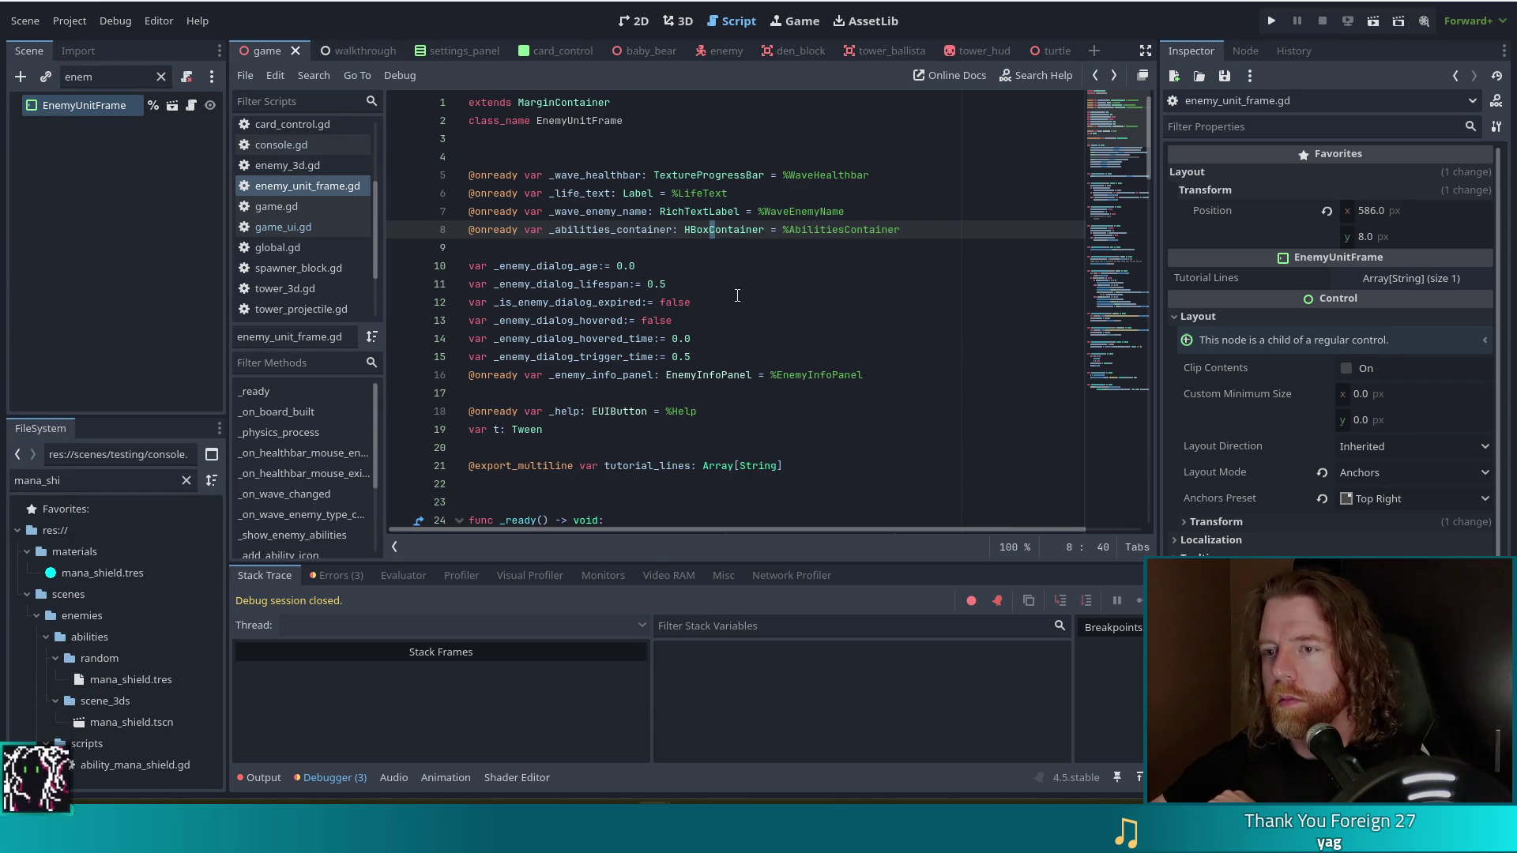
{"action": "left_click", "coordinate": [963, 234]}
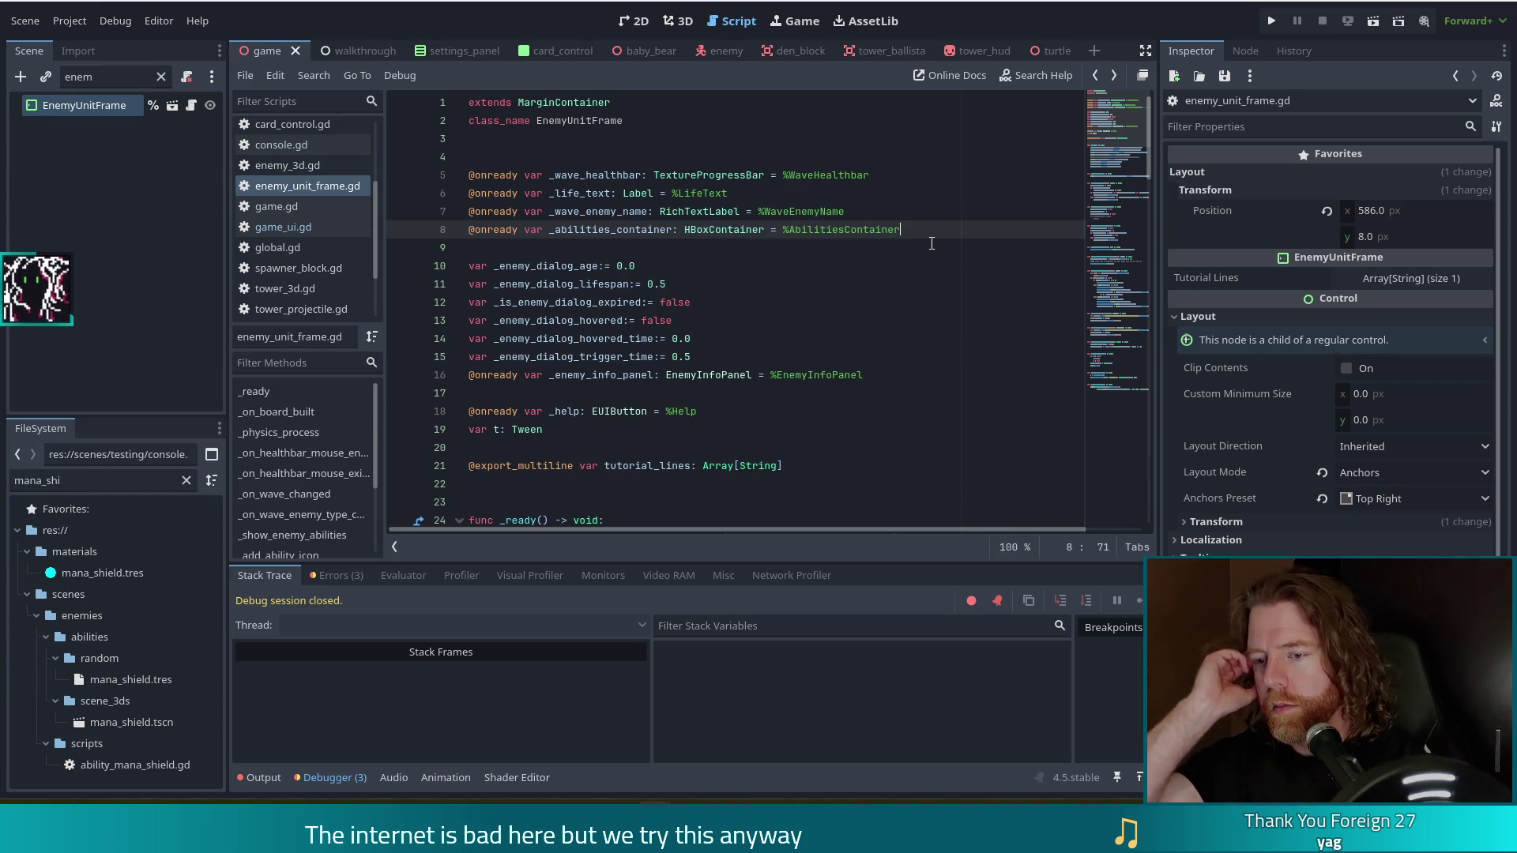
{"action": "key", "text": "Up"}
{"action": "key", "text": "Up"}
{"action": "left_click", "coordinate": [791, 227]}
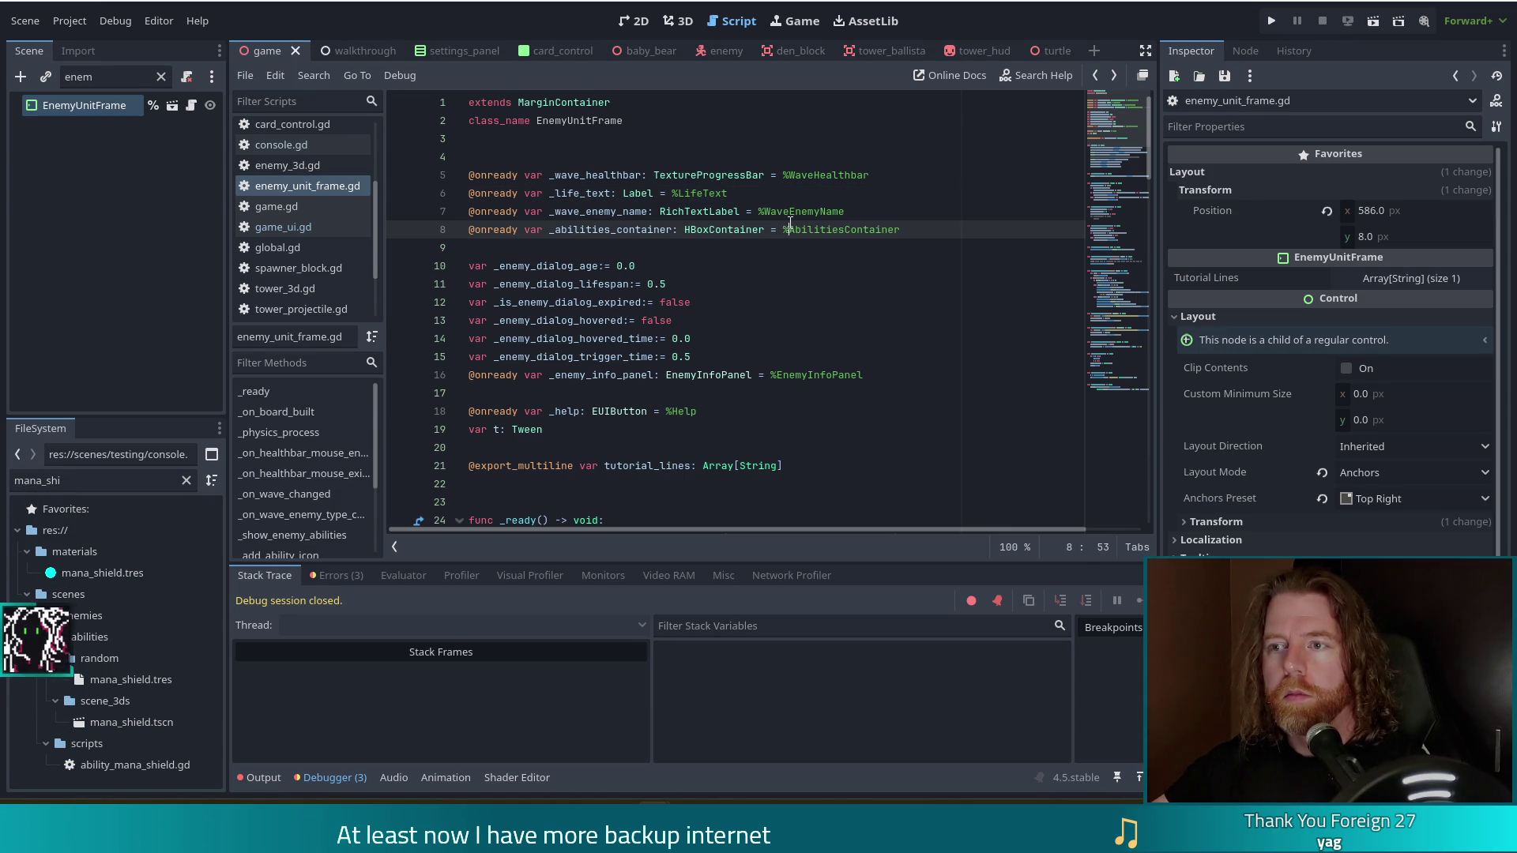
{"action": "left_click", "coordinate": [281, 144]}
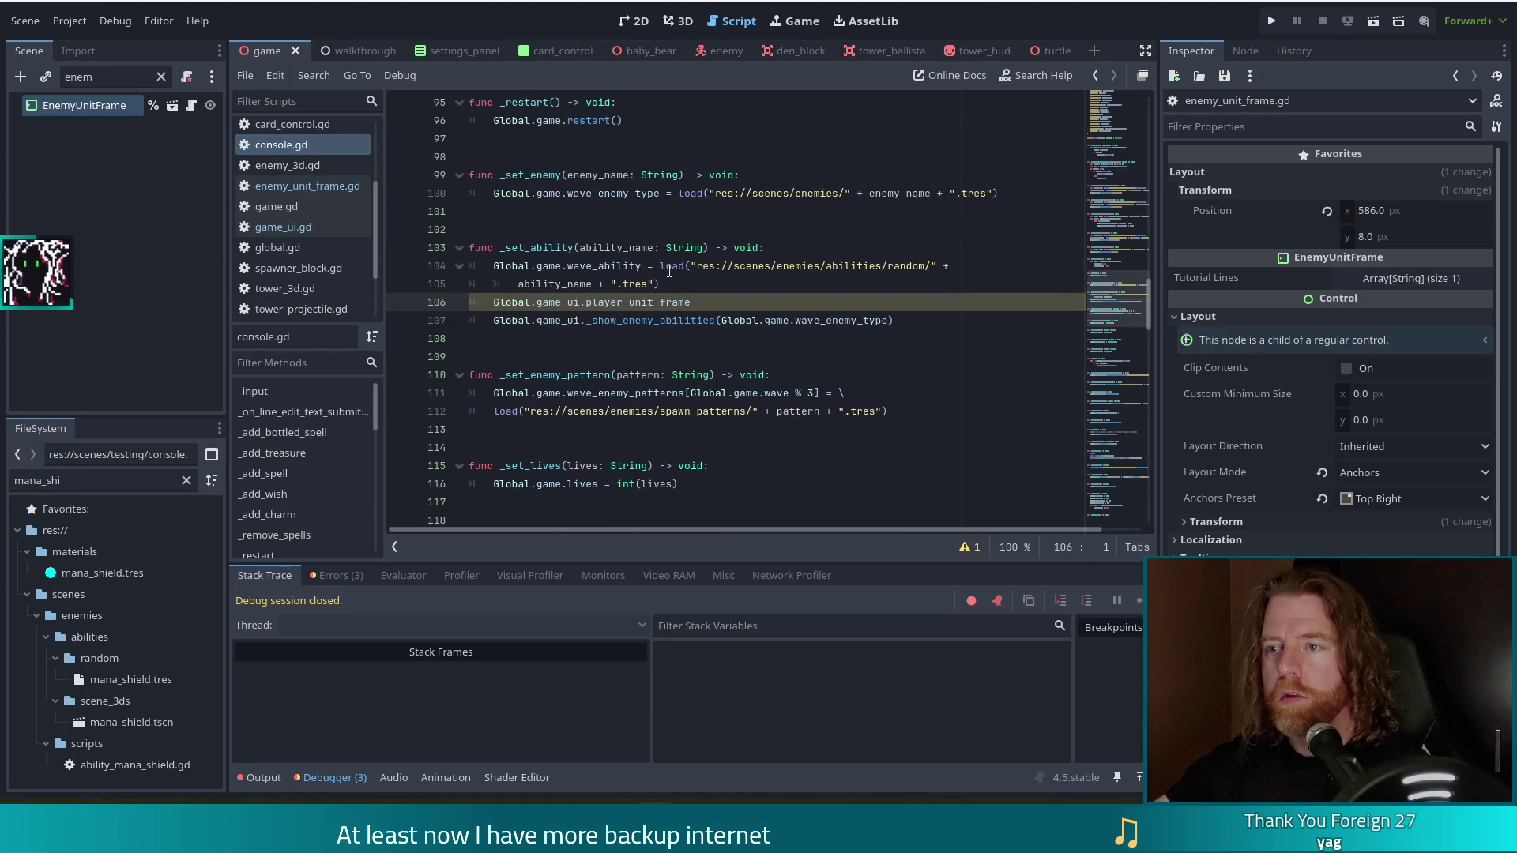
On line 106, replace player_unit_frame with an enemy_unit_frame._show_enemy_abilities call.
{"action": "left_click", "coordinate": [594, 320]}
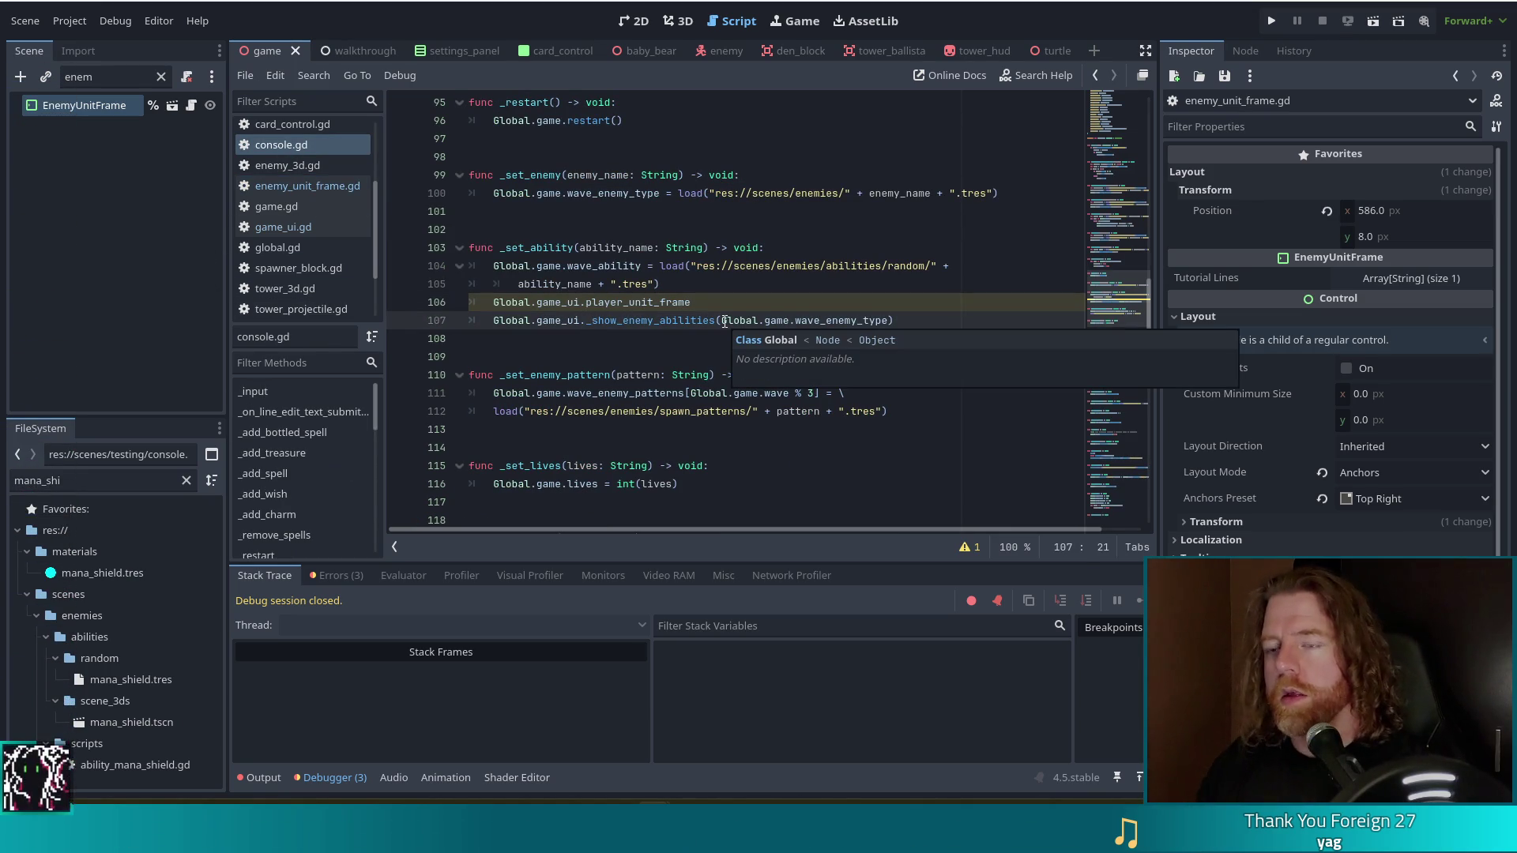
{"action": "key", "text": "Left"}
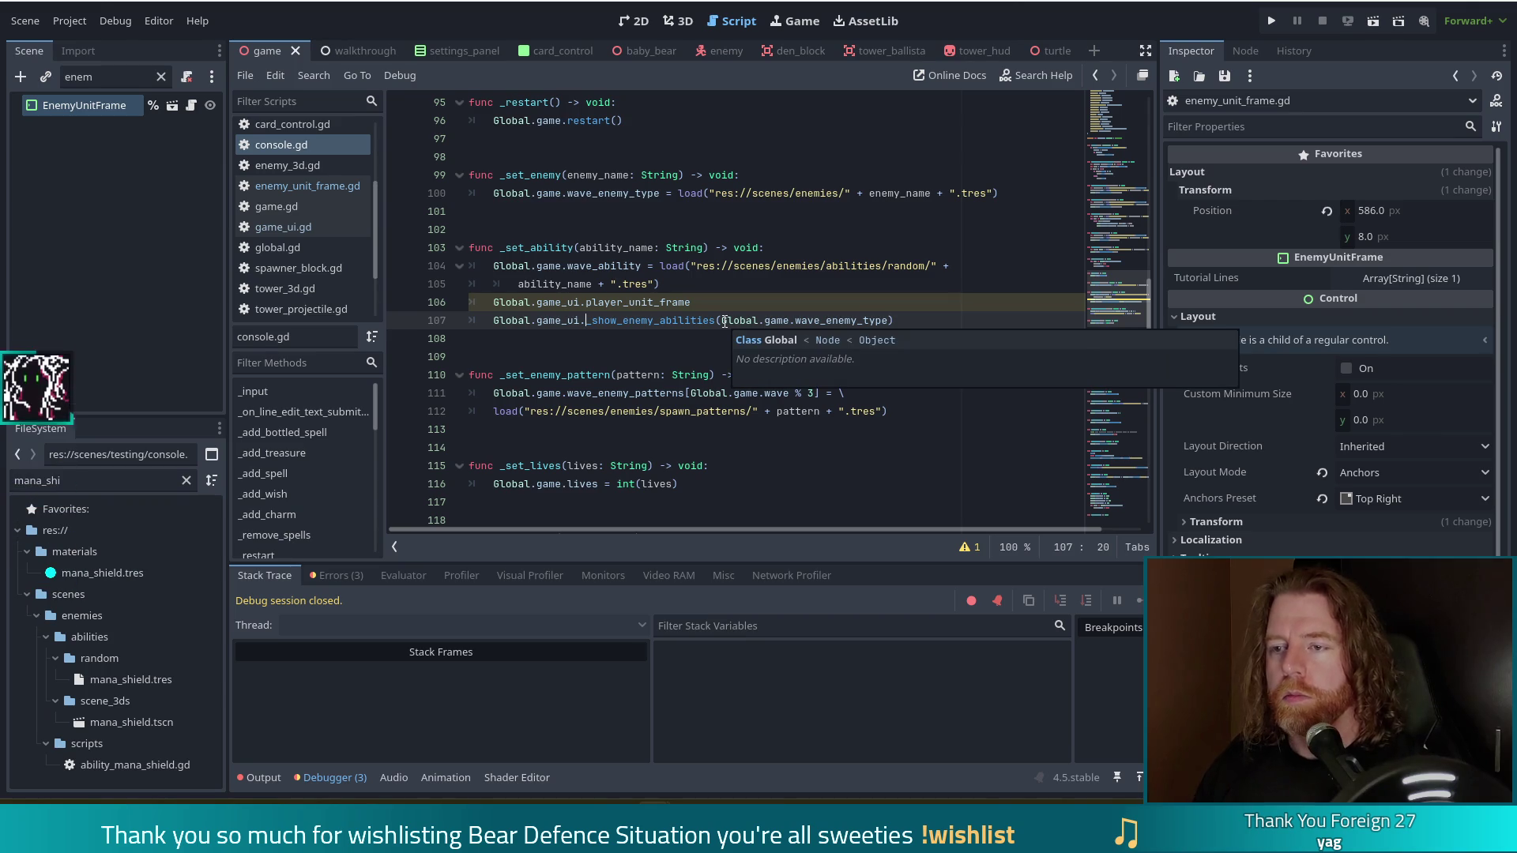
{"action": "key", "text": "Up"}
{"action": "key", "text": "shift+End"}
{"action": "key", "text": "Delete"}
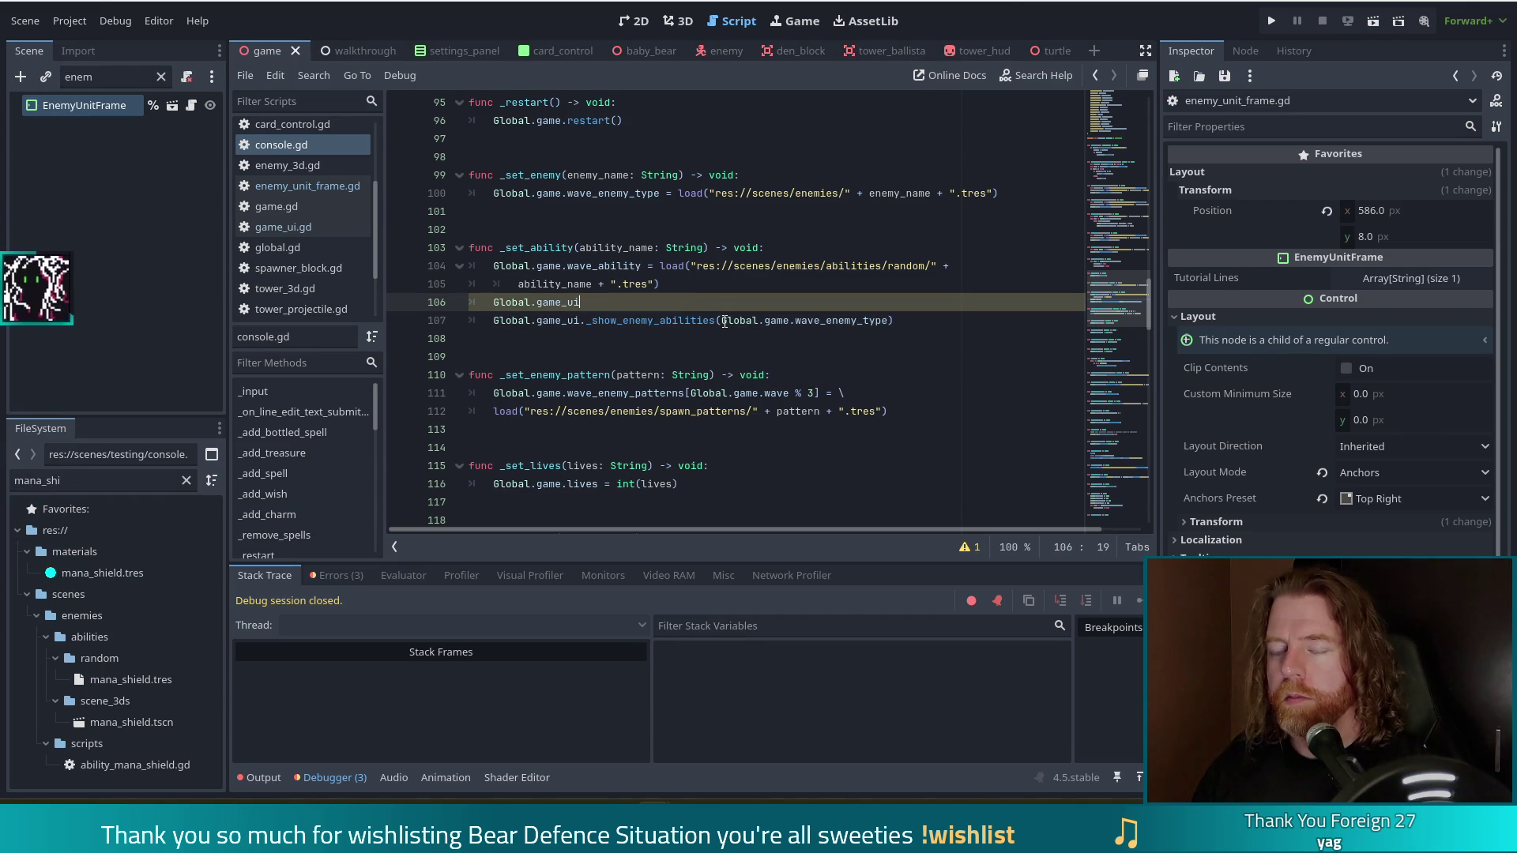
{"action": "type", "text": ".ene"}
{"action": "key", "text": "Return"}
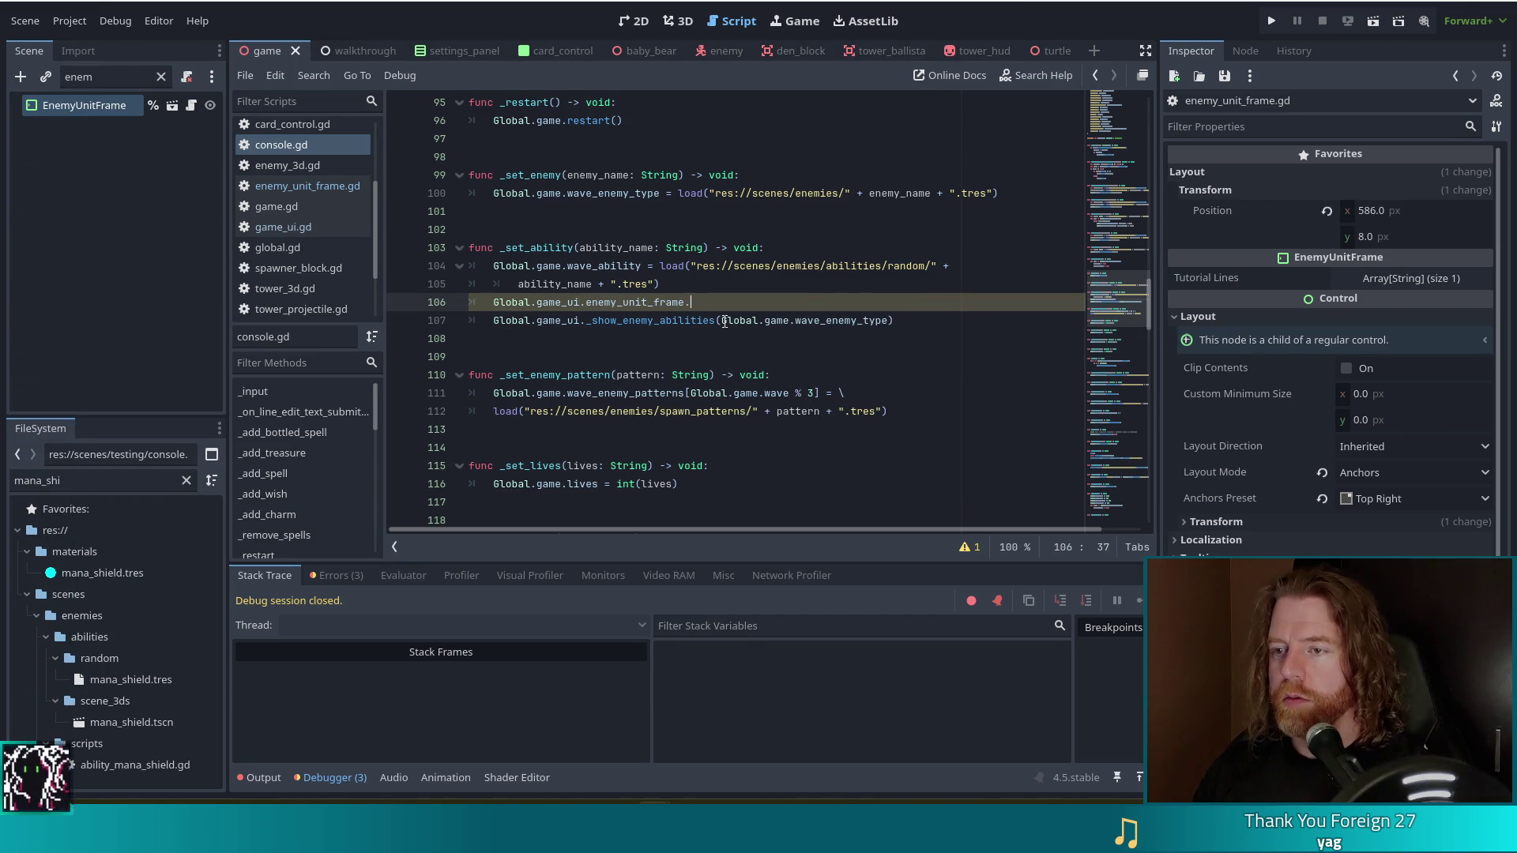
{"action": "type", "text": ".show_enemy_abilities("}
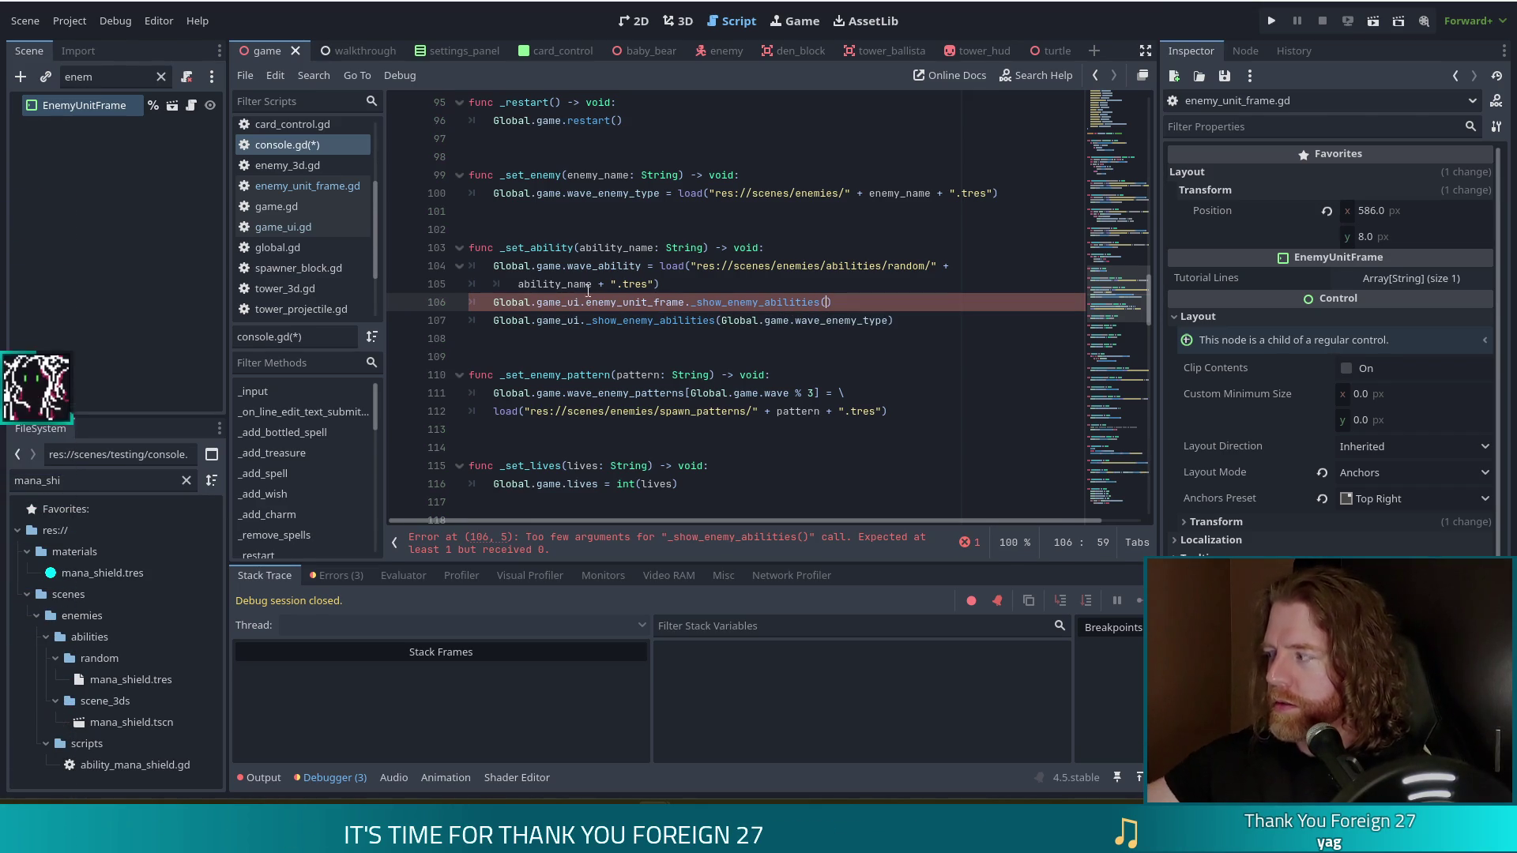
Pass Global.game.wave_enemy_type as its argument, delete the old game_ui call line, and save.
{"action": "left_click_drag", "start_coordinate": [721, 320], "coordinate": [891, 320]}
{"action": "key", "text": "ctrl+c"}
{"action": "left_click", "coordinate": [826, 302]}
{"action": "key", "text": "ctrl+v"}
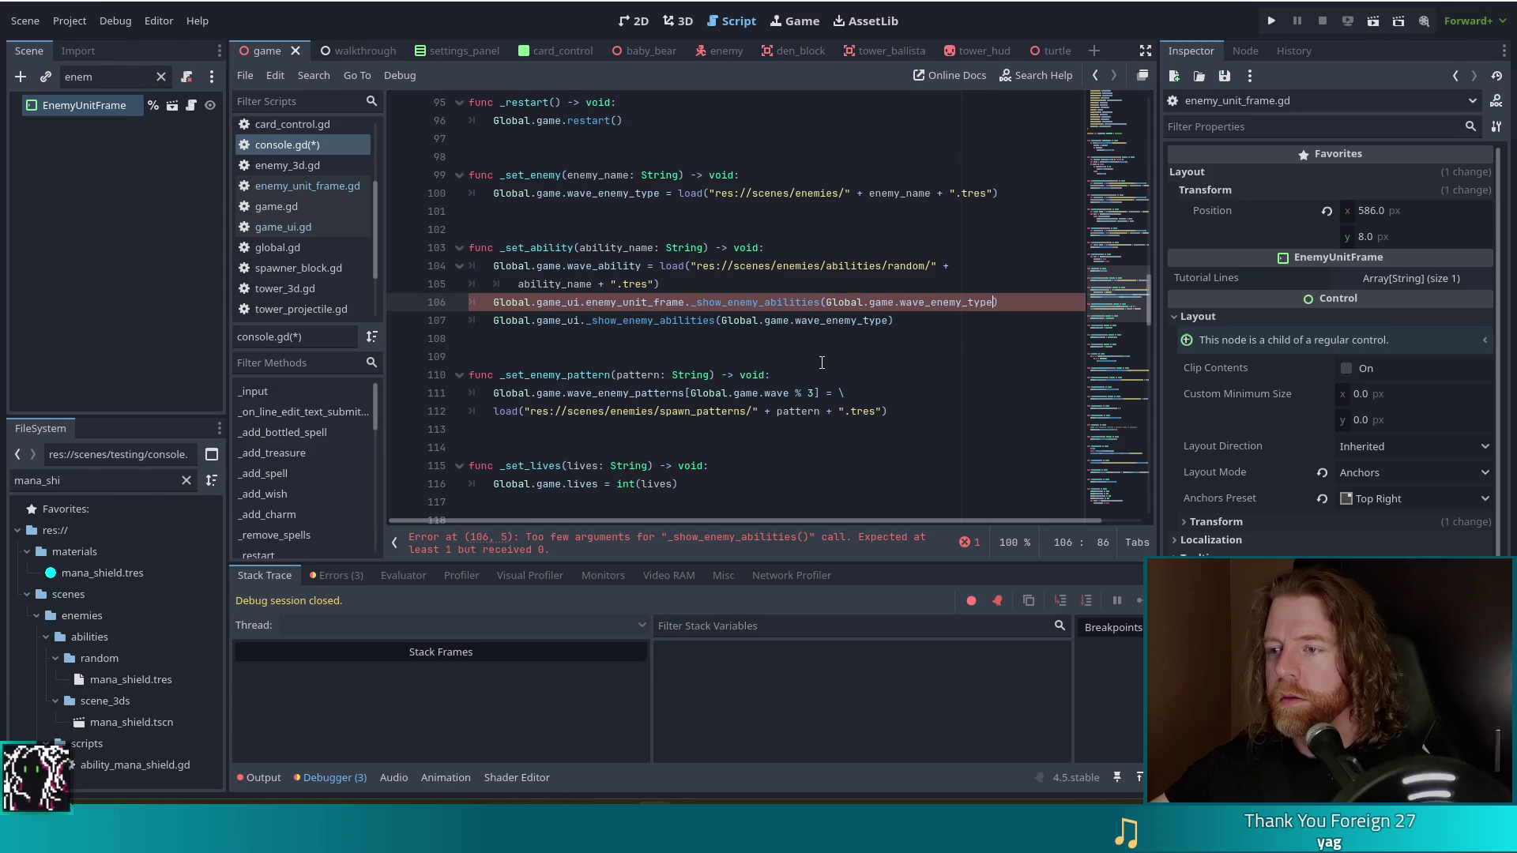
{"action": "left_click", "coordinate": [489, 321]}
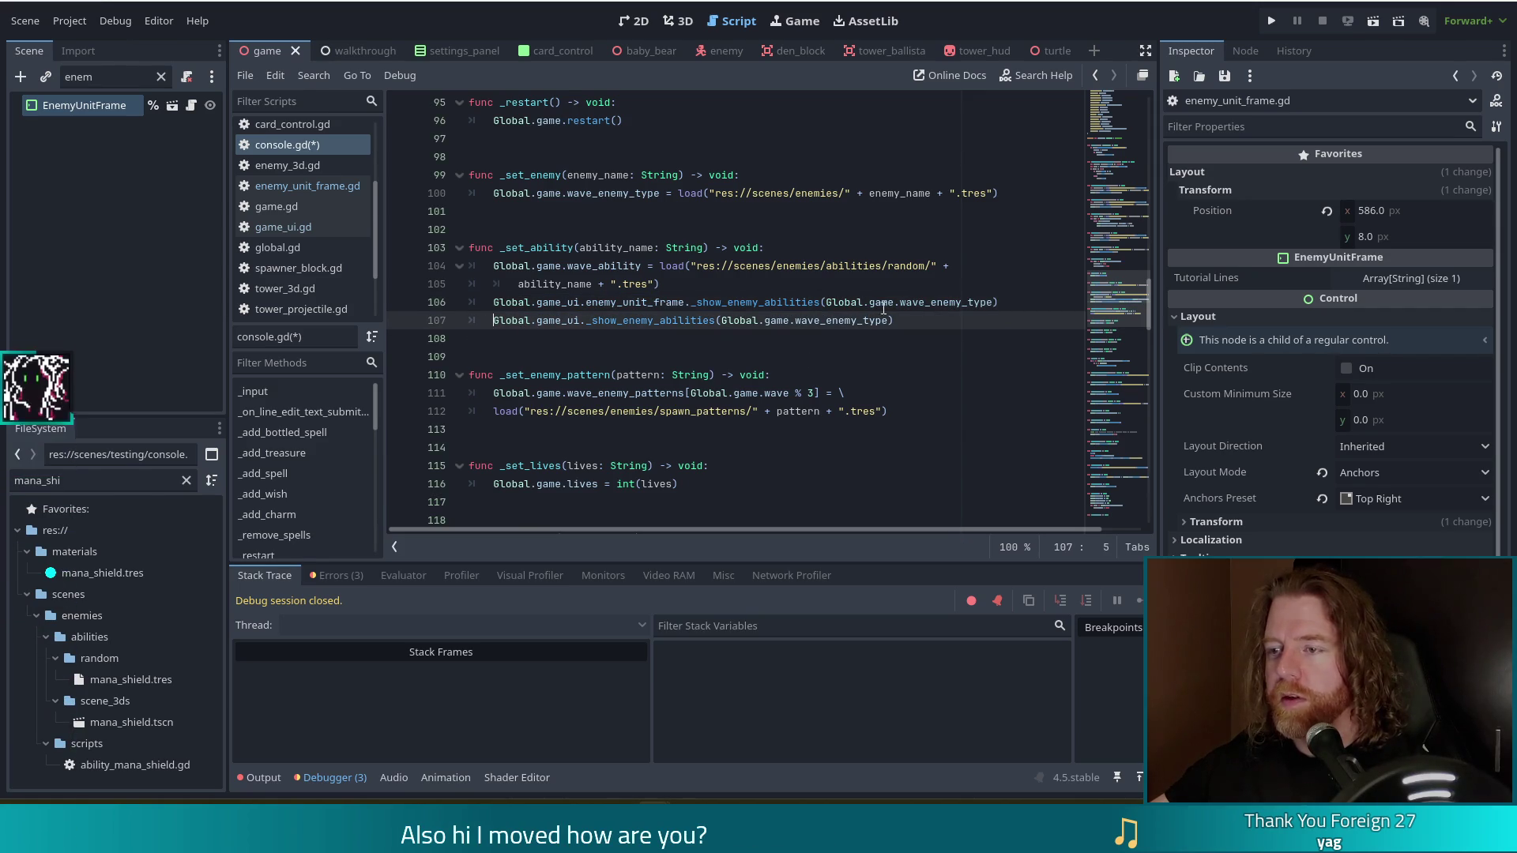
{"action": "triple_click", "coordinate": [962, 320]}
{"action": "key", "text": "BackSpace"}
{"action": "key", "text": "BackSpace"}
{"action": "key", "text": "ctrl+s"}
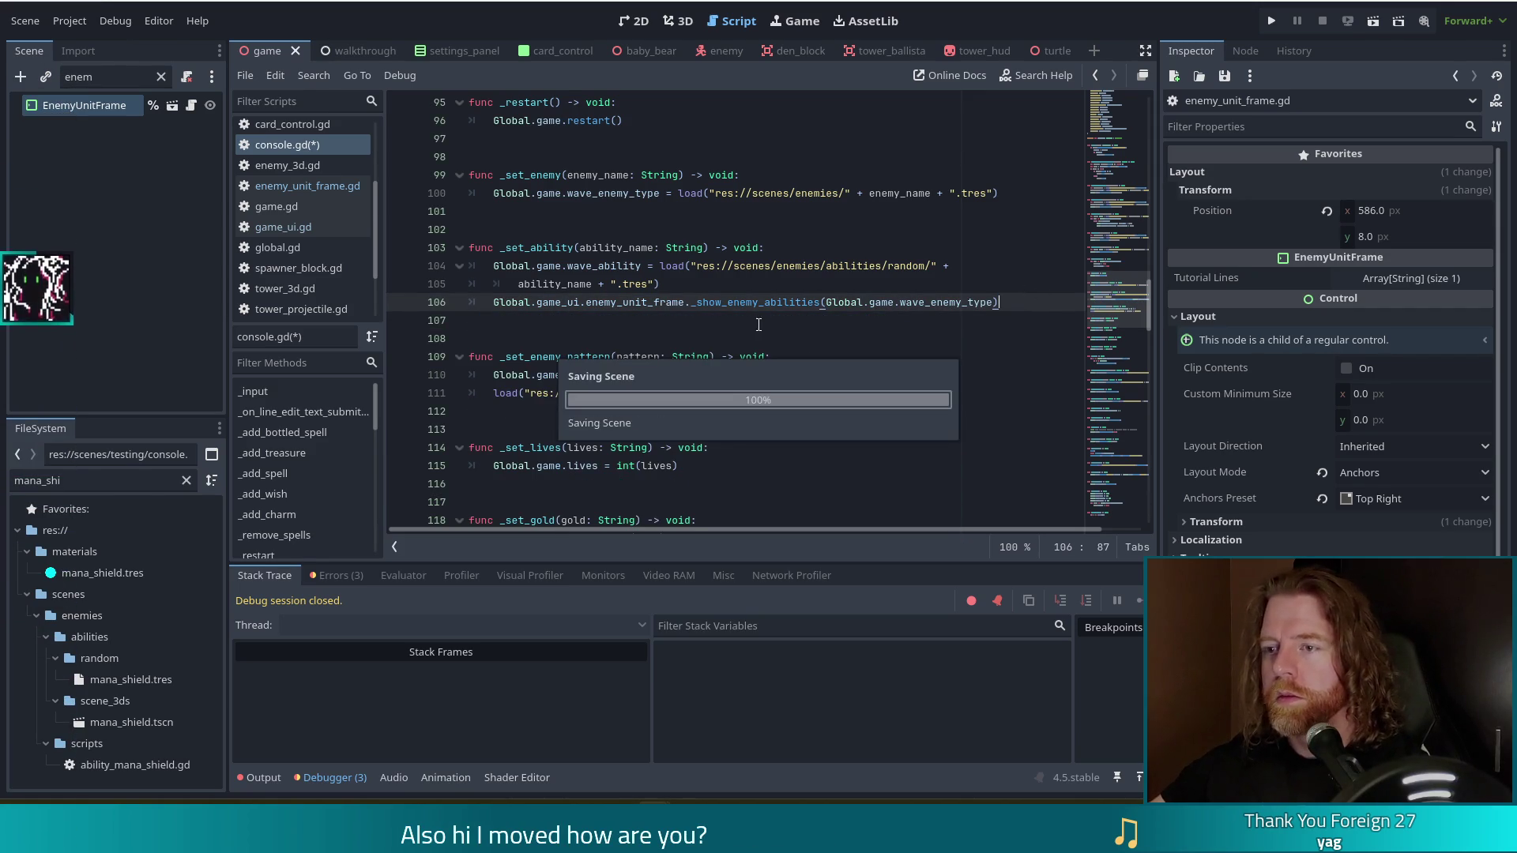
Run the project and start a new game, reaching Level 1/9, Wave 1/3 against Air Golem.
{"action": "left_click", "coordinate": [693, 303]}
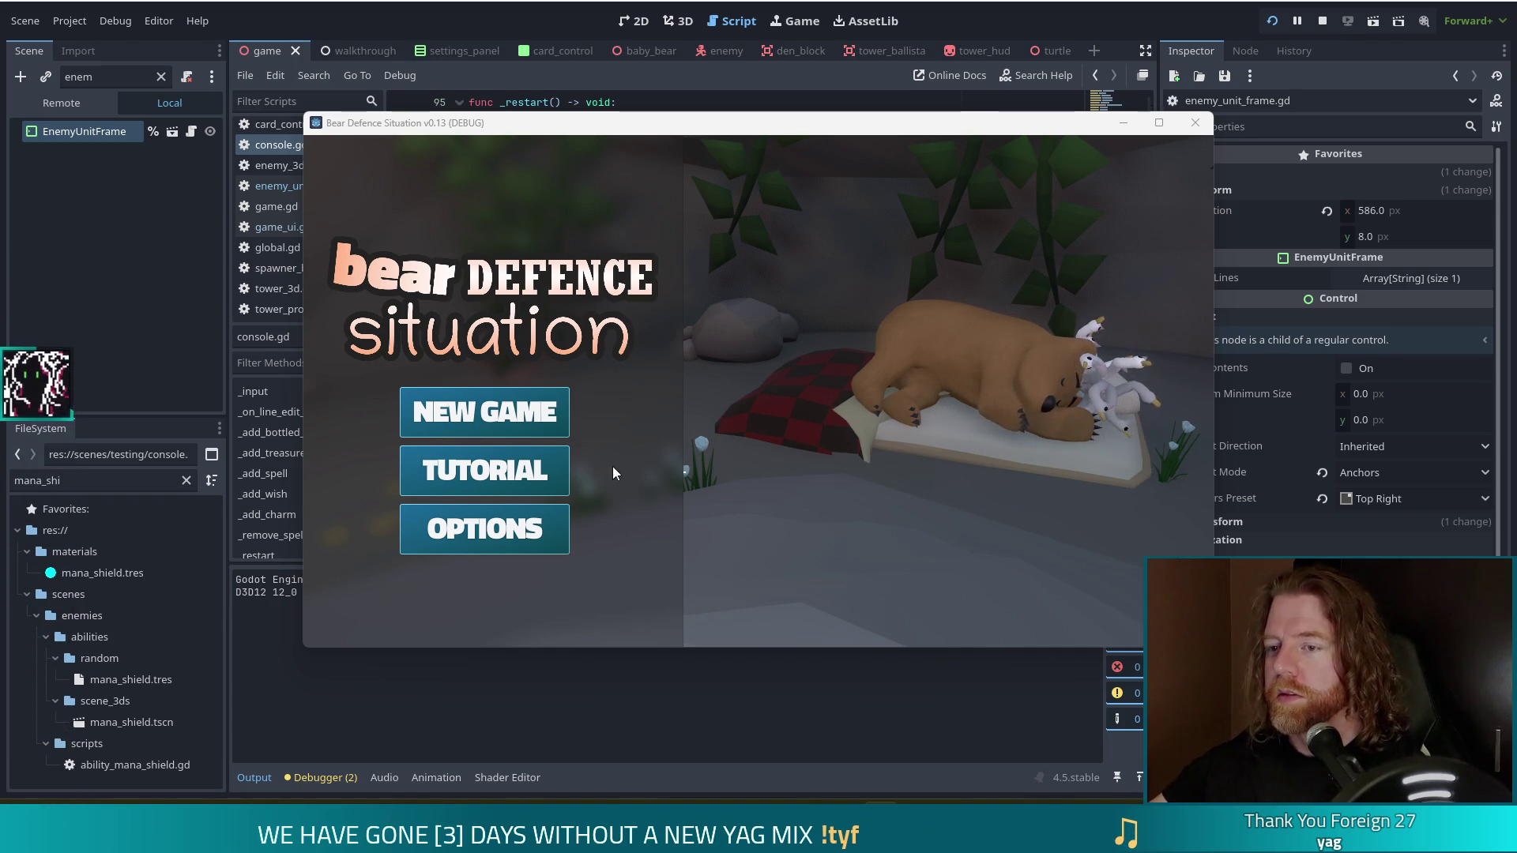
{"action": "left_click", "coordinate": [520, 411]}
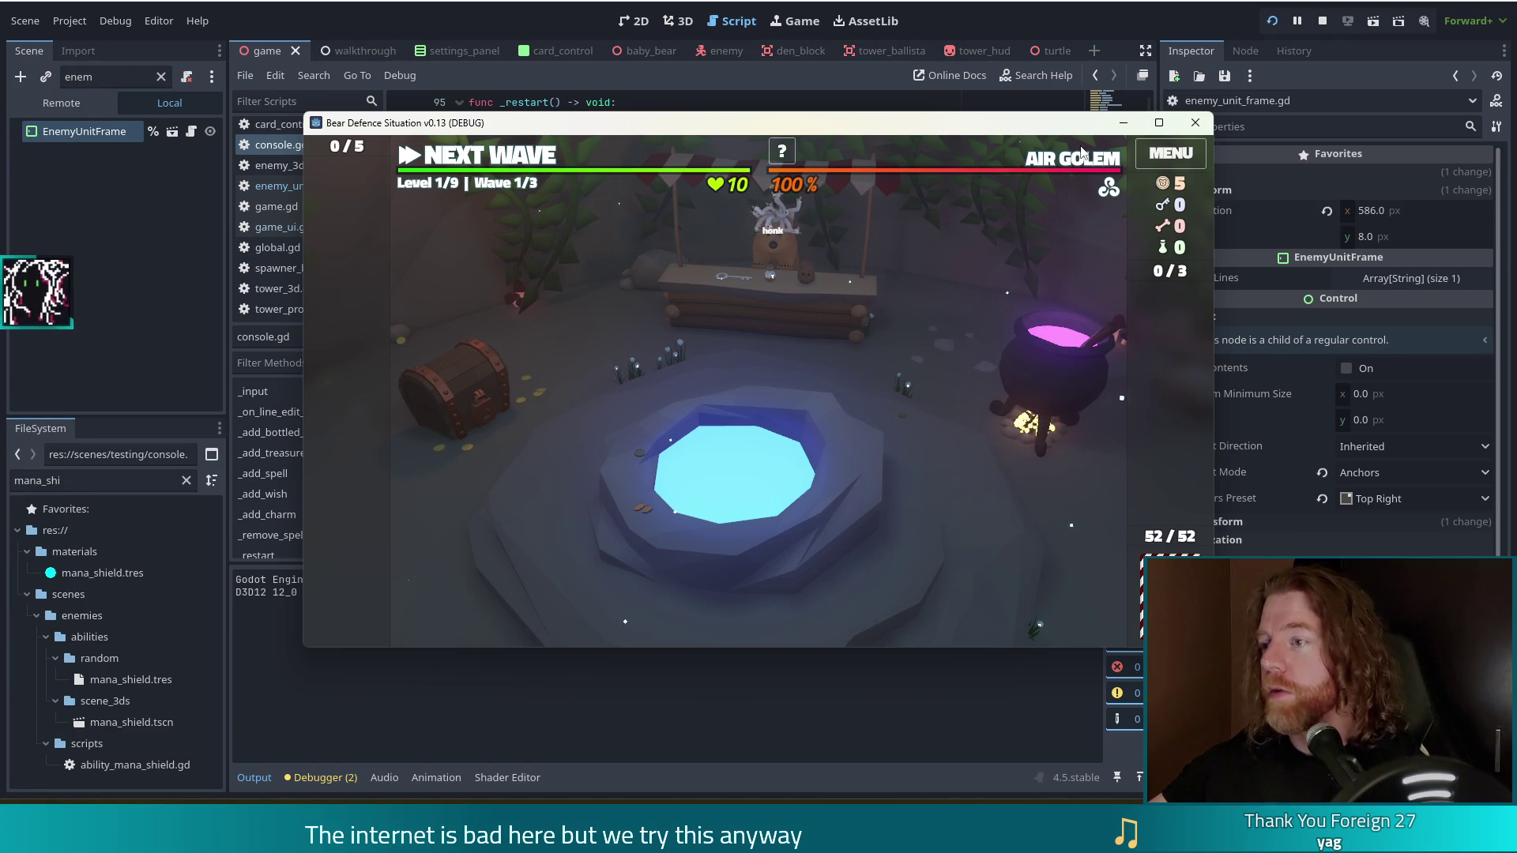
{"action": "mouse_move", "coordinate": [1067, 167]}
{"action": "key", "text": "grave"}
Enter 'set_ability mana_shield' in the in-game console.
{"action": "type", "text": "add"}
{"action": "key", "text": "BackSpace"}
{"action": "key", "text": "BackSpace"}
{"action": "key", "text": "BackSpace"}
{"action": "type", "text": "se"}
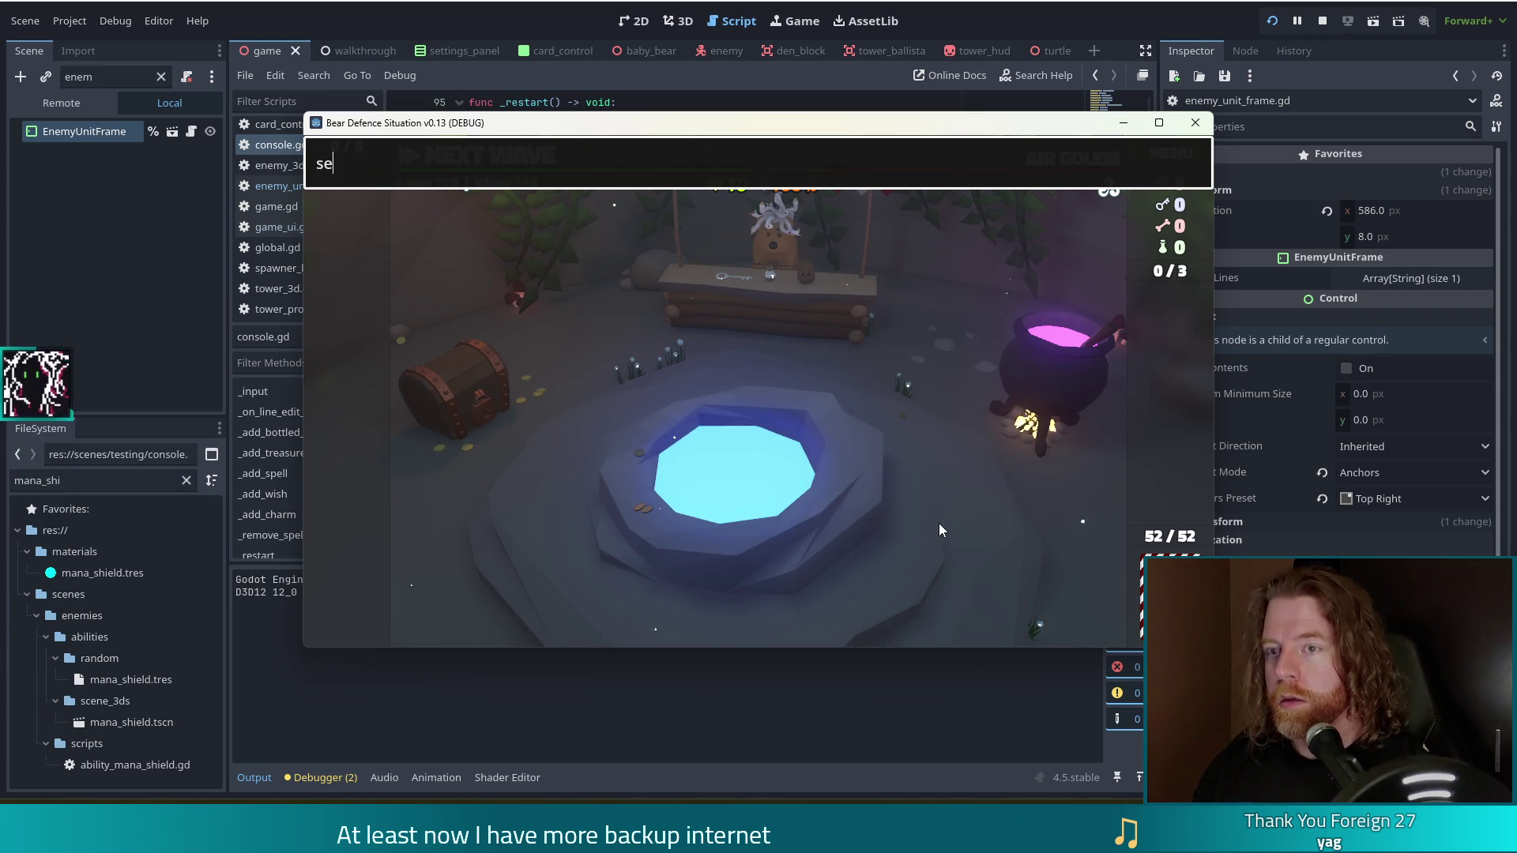
{"action": "type", "text": "t_ability "}
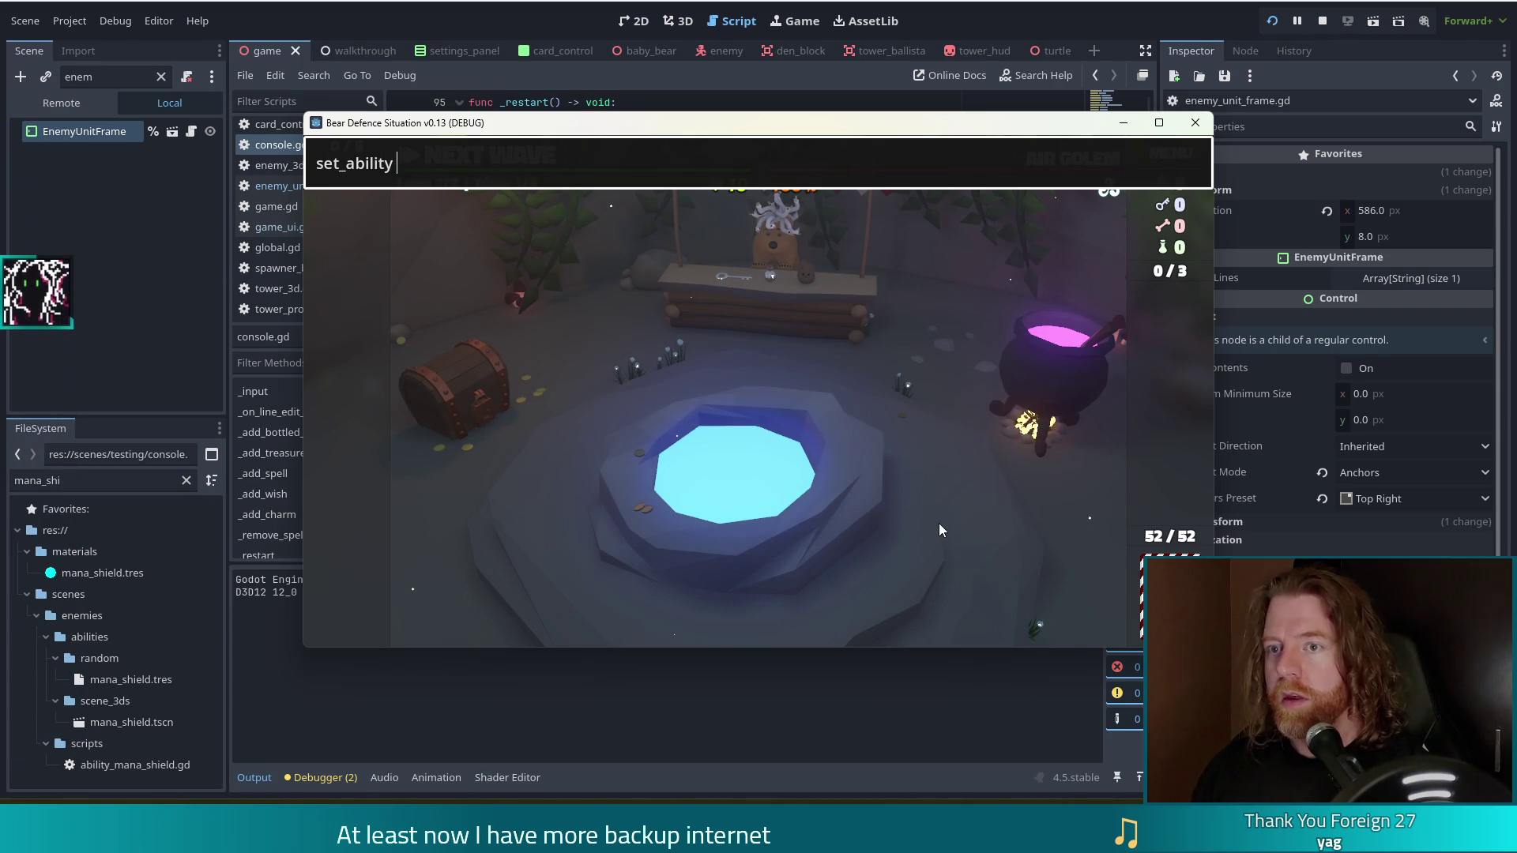
{"action": "type", "text": "mana_shield"}
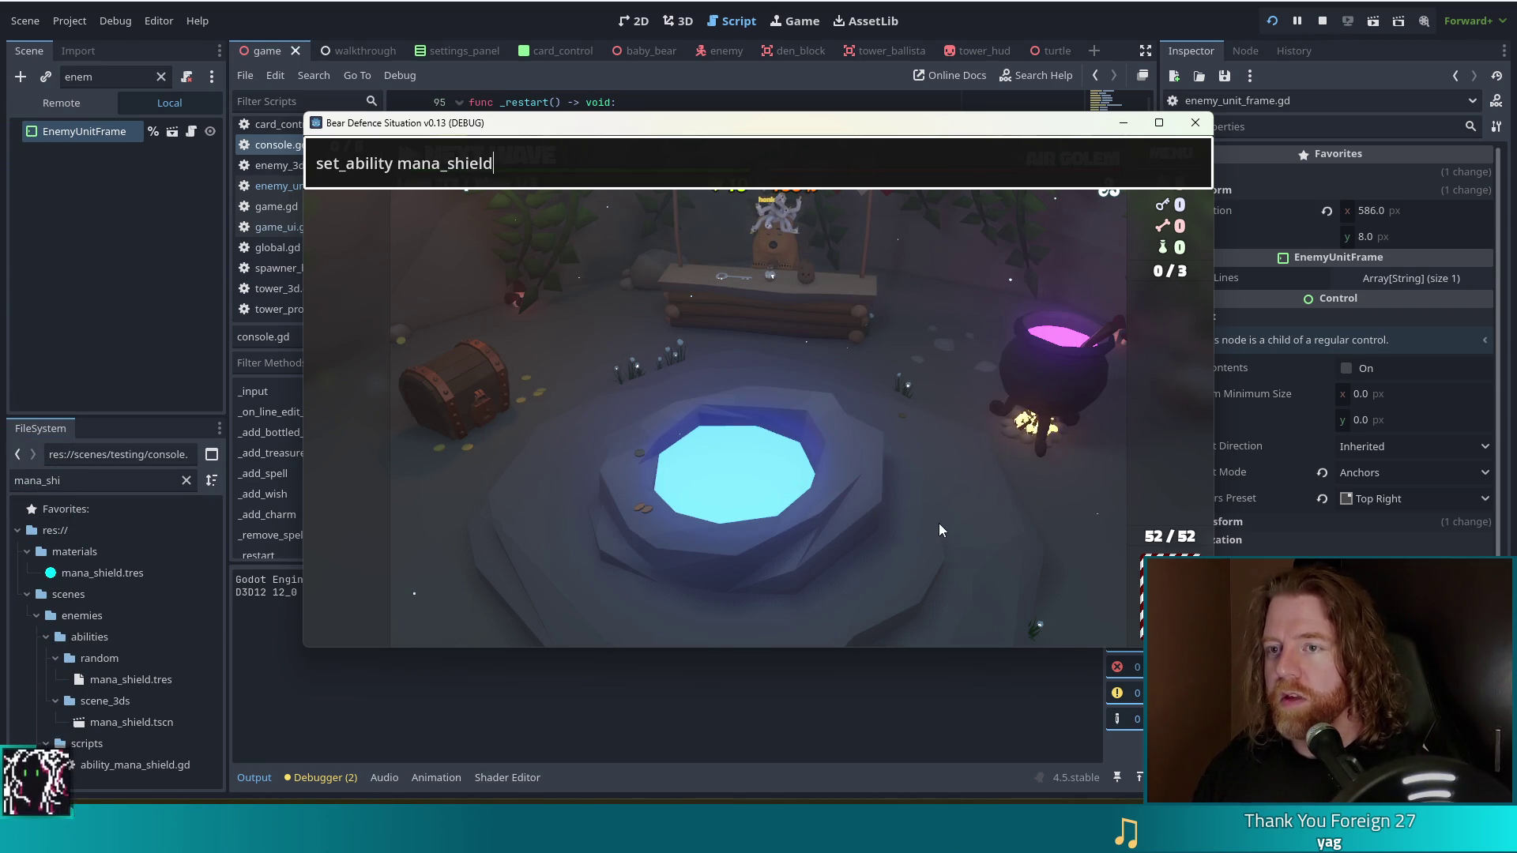
{"action": "key", "text": "Return"}
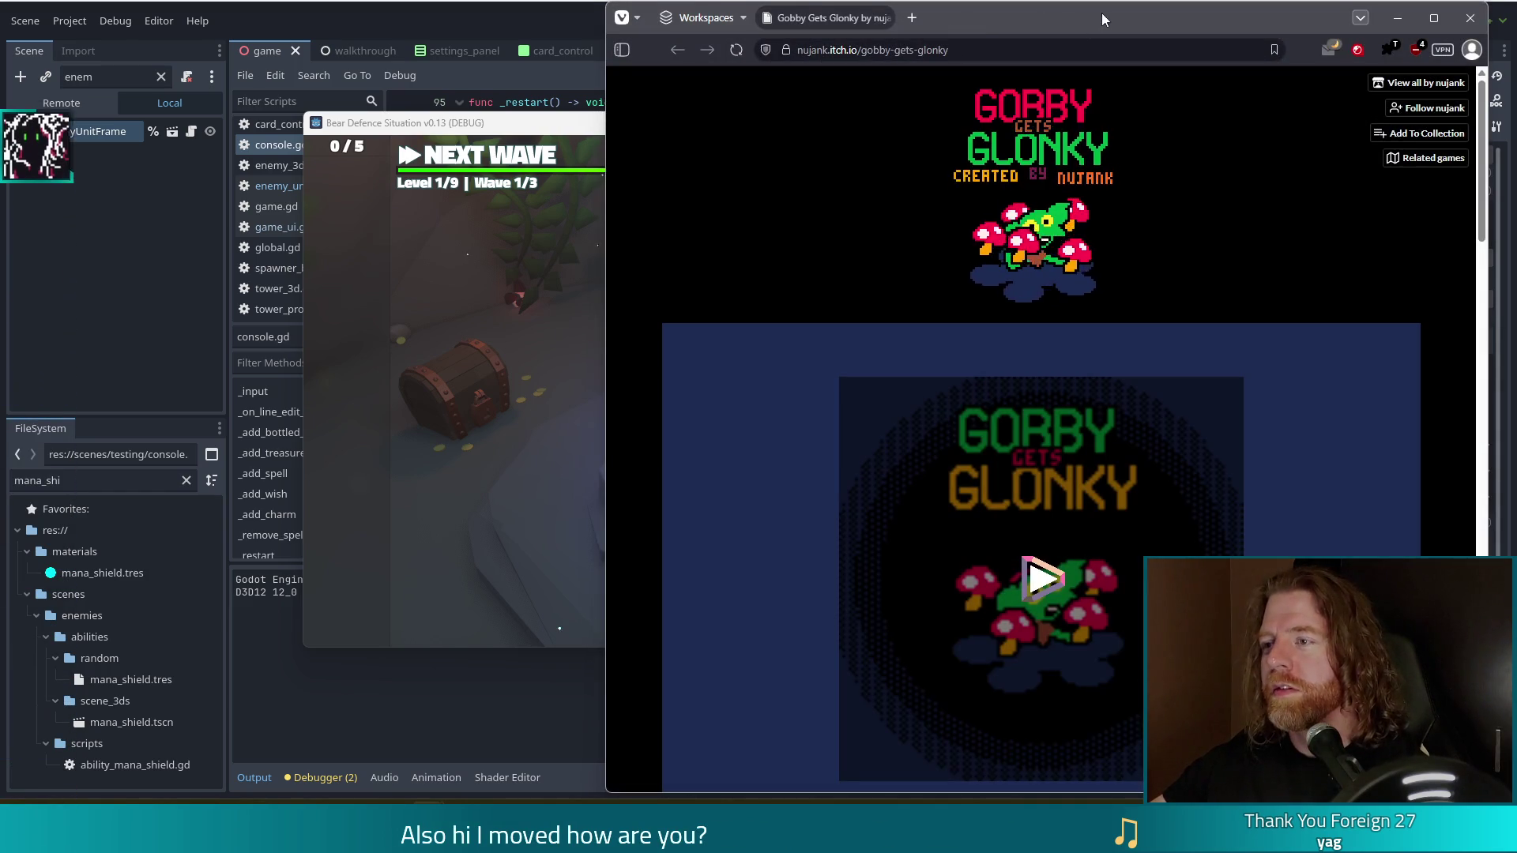
Move the browser aside and launch the embedded Gobby Gets Glonky game to its title screen.
{"action": "mouse_move", "coordinate": [1102, 13]}
{"action": "left_mouse_down"}
{"action": "mouse_move", "coordinate": [586, 112]}
{"action": "mouse_move", "coordinate": [625, 2]}
{"action": "left_mouse_up"}
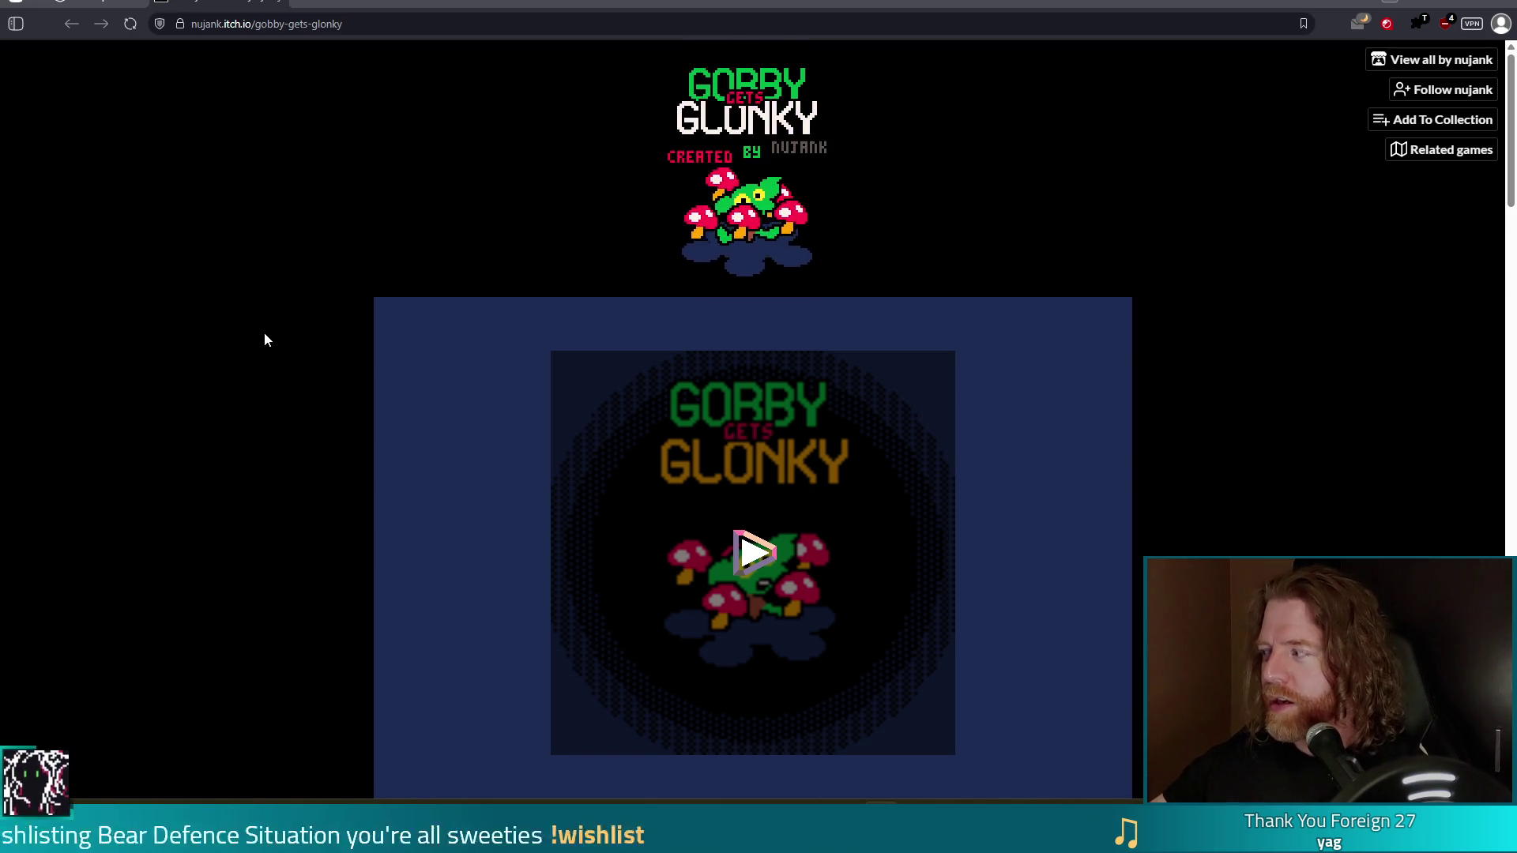
{"action": "scroll", "coordinate": [442, 394], "scroll_direction": "down", "scroll_amount": 2}
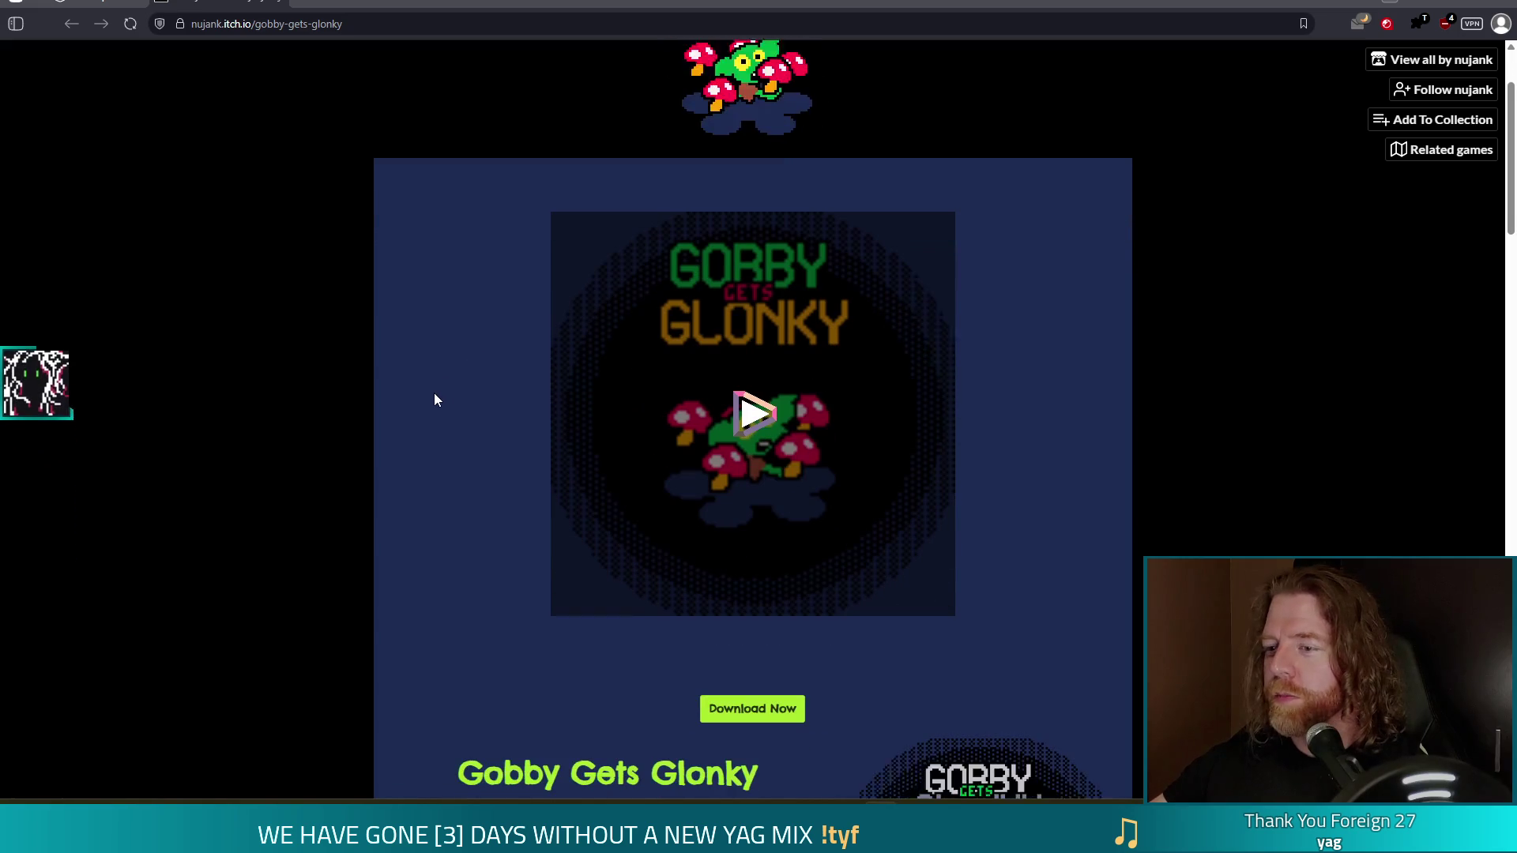
{"action": "left_click", "coordinate": [761, 401]}
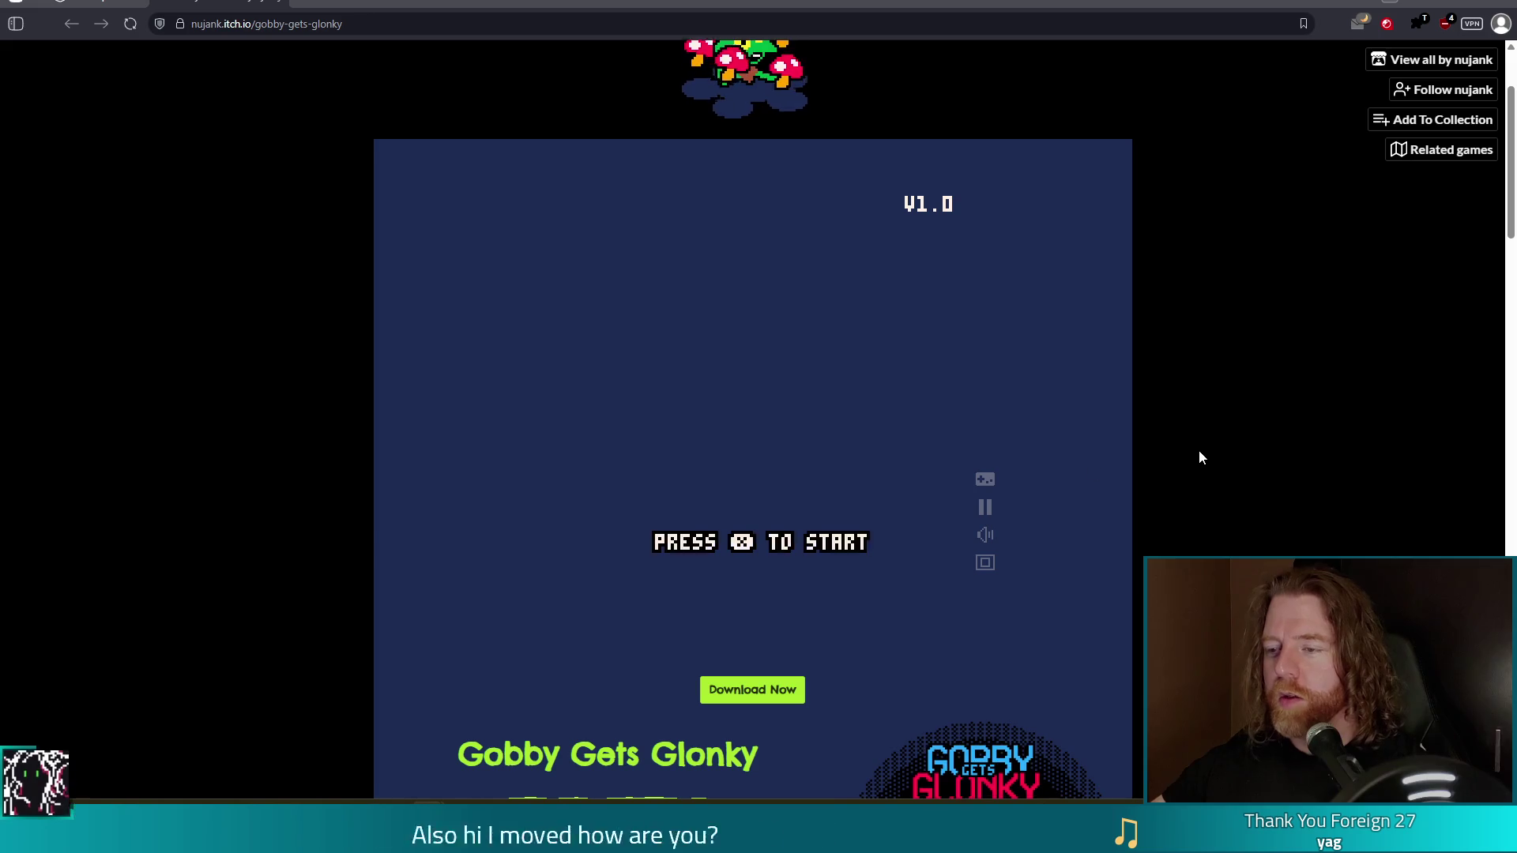
Play Gobby Gets Glonky with the arrow keys and x, eating shrooms until game over at 5.
{"action": "key", "text": "x"}
{"action": "key", "text": "Down"}
{"action": "key", "text": "Left"}
{"action": "key", "text": "Right"}
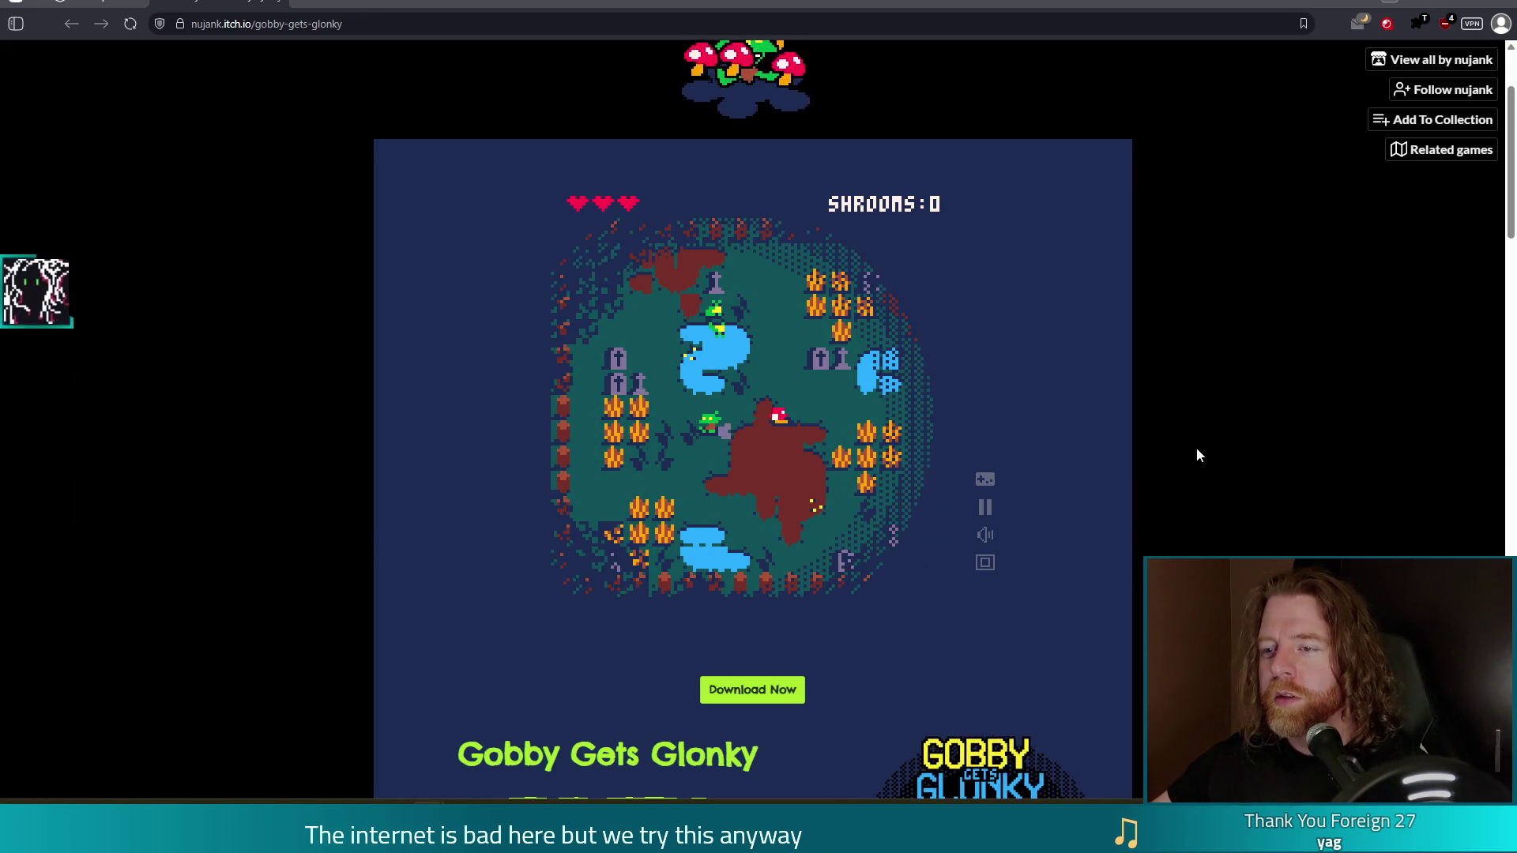
{"action": "key", "text": "Up"}
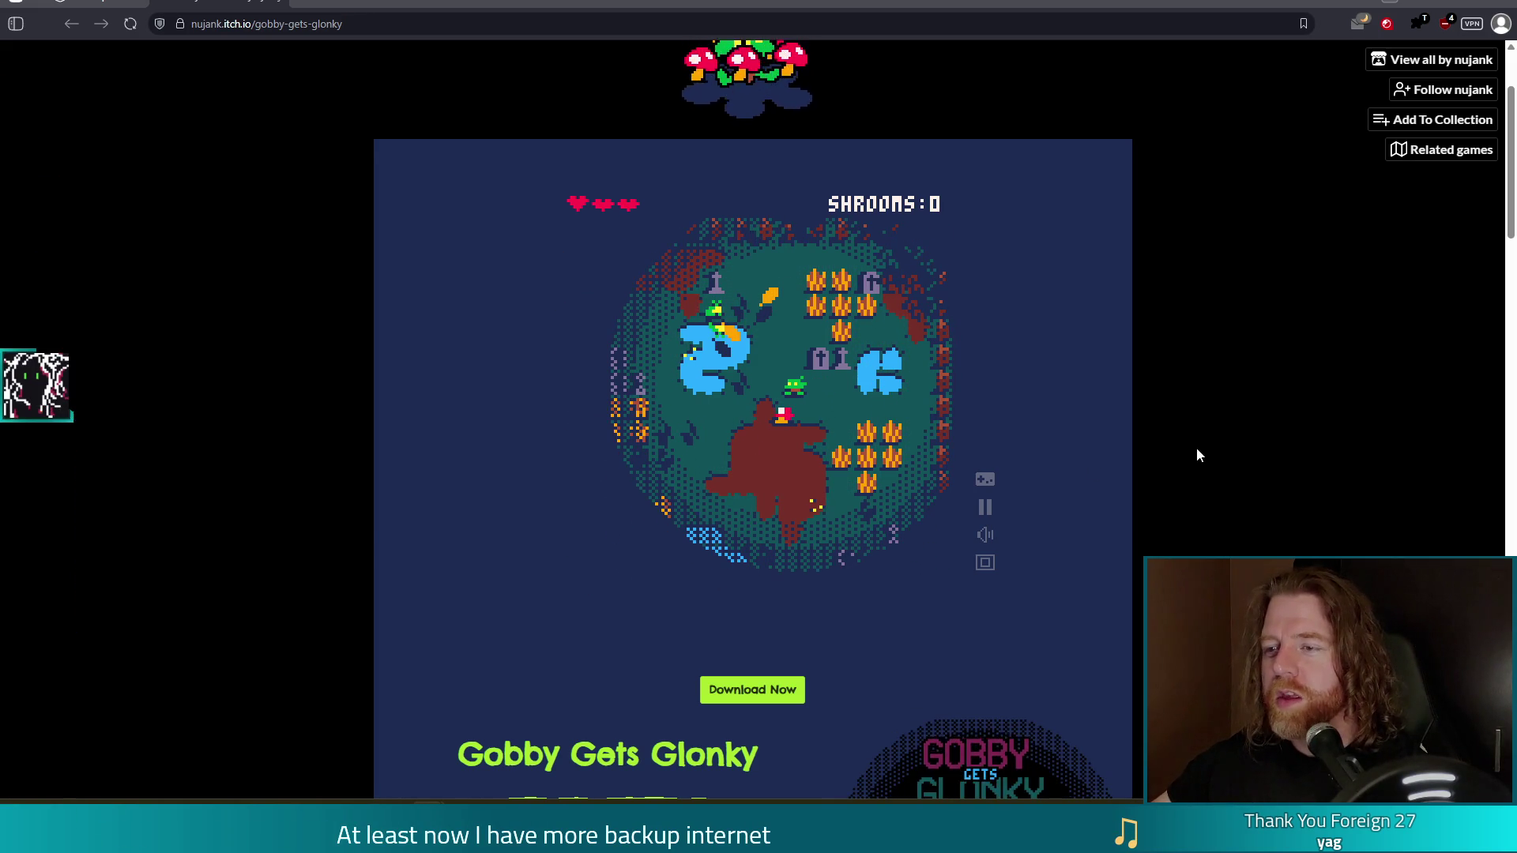
{"action": "key", "text": "Down"}
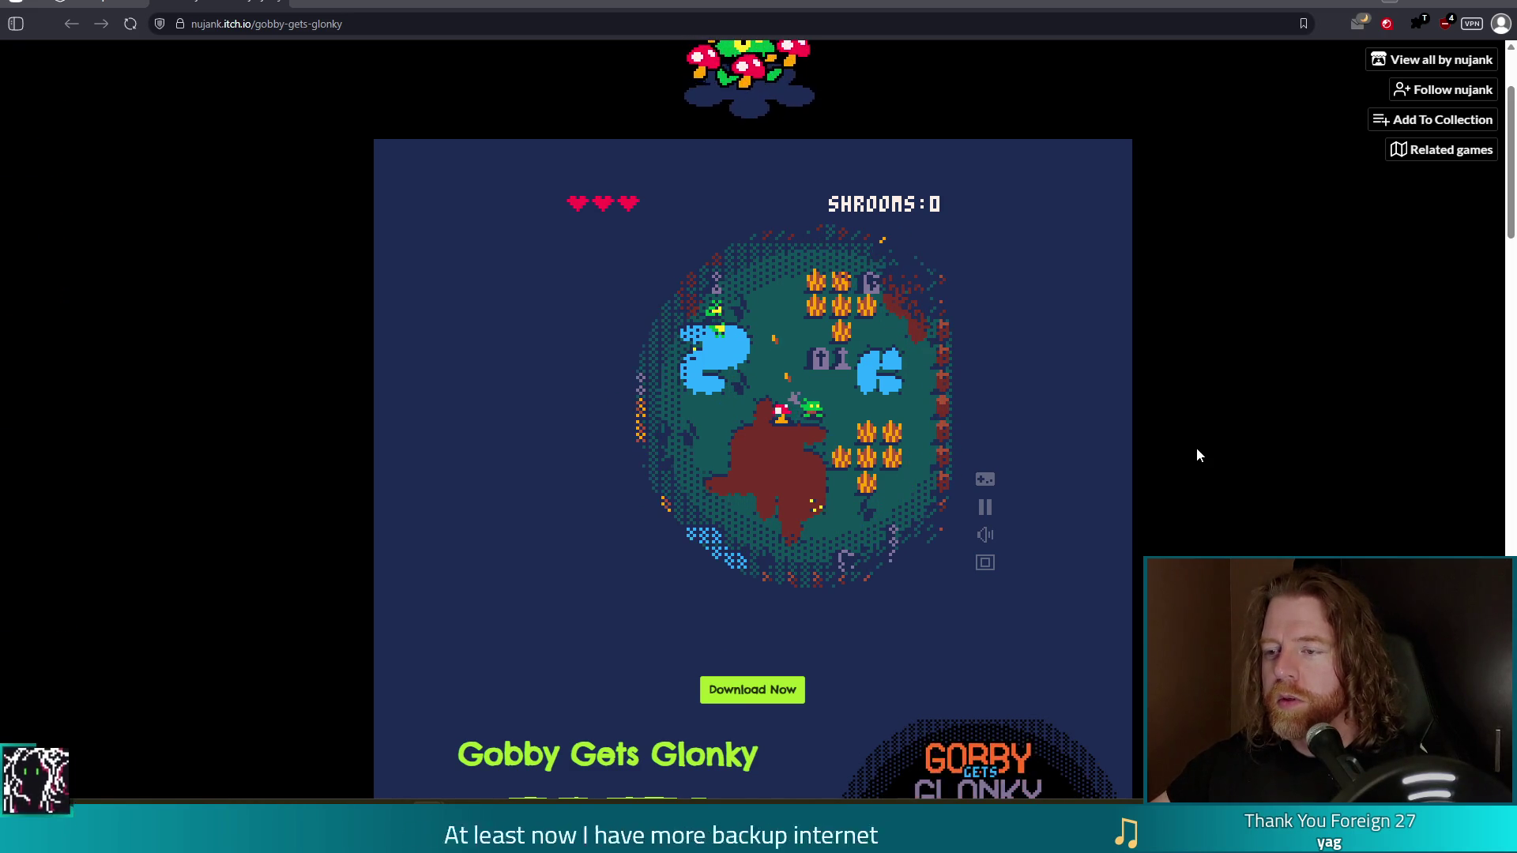
{"action": "key", "text": "x"}
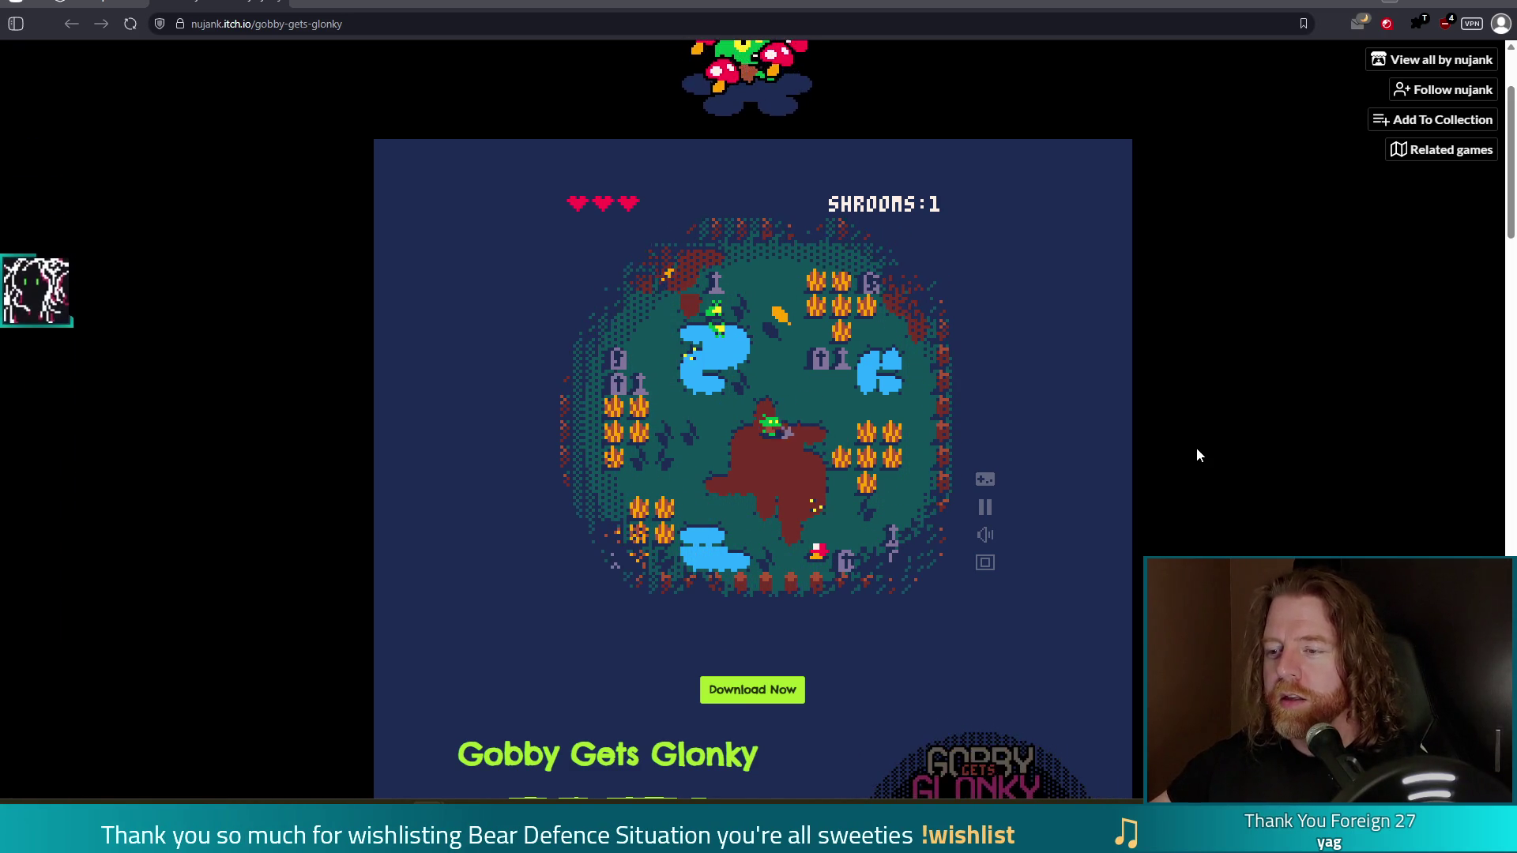
{"action": "key", "text": "x"}
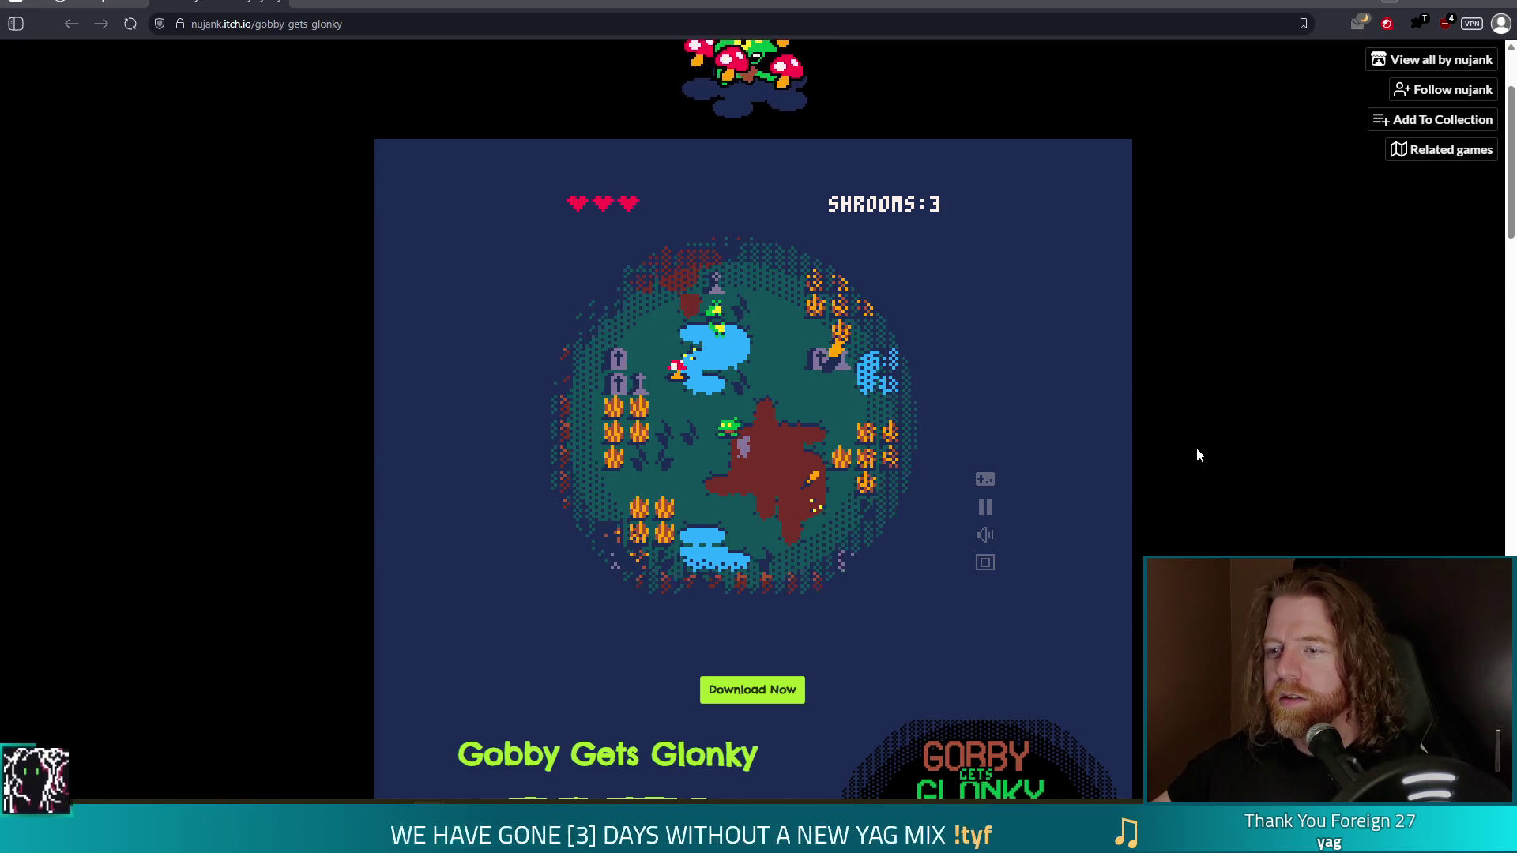
{"action": "key", "text": "x"}
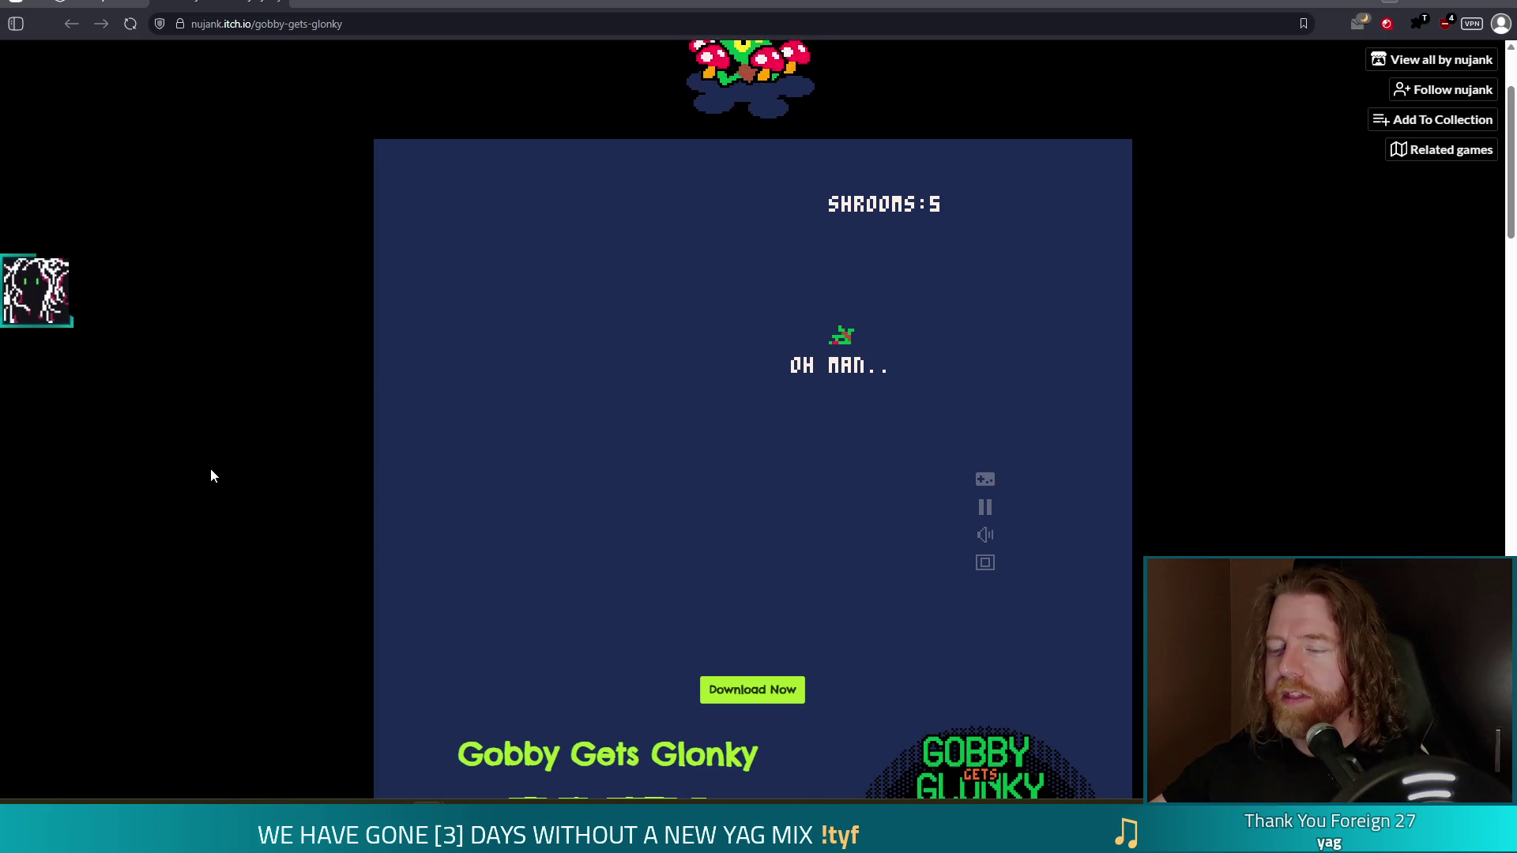
{"action": "scroll", "coordinate": [362, 338], "scroll_direction": "down", "scroll_amount": 6}
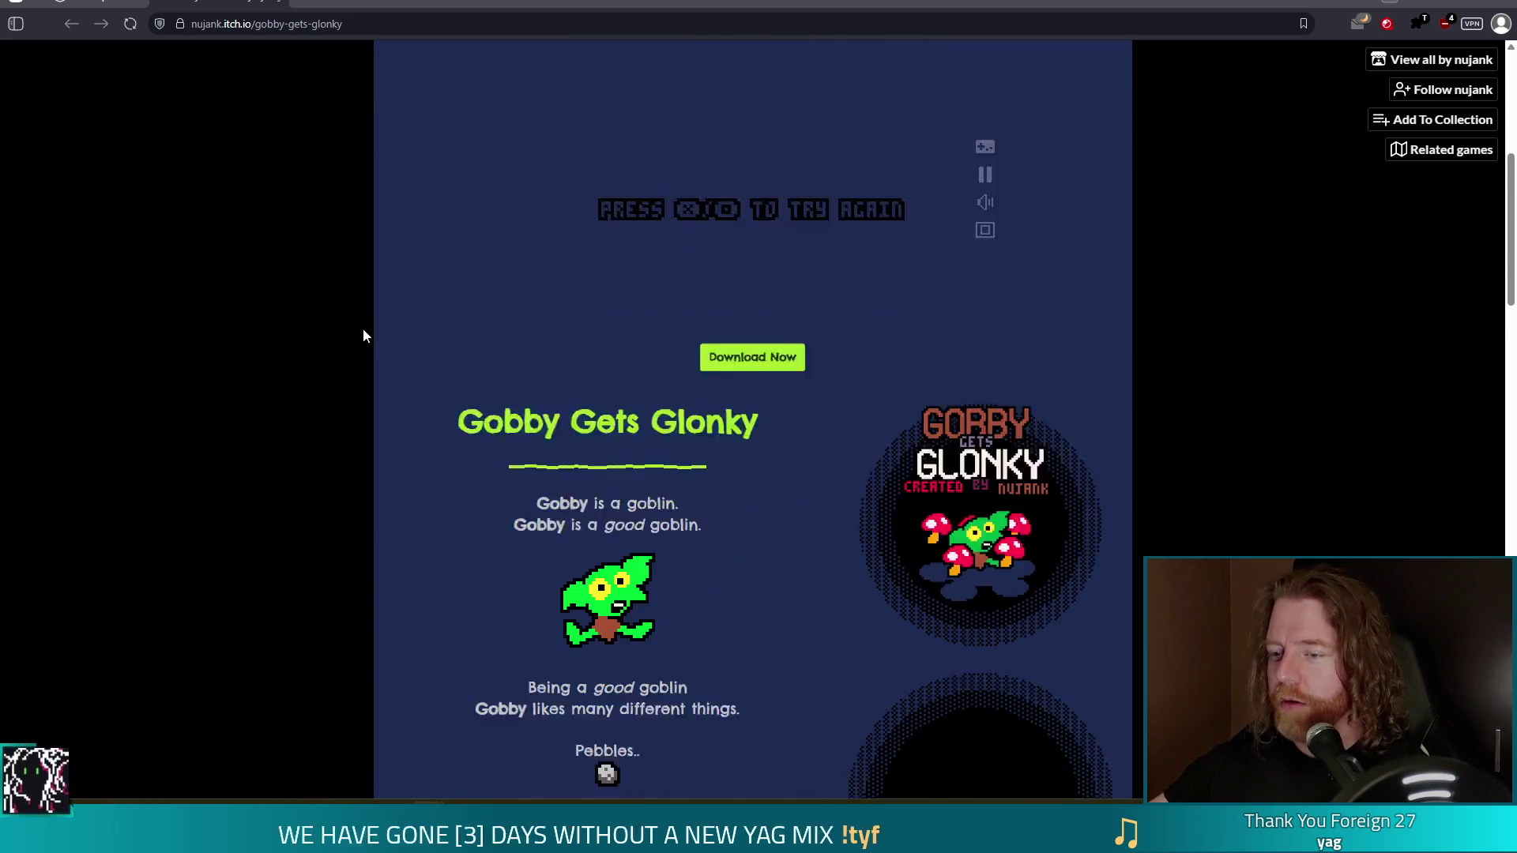
{"action": "scroll", "coordinate": [324, 371], "scroll_direction": "down", "scroll_amount": 3}
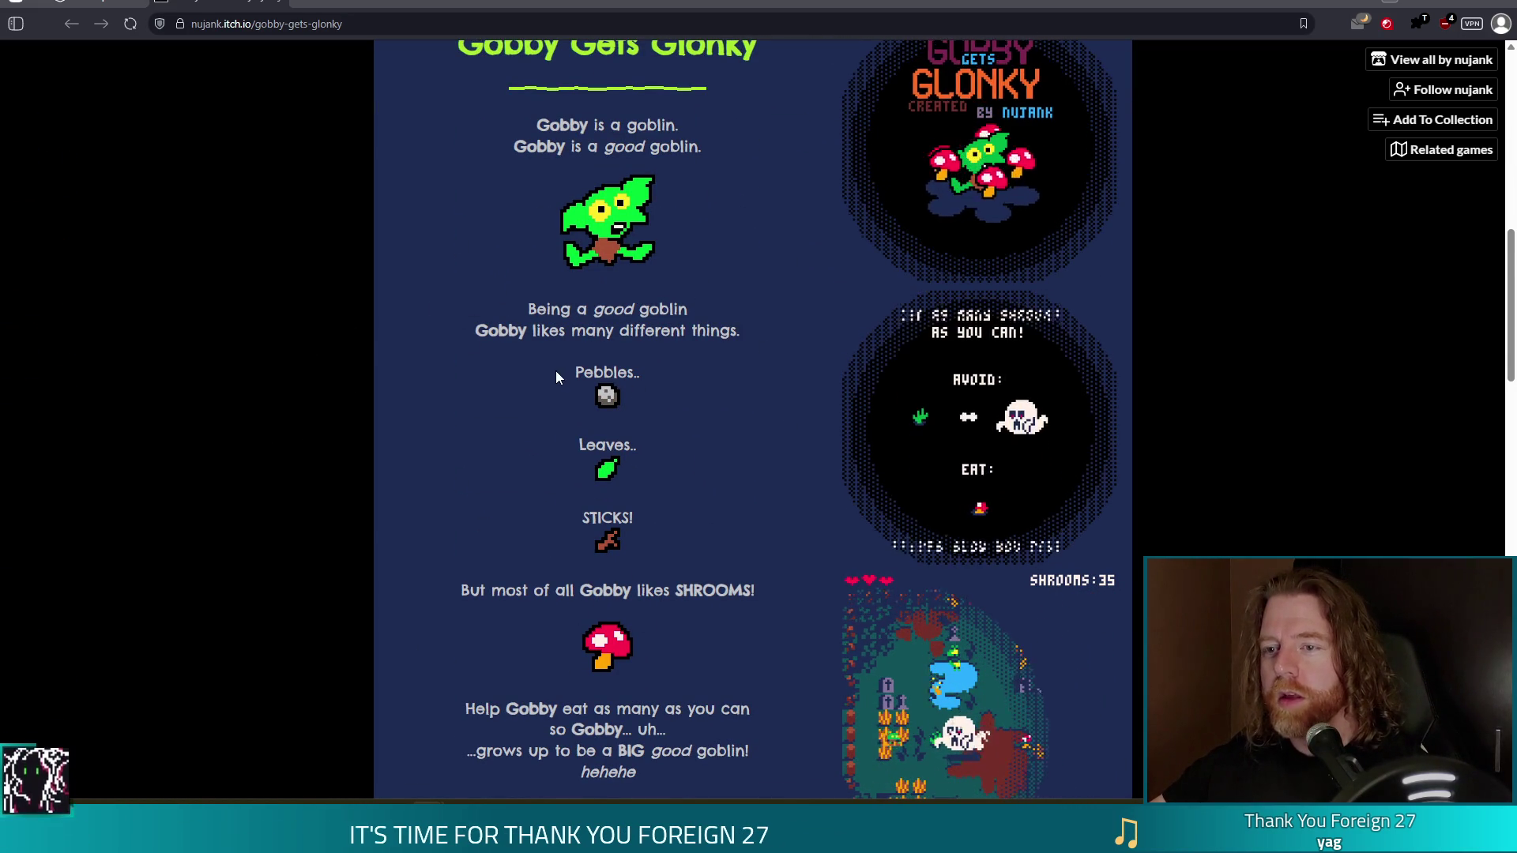
{"action": "scroll", "coordinate": [711, 322], "scroll_direction": "down", "scroll_amount": 3}
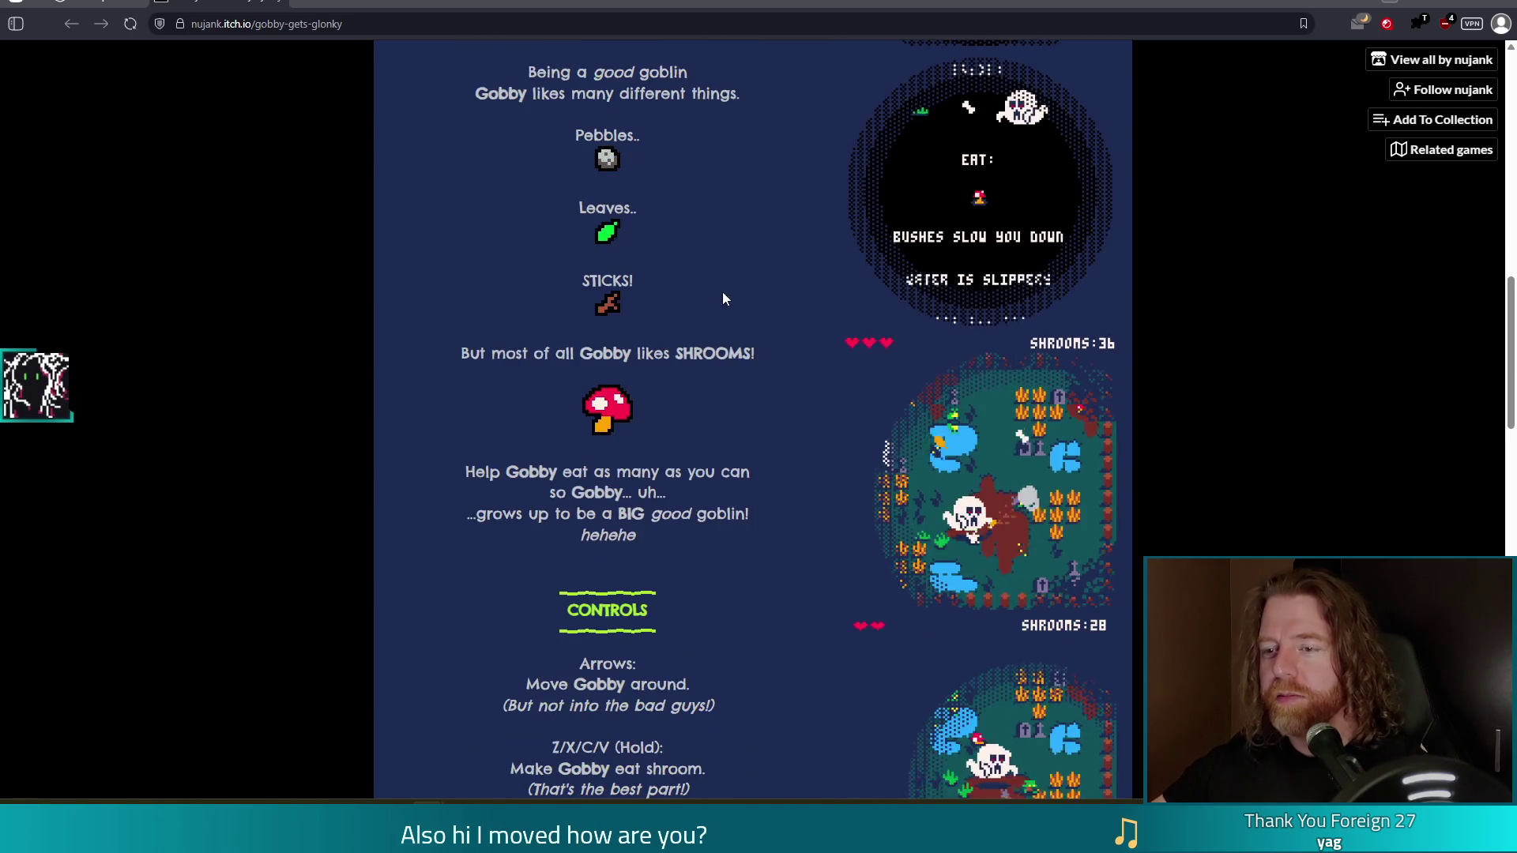
{"action": "scroll", "coordinate": [668, 409], "scroll_direction": "down", "scroll_amount": 2}
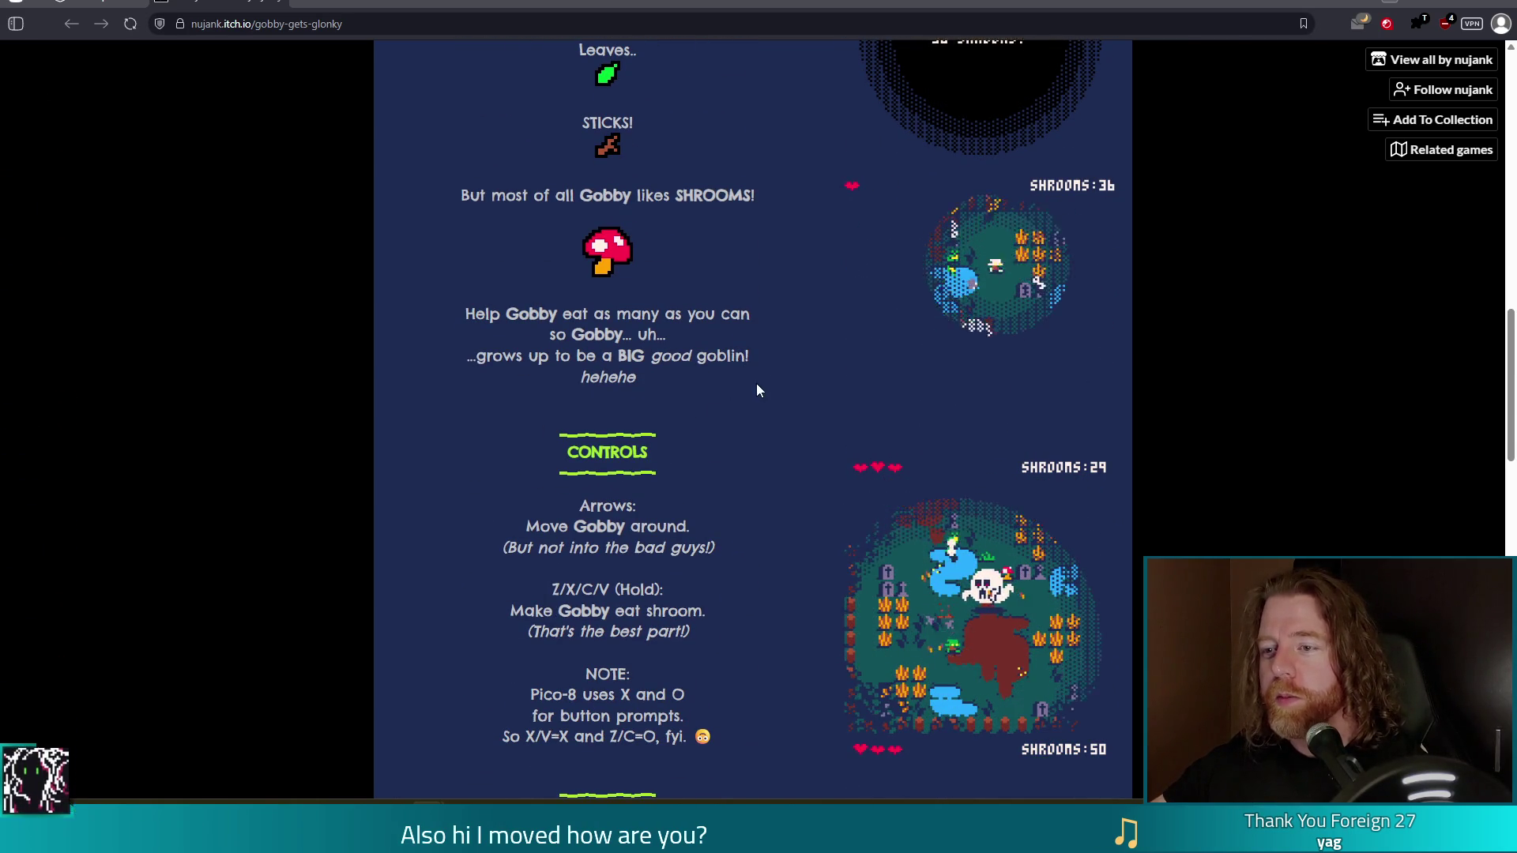
{"action": "scroll", "coordinate": [755, 379], "scroll_direction": "down", "scroll_amount": 3}
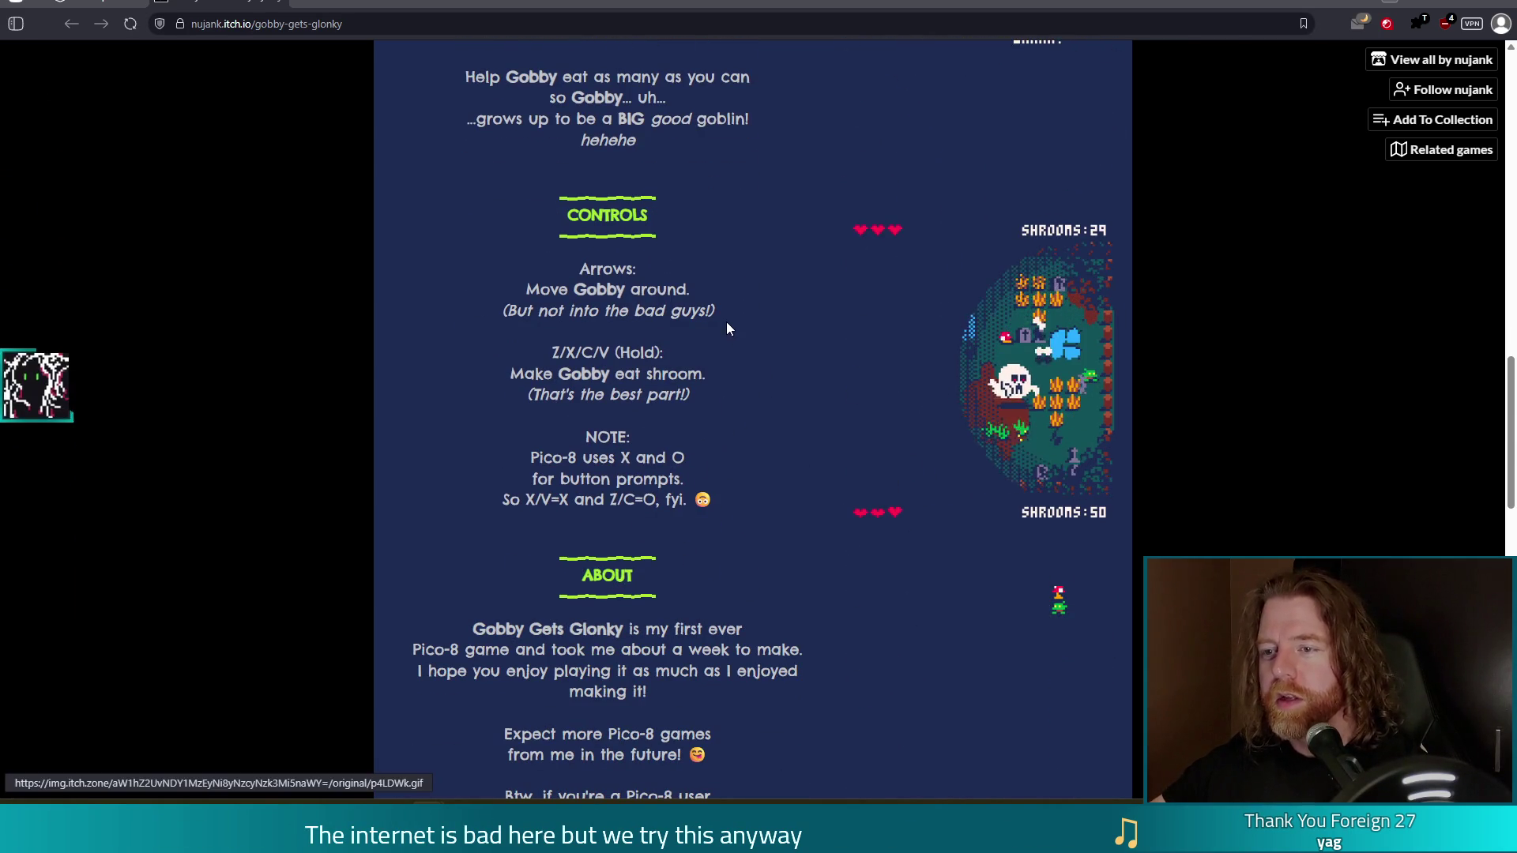
{"action": "scroll", "coordinate": [727, 332], "scroll_direction": "down", "scroll_amount": 2}
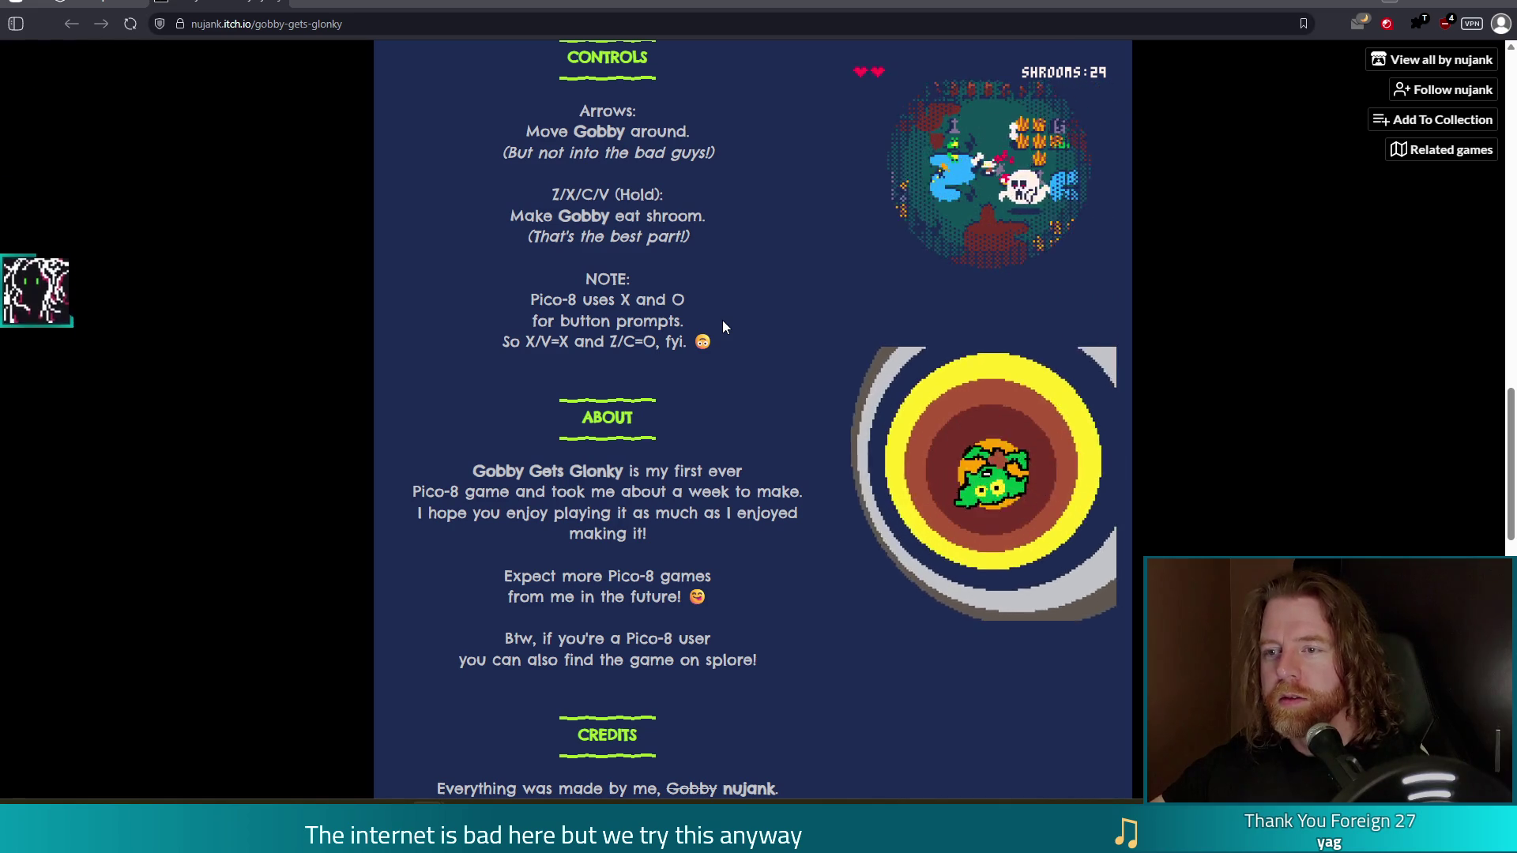
{"action": "scroll", "coordinate": [722, 320], "scroll_direction": "down", "scroll_amount": 2}
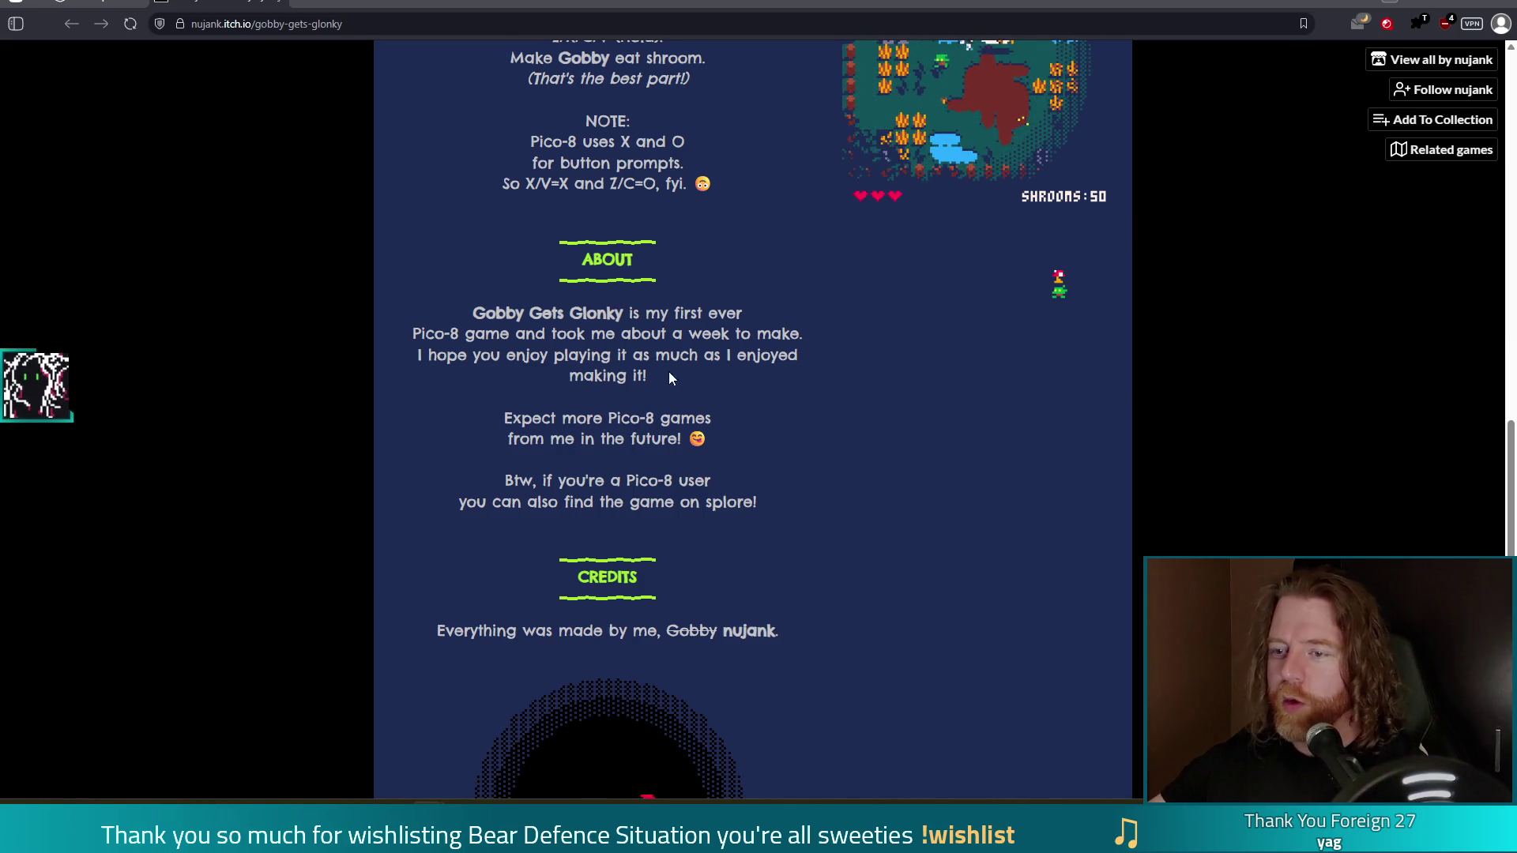
{"action": "scroll", "coordinate": [675, 367], "scroll_direction": "down", "scroll_amount": 2}
{"action": "scroll", "coordinate": [866, 466], "scroll_direction": "down", "scroll_amount": 3}
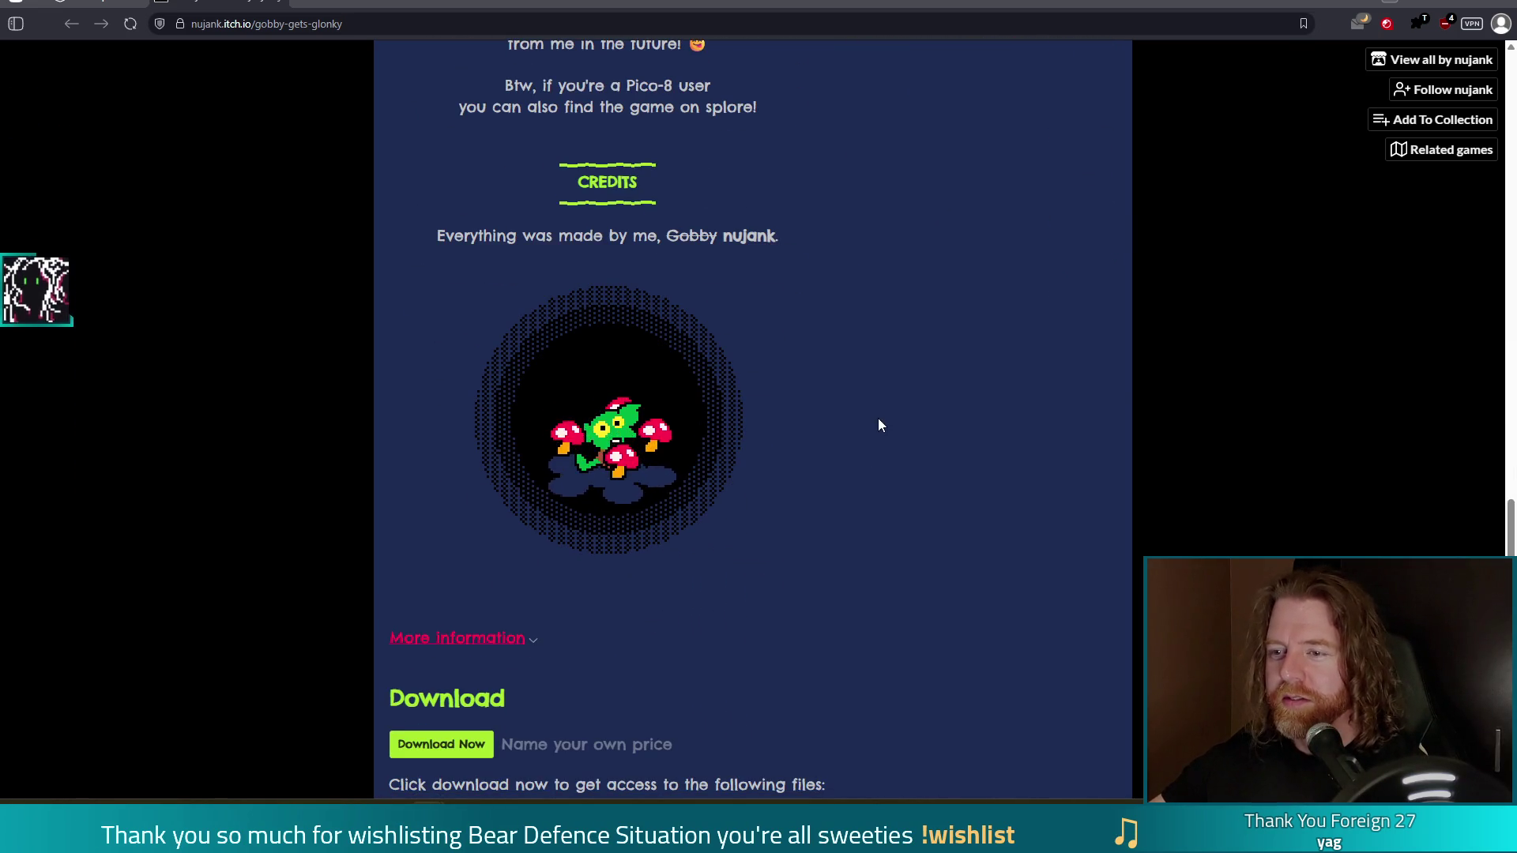
{"action": "scroll", "coordinate": [893, 467], "scroll_direction": "down", "scroll_amount": 3}
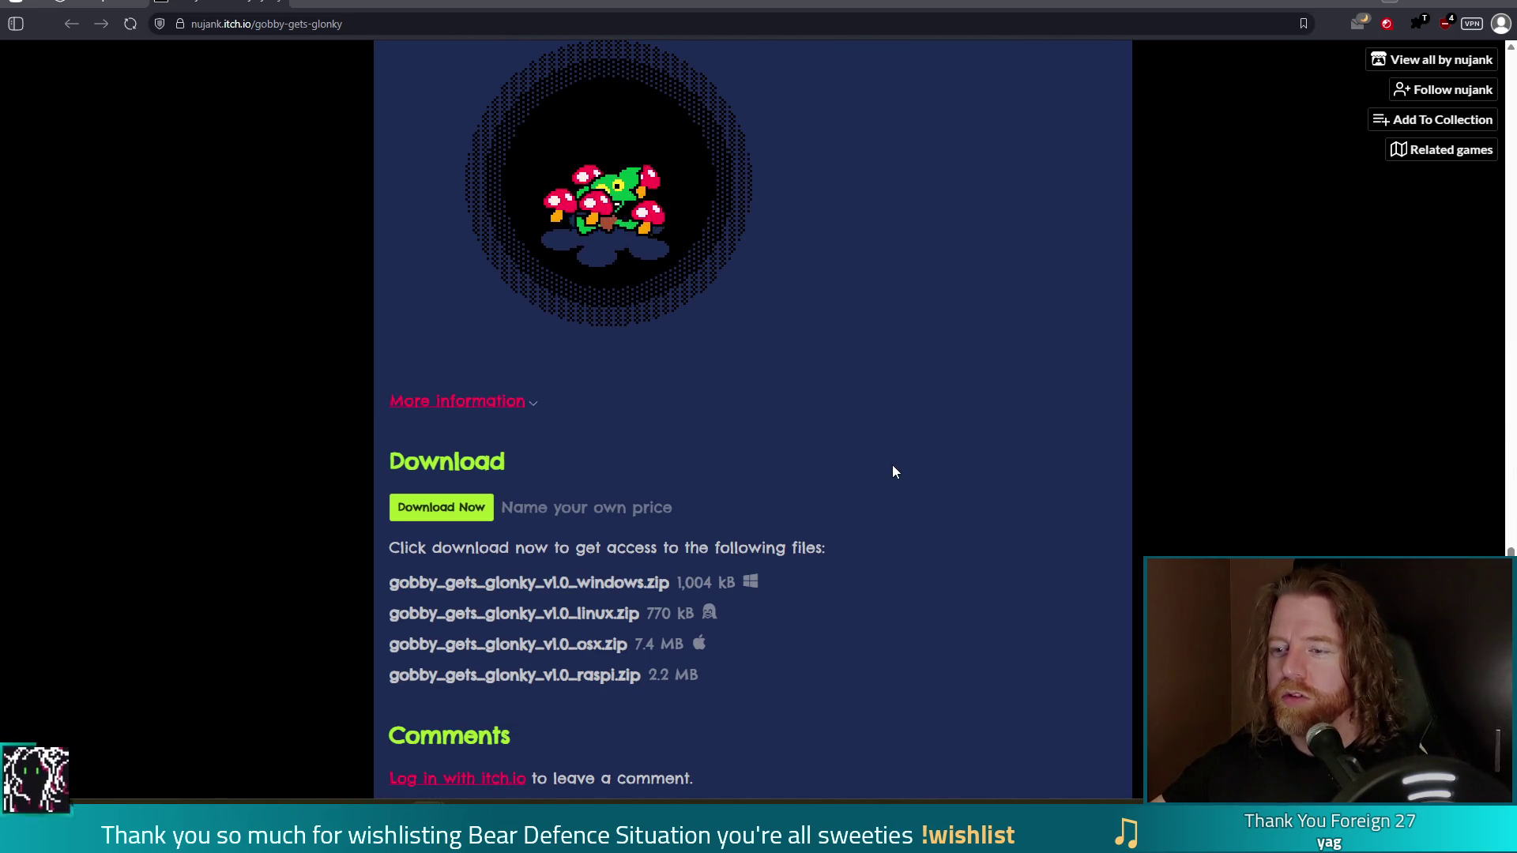
{"action": "scroll", "coordinate": [866, 522], "scroll_direction": "down", "scroll_amount": 4}
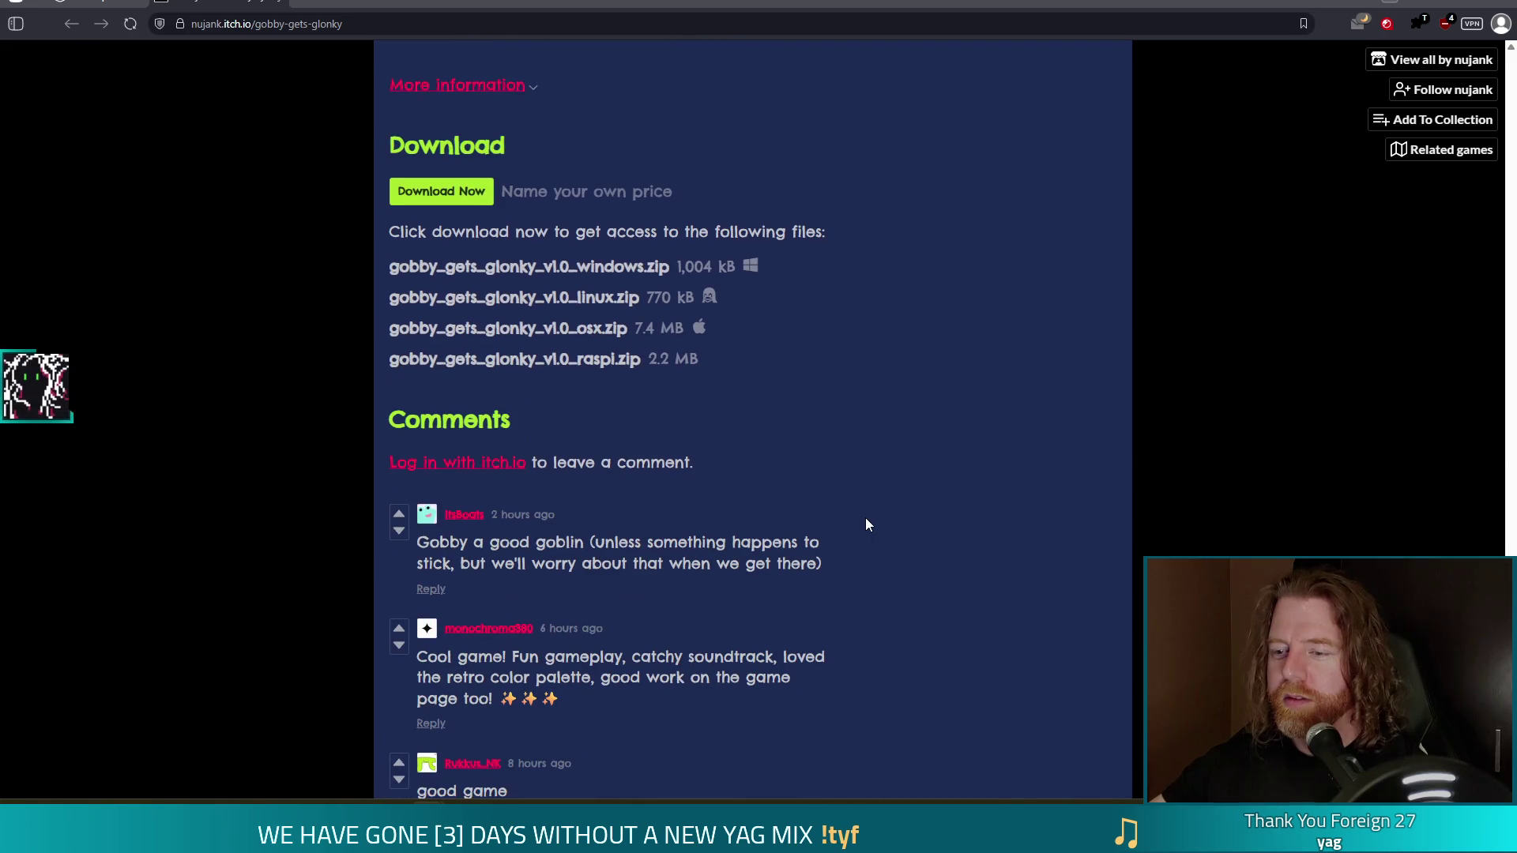
{"action": "scroll", "coordinate": [899, 557], "scroll_direction": "up", "scroll_amount": 15}
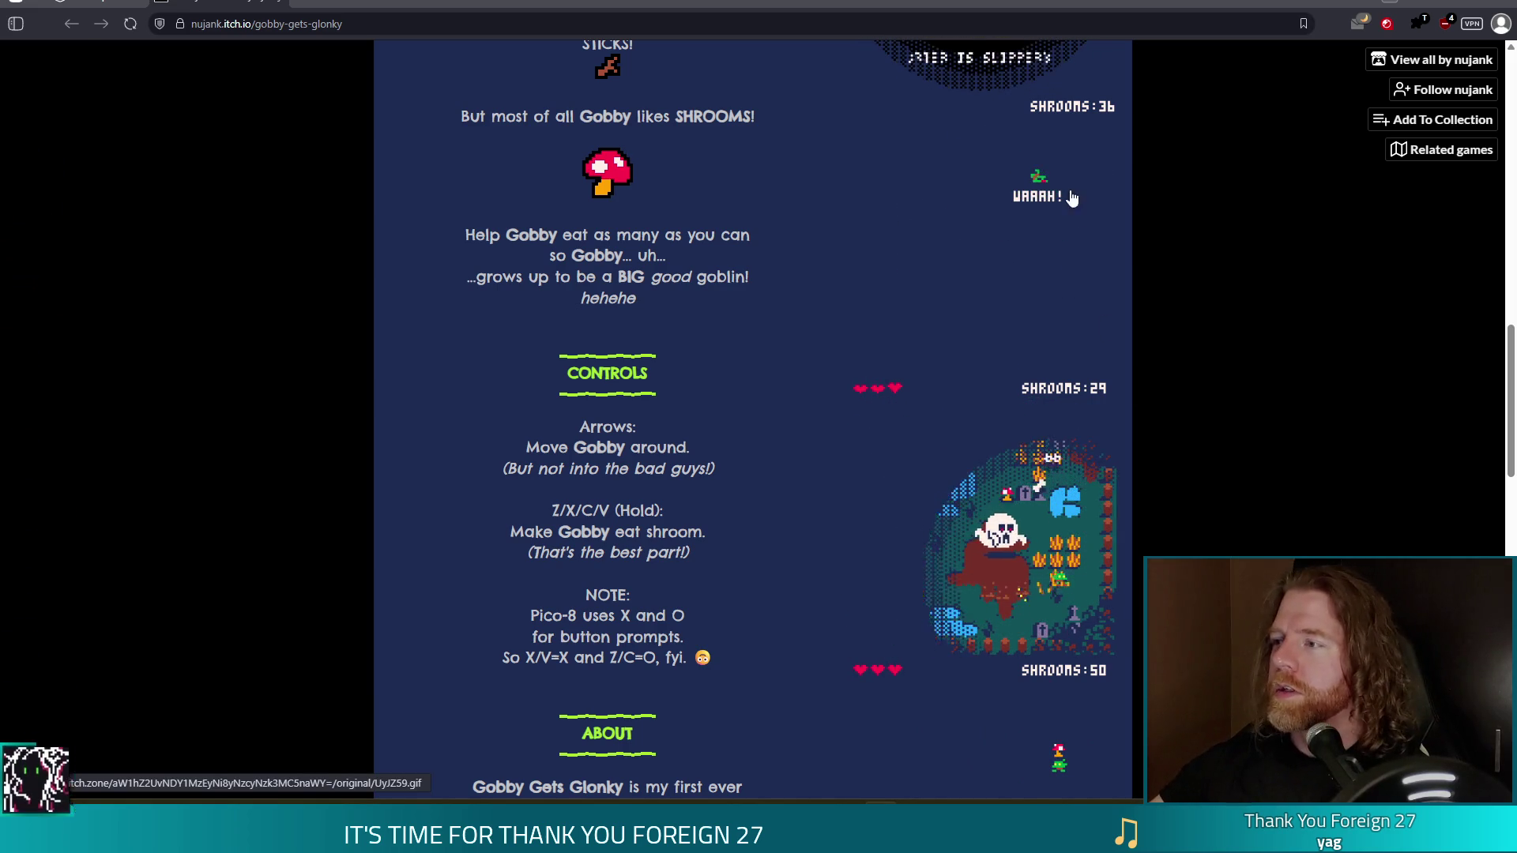
{"action": "scroll", "coordinate": [960, 375], "scroll_direction": "up", "scroll_amount": 9}
{"action": "scroll", "coordinate": [960, 373], "scroll_direction": "up", "scroll_amount": 8}
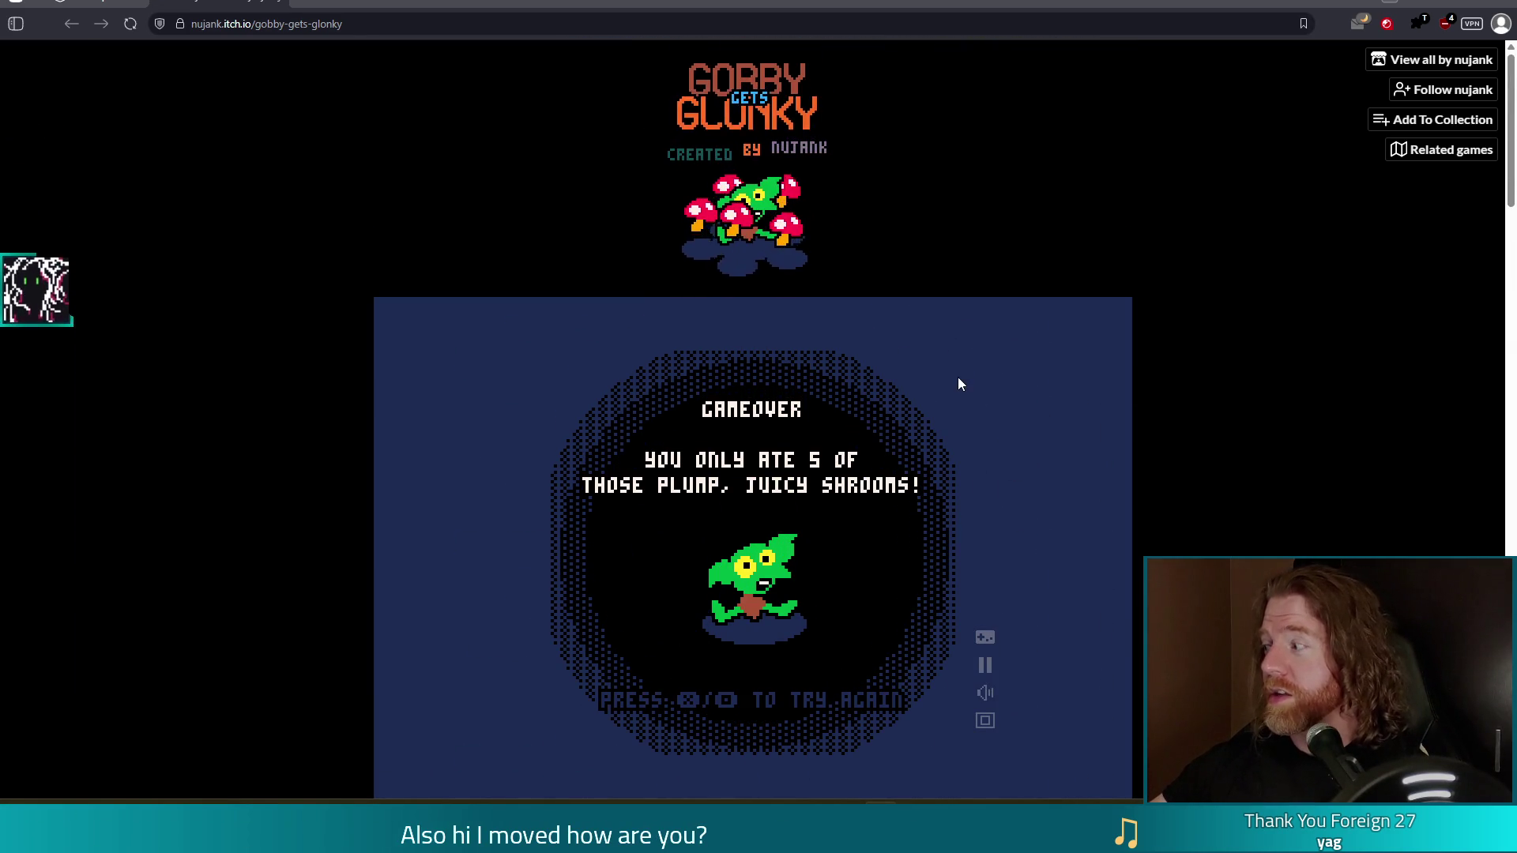
{"action": "key", "text": "alt+Tab"}
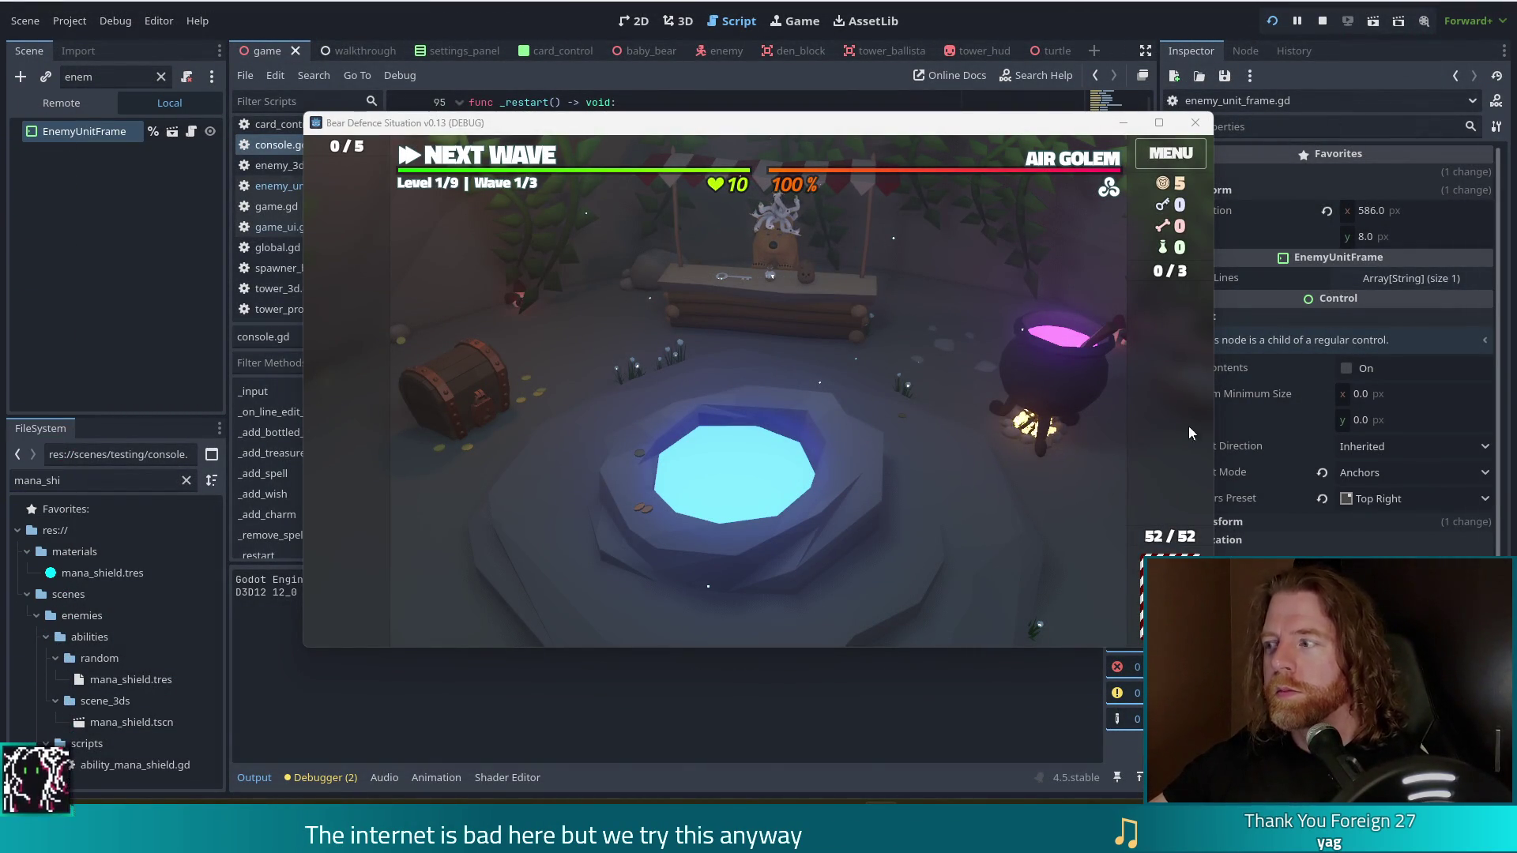
Move from the camp to the Level 1 map and shift the game window up-left.
{"action": "mouse_move", "coordinate": [1094, 164]}
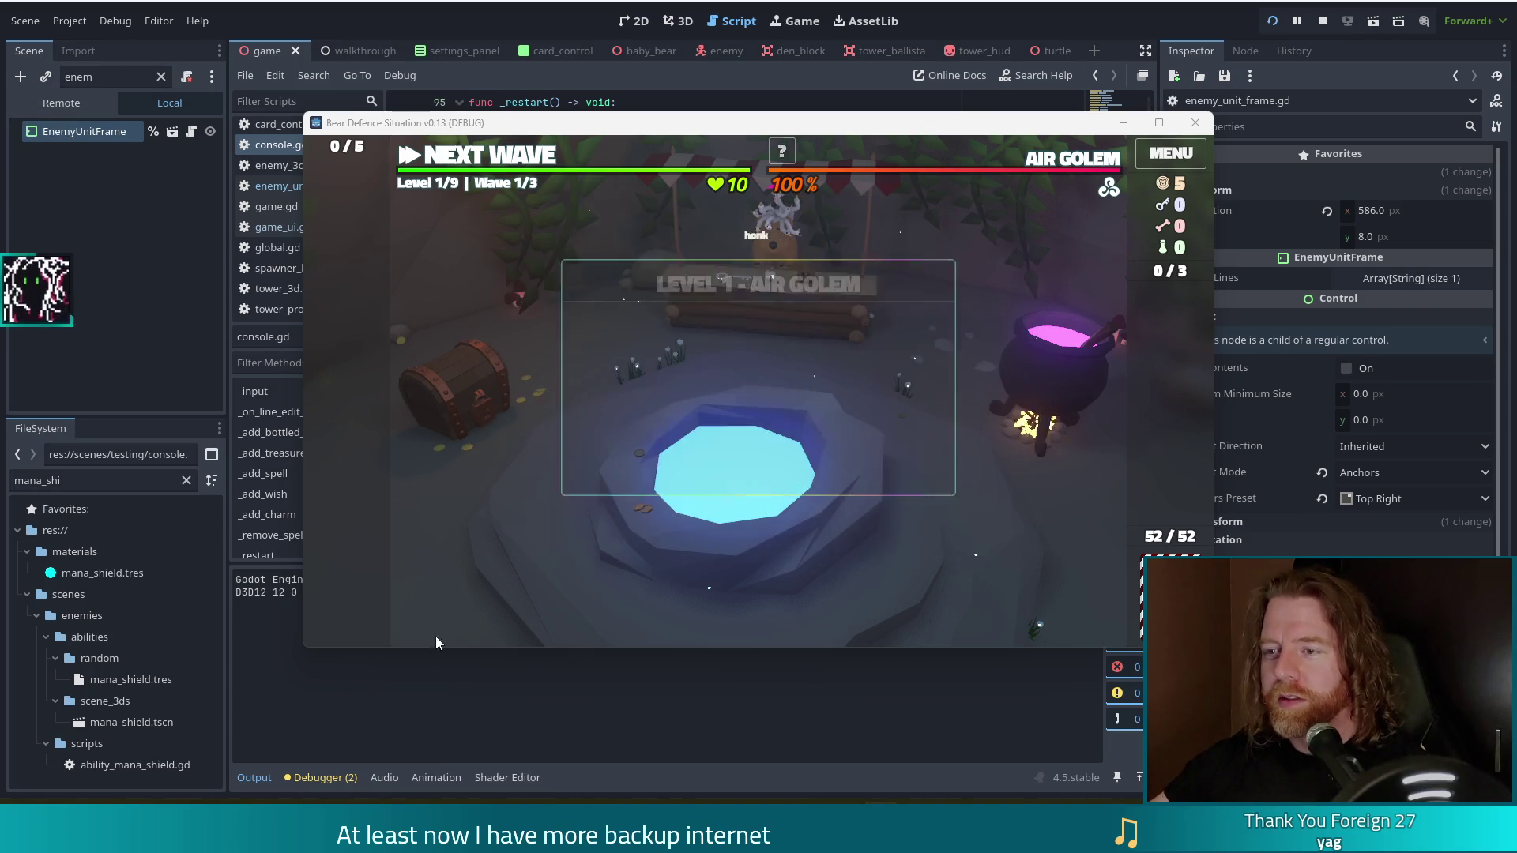
{"action": "left_click", "coordinate": [492, 162]}
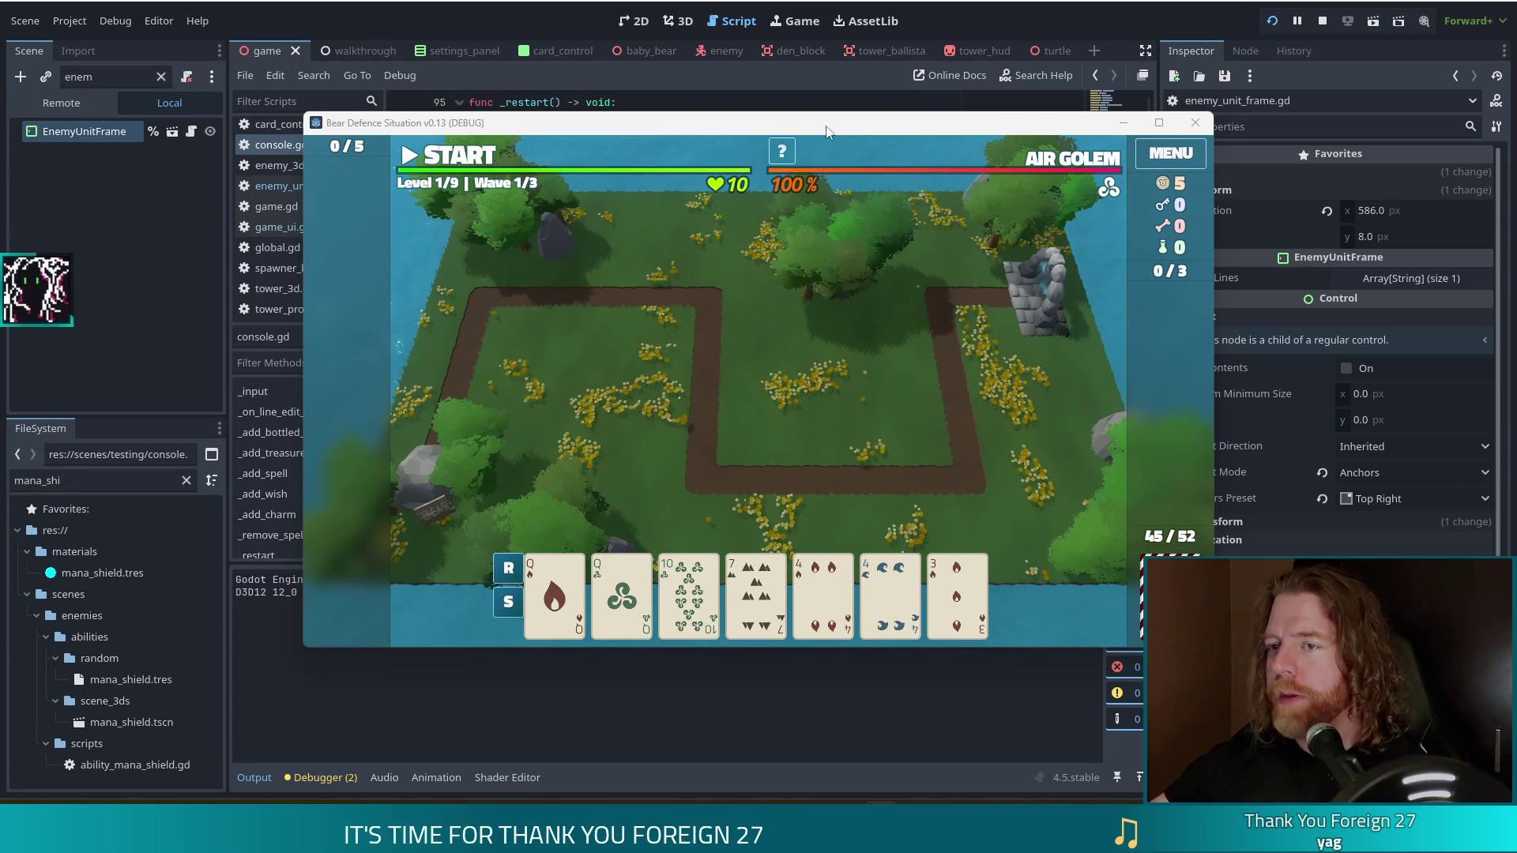
{"action": "left_click_drag", "start_coordinate": [1003, 127], "coordinate": [939, 108]}
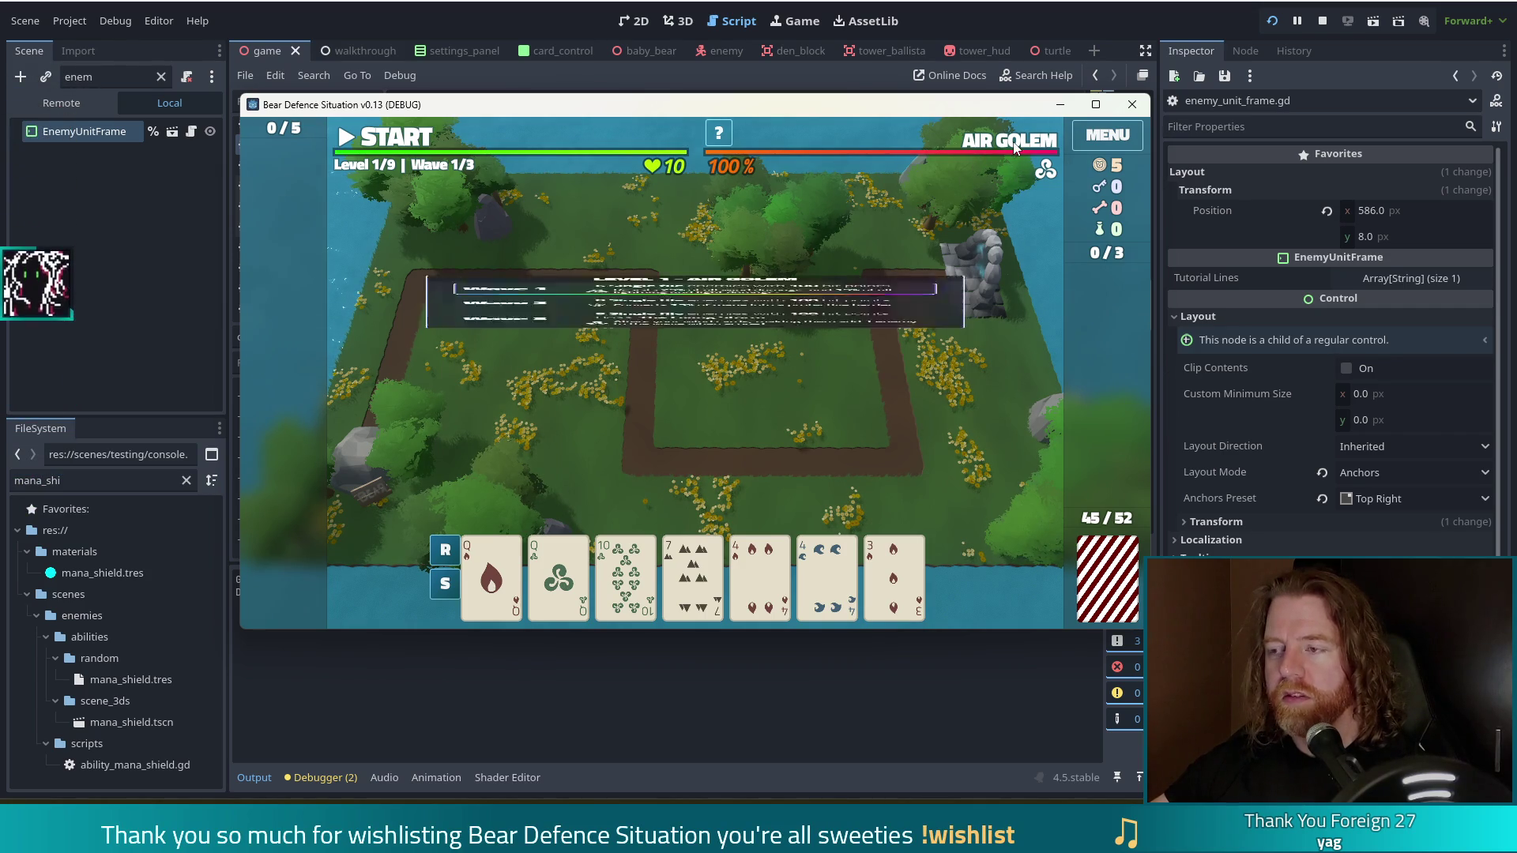
{"action": "mouse_move", "coordinate": [1015, 148]}
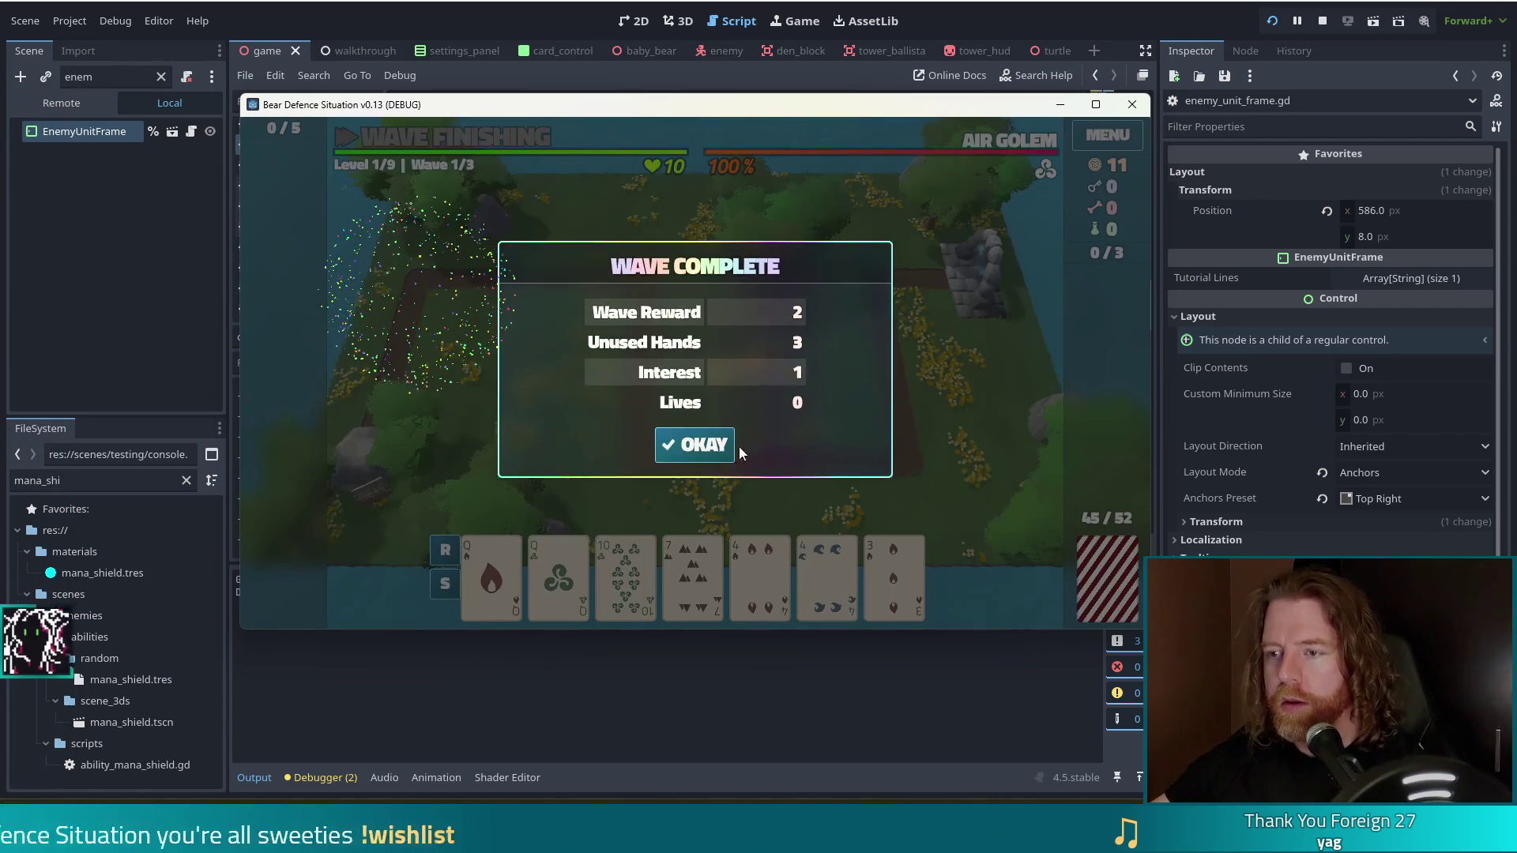
Start wave 2, build a ballista from two 4s and two queens inside the loop, then pause.
{"action": "left_click", "coordinate": [715, 444]}
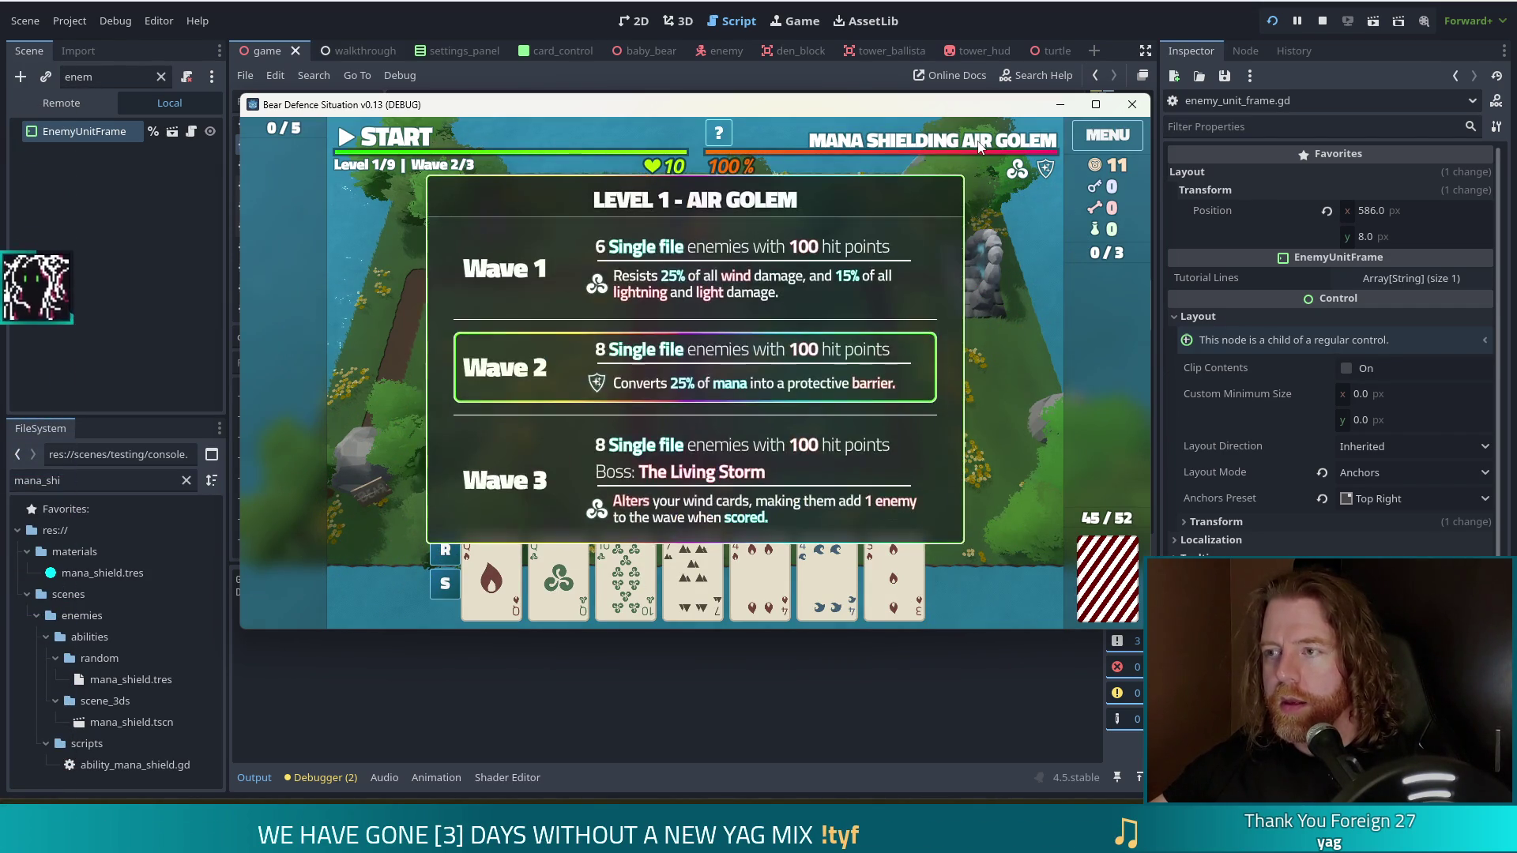
{"action": "mouse_move", "coordinate": [1047, 166]}
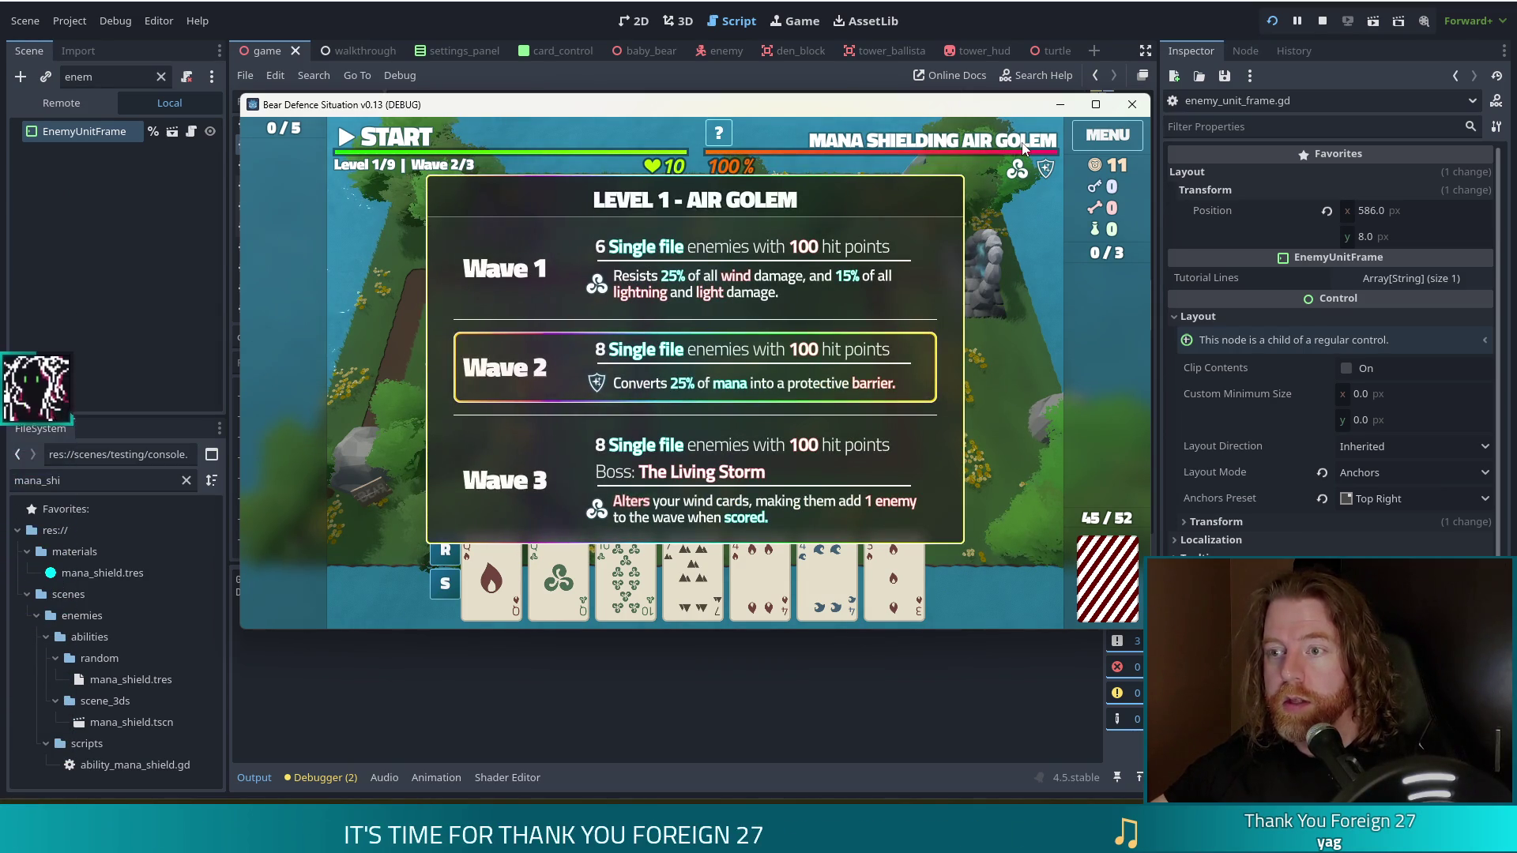
{"action": "mouse_move", "coordinate": [893, 588]}
{"action": "key", "text": "b"}
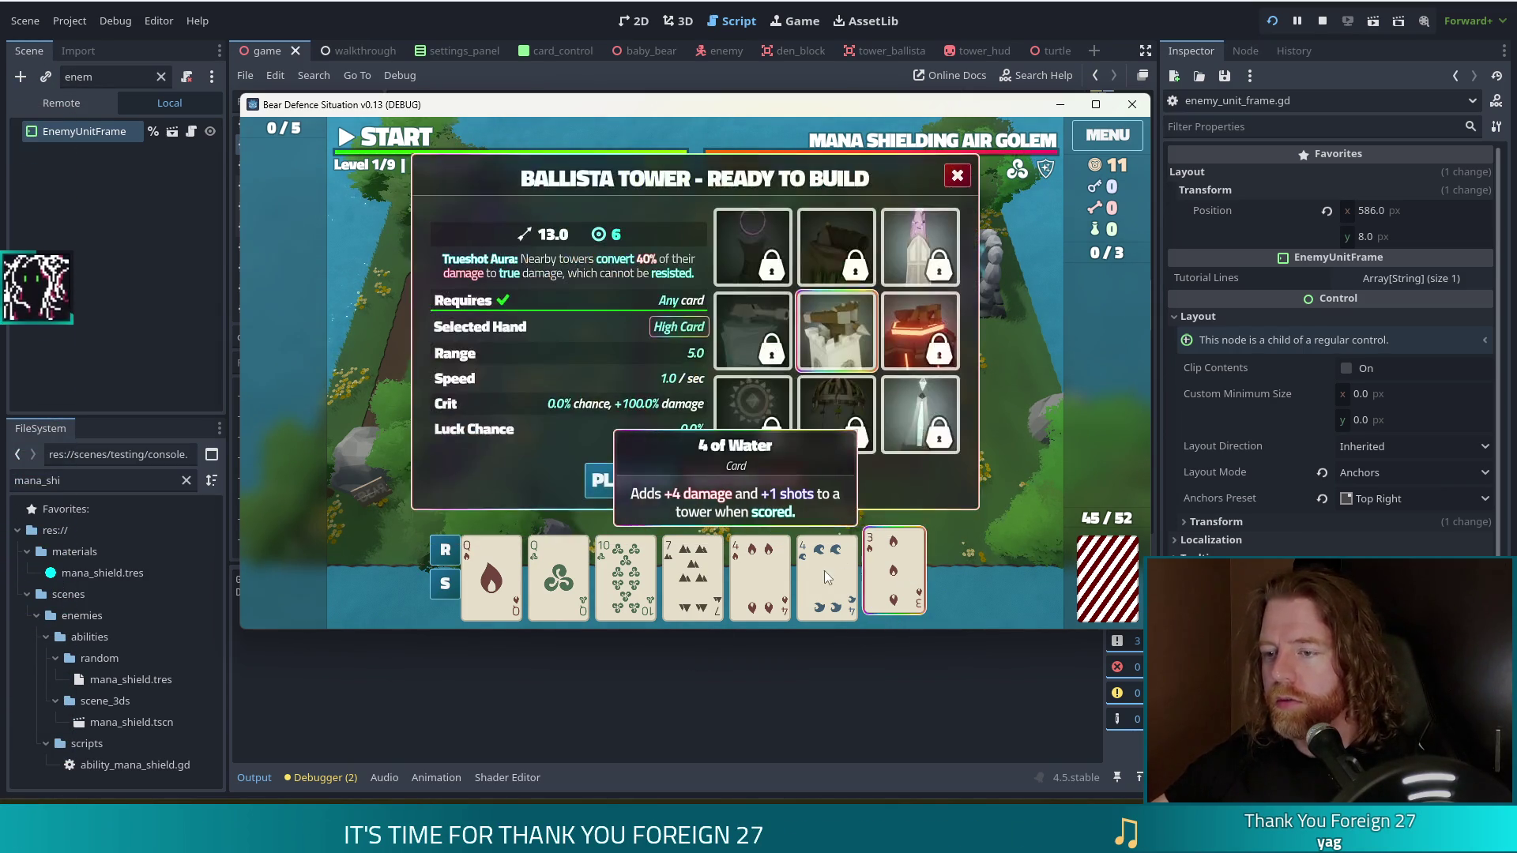
{"action": "left_click", "coordinate": [558, 579]}
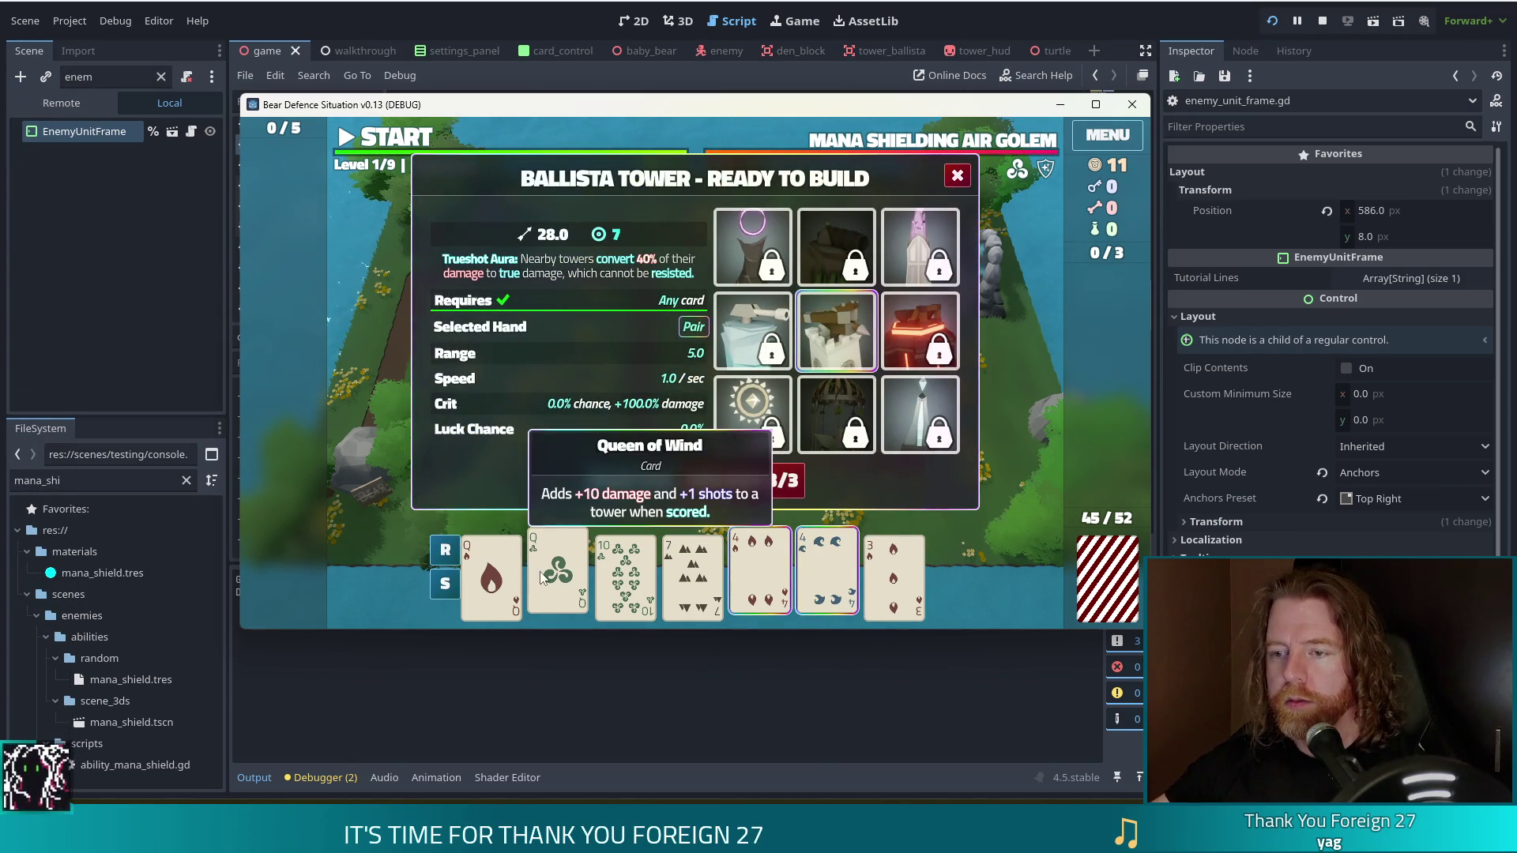
{"action": "left_click", "coordinate": [495, 582]}
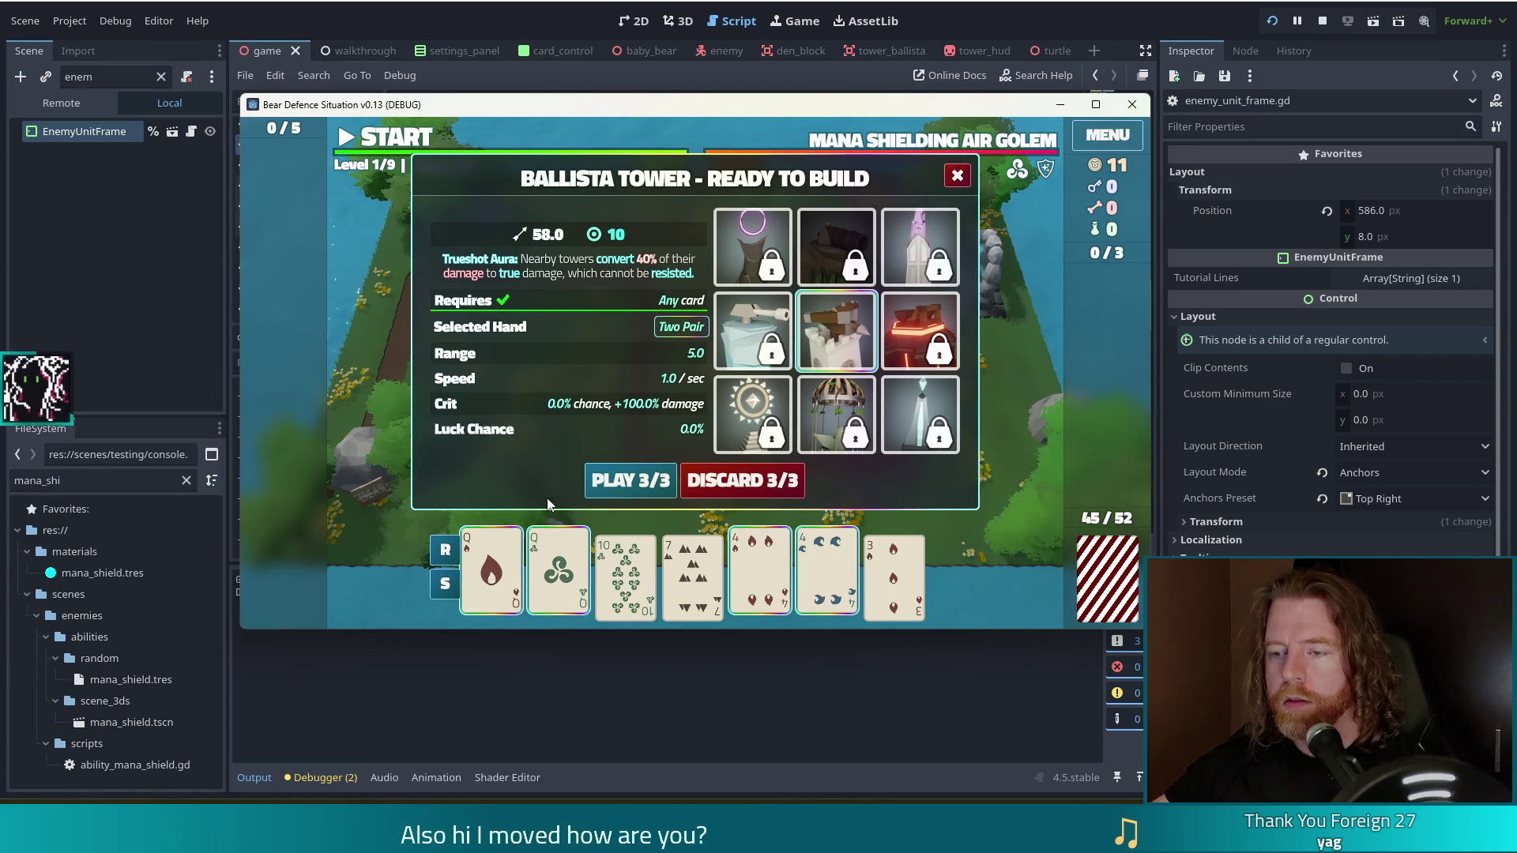
{"action": "mouse_move", "coordinate": [570, 559]}
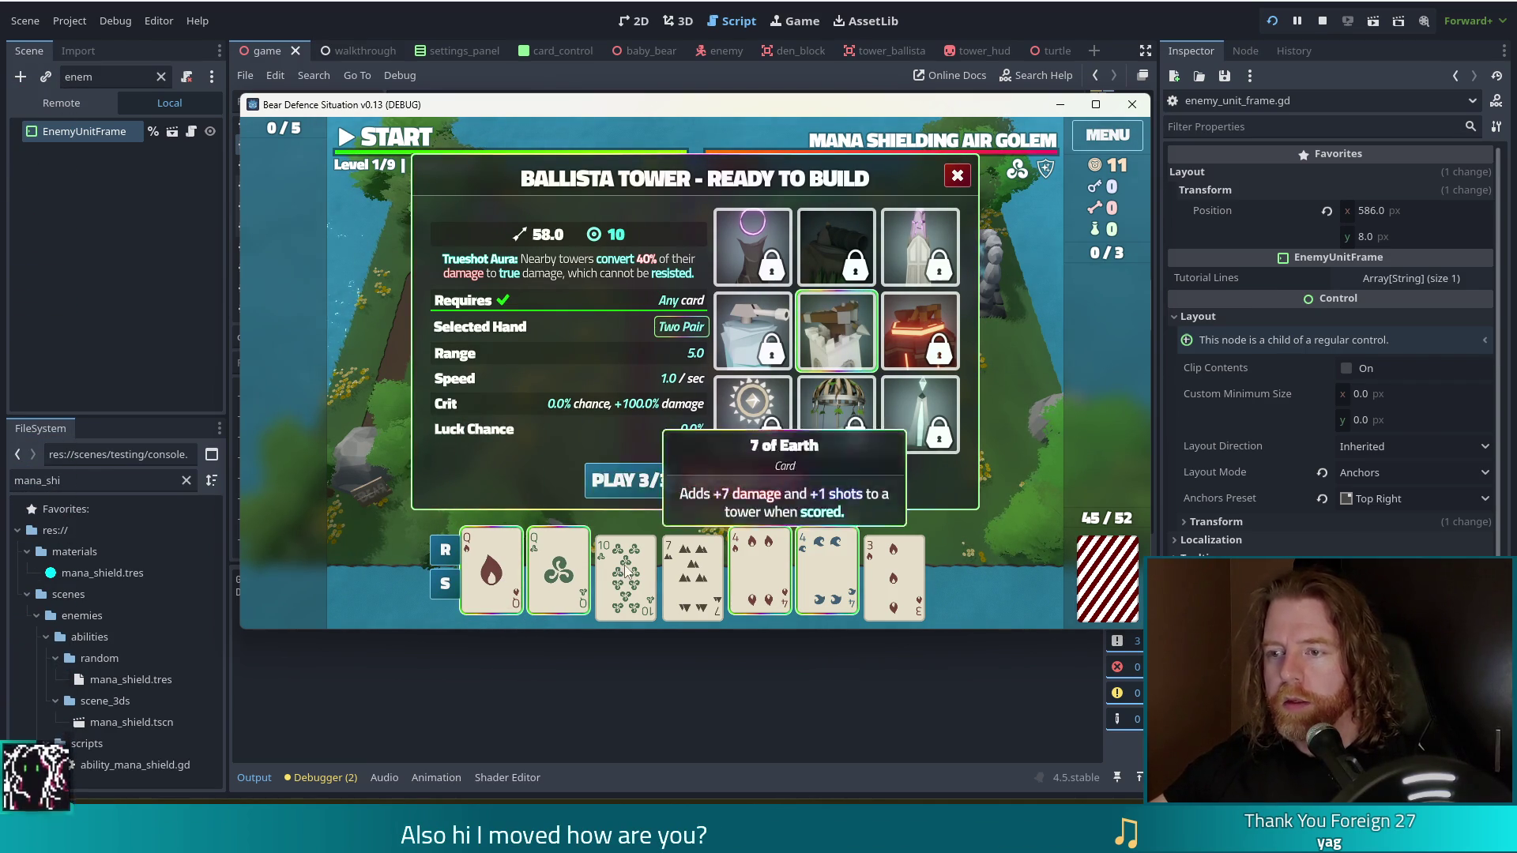
{"action": "left_click", "coordinate": [636, 481]}
{"action": "left_click", "coordinate": [713, 396]}
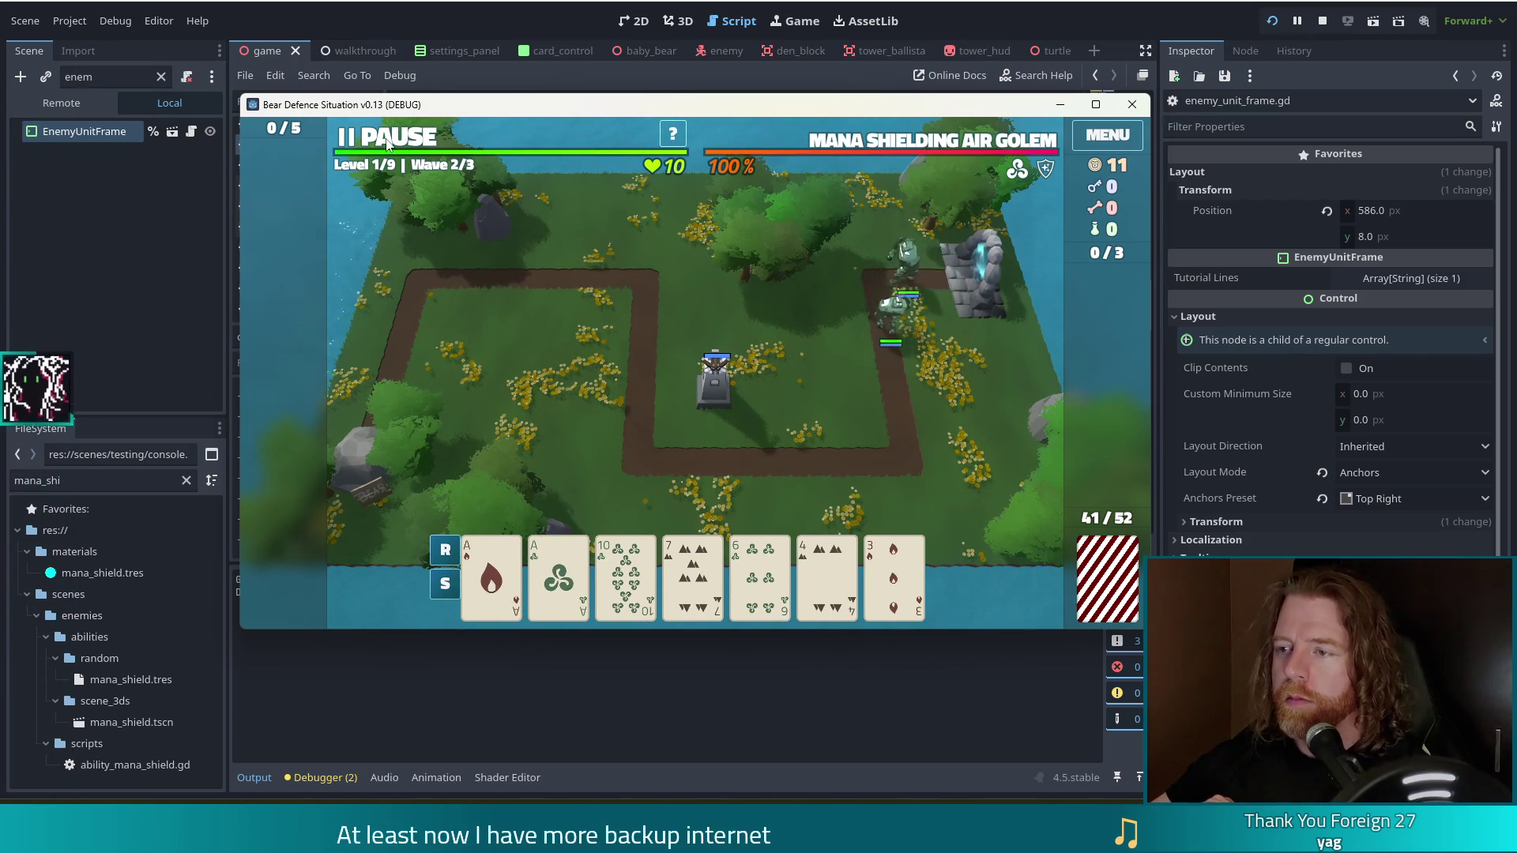
{"action": "left_click", "coordinate": [387, 142]}
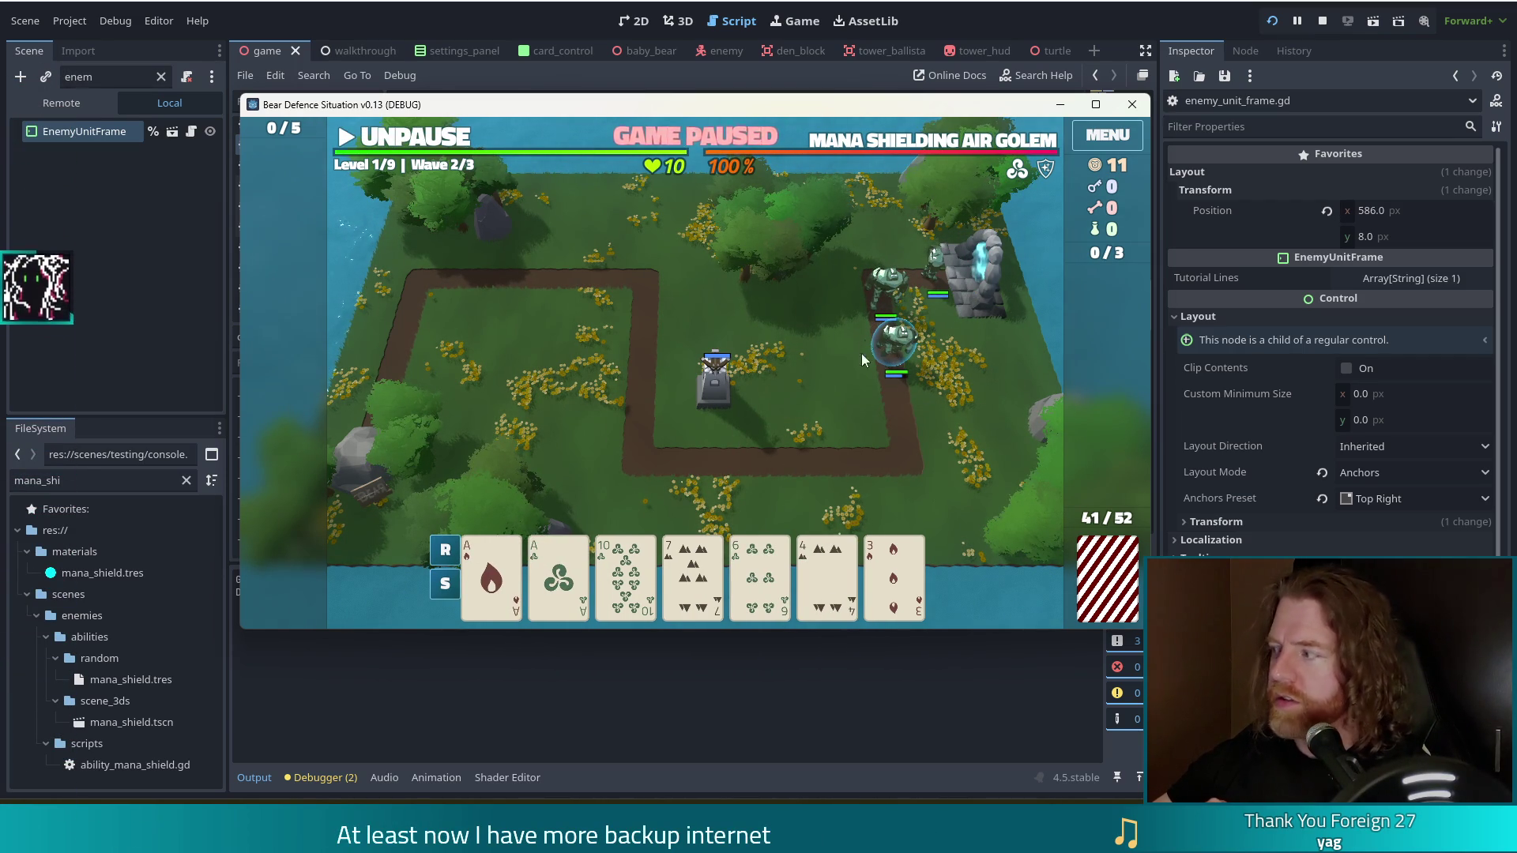
Unpause the game and dismiss the Wave Complete summary once wave 2 ends.
{"action": "left_click", "coordinate": [419, 149]}
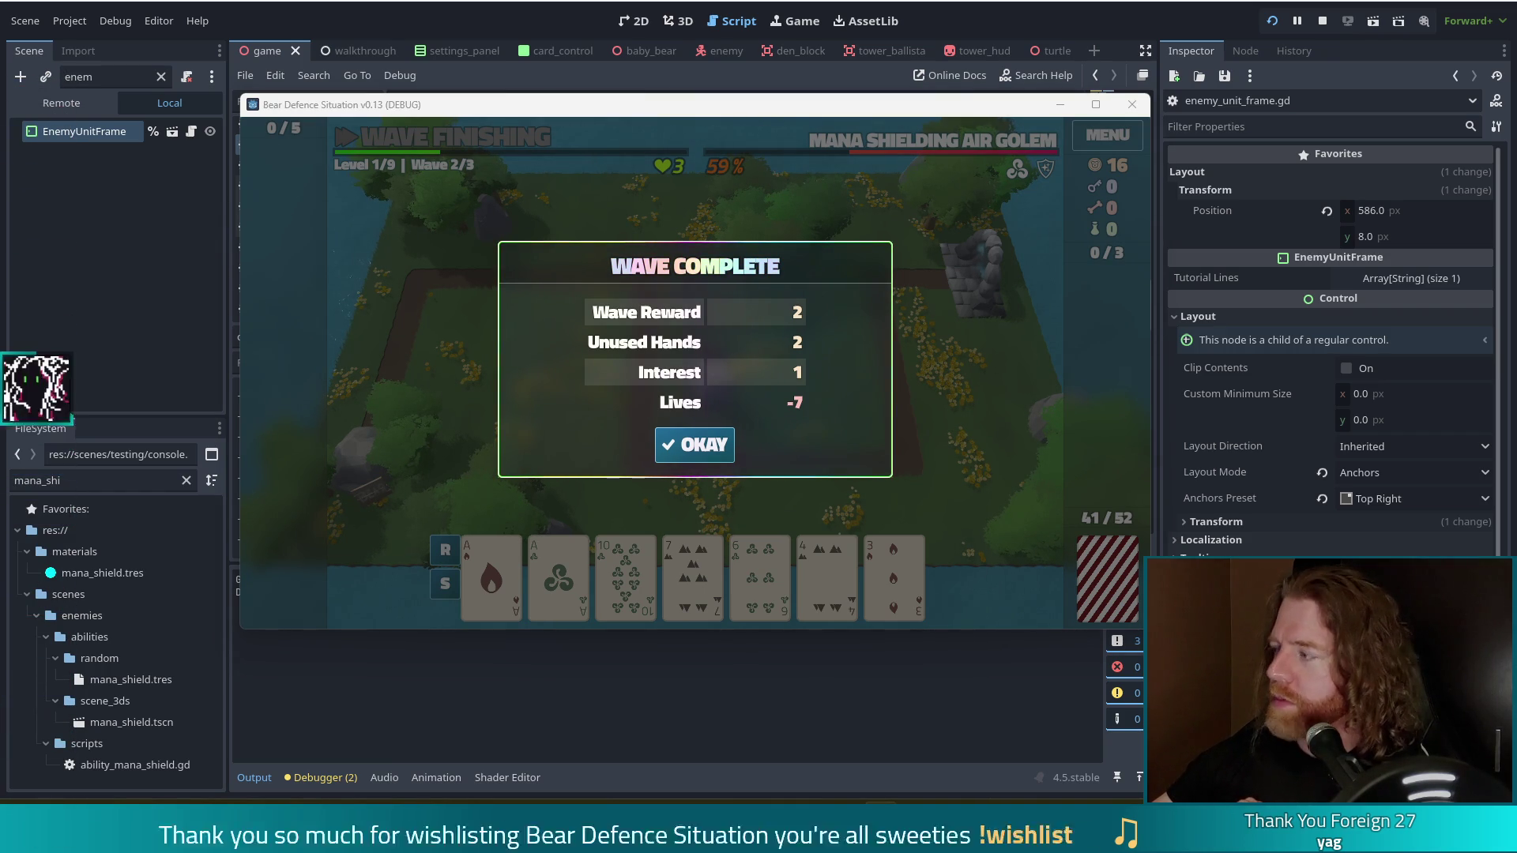
{"action": "left_click", "coordinate": [694, 444]}
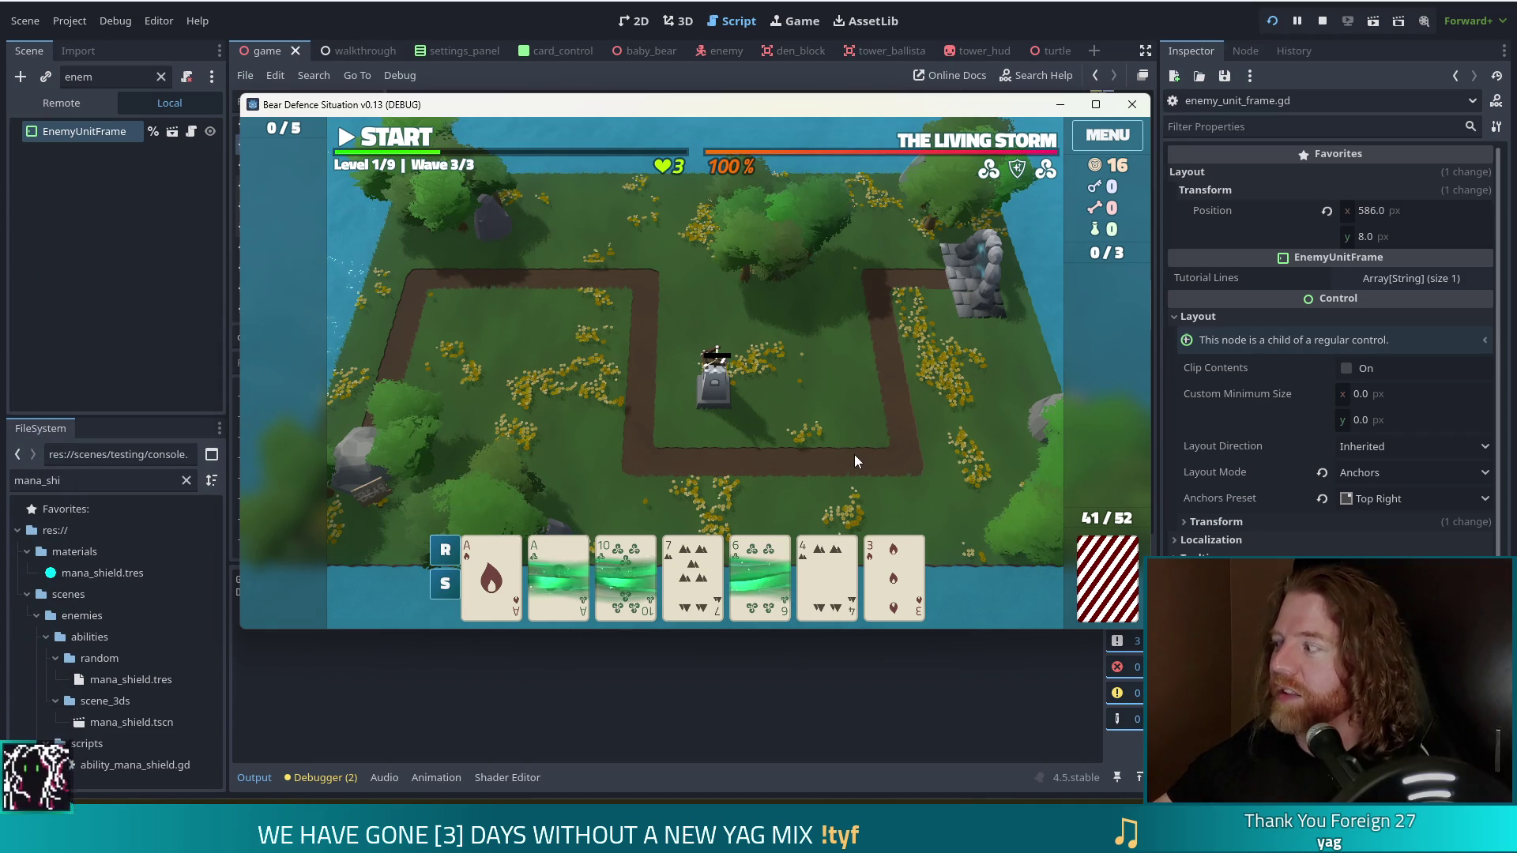
Select the Ace of Fire and a second ace to open the Ballista Tower build panel.
{"action": "mouse_move", "coordinate": [883, 537]}
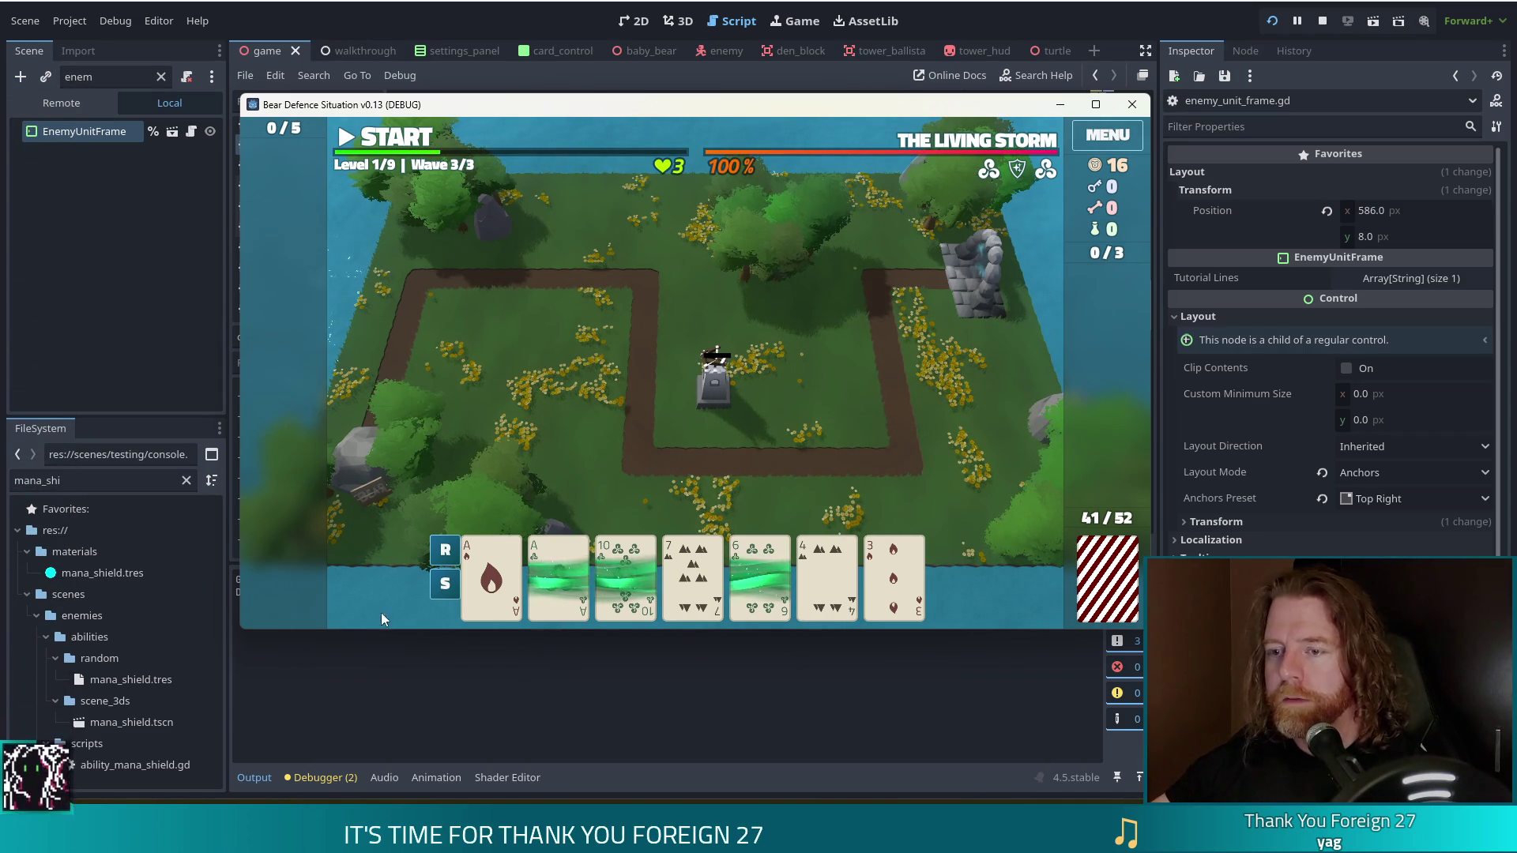
{"action": "left_click", "coordinate": [516, 583]}
{"action": "left_click", "coordinate": [558, 577]}
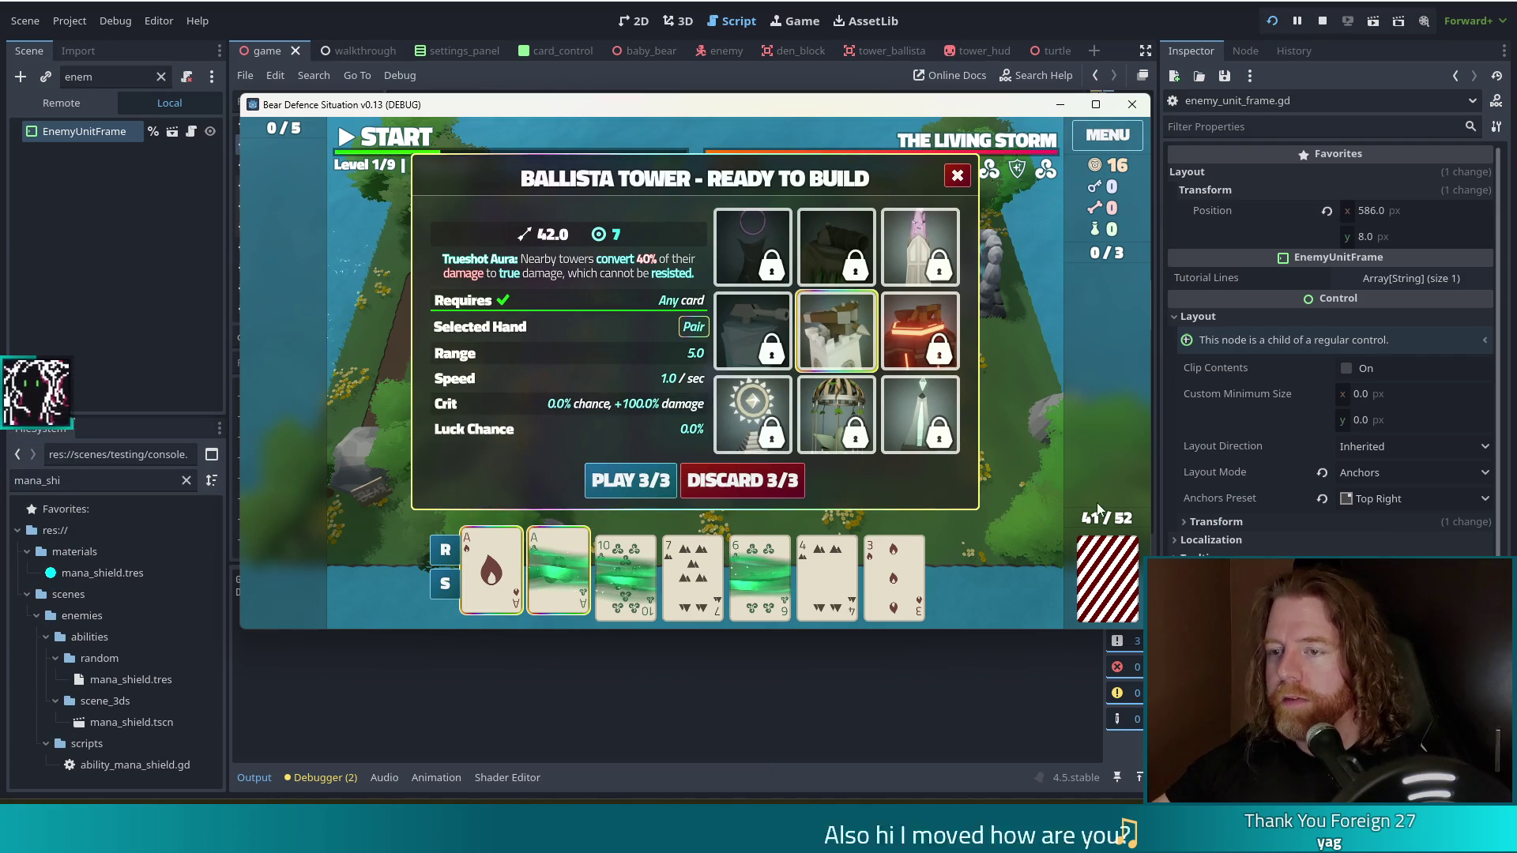
Deselect the aces and discard the 7, 10, King, Jack and others for new cards.
{"action": "left_click", "coordinate": [551, 583]}
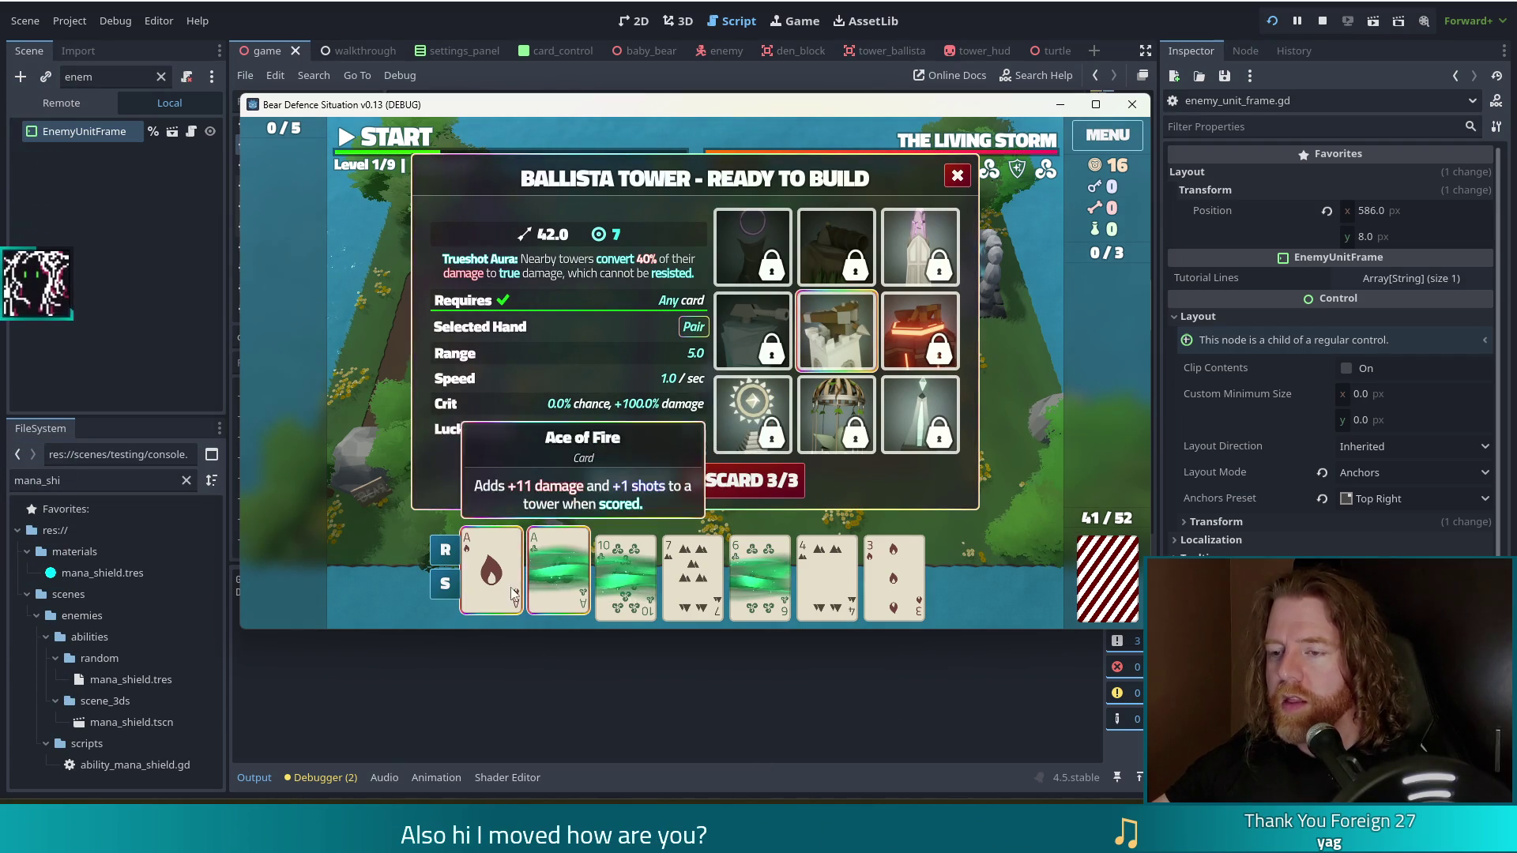
{"action": "left_click", "coordinate": [492, 581]}
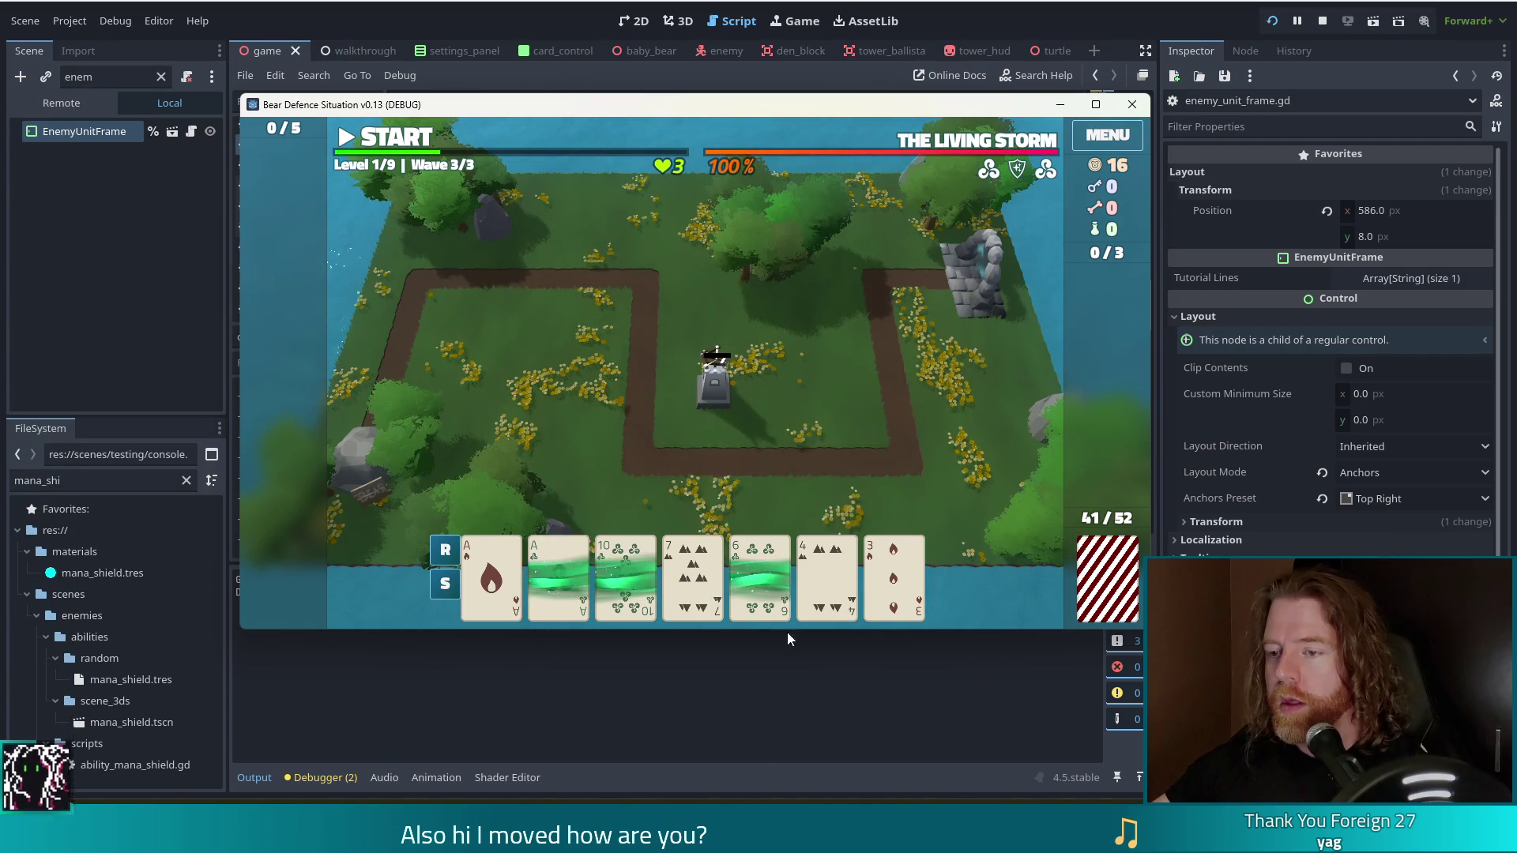
{"action": "left_click", "coordinate": [693, 581]}
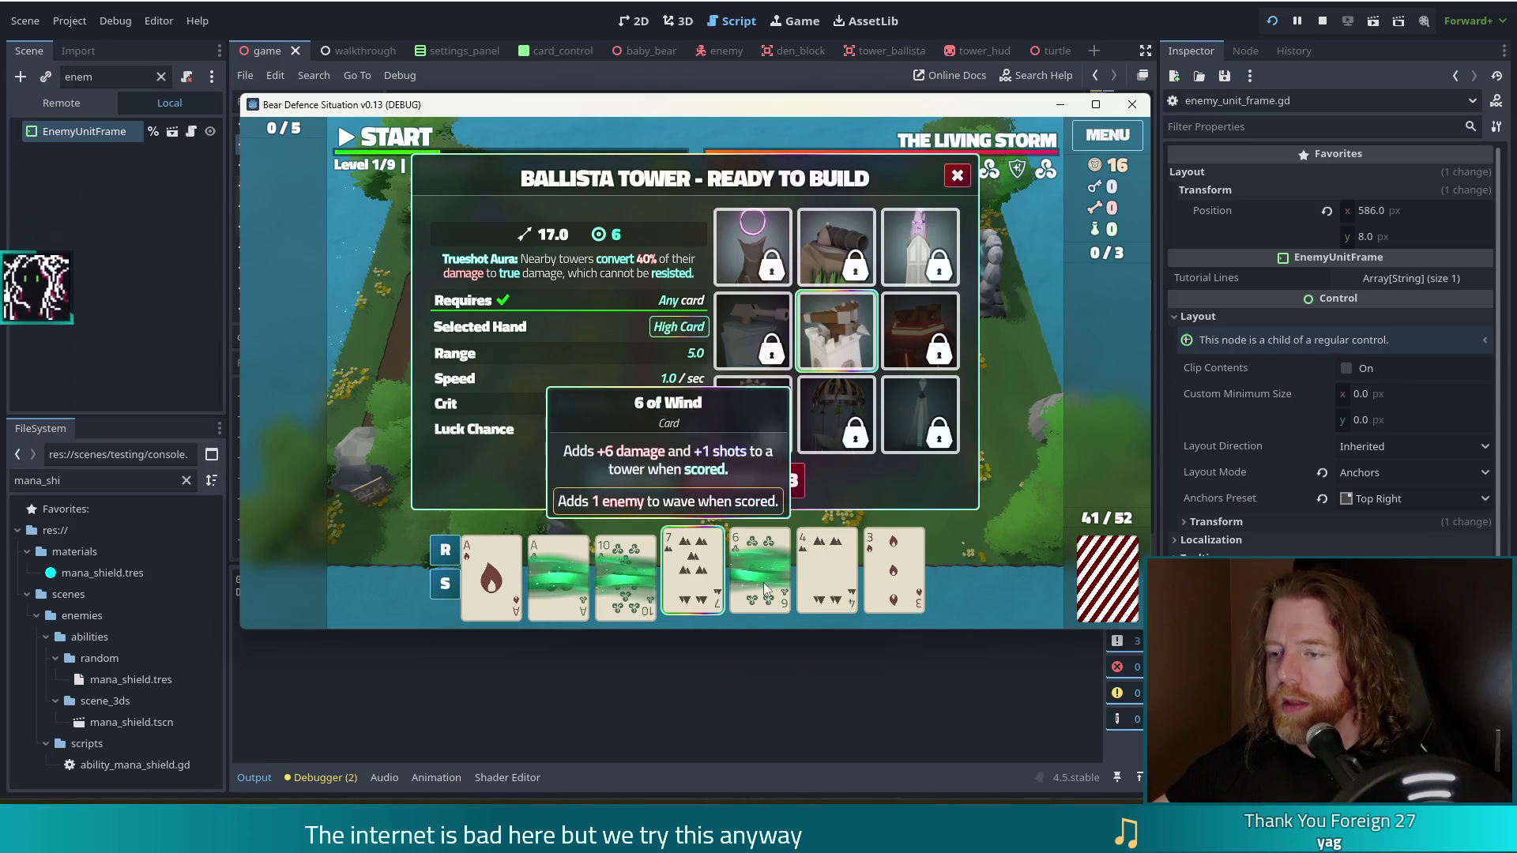
{"action": "left_click", "coordinate": [624, 580]}
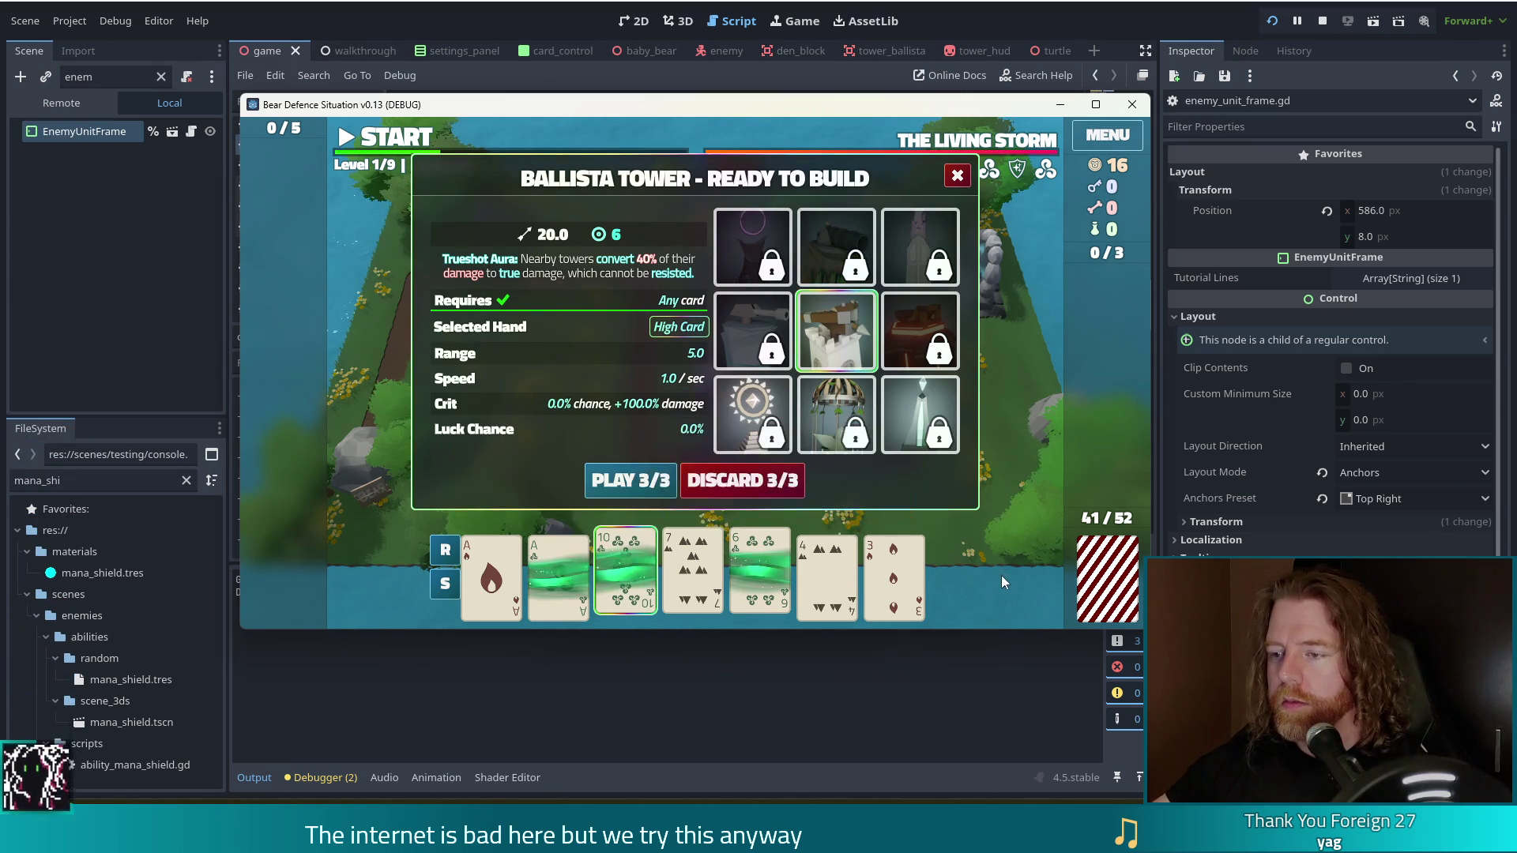
{"action": "left_click", "coordinate": [774, 483]}
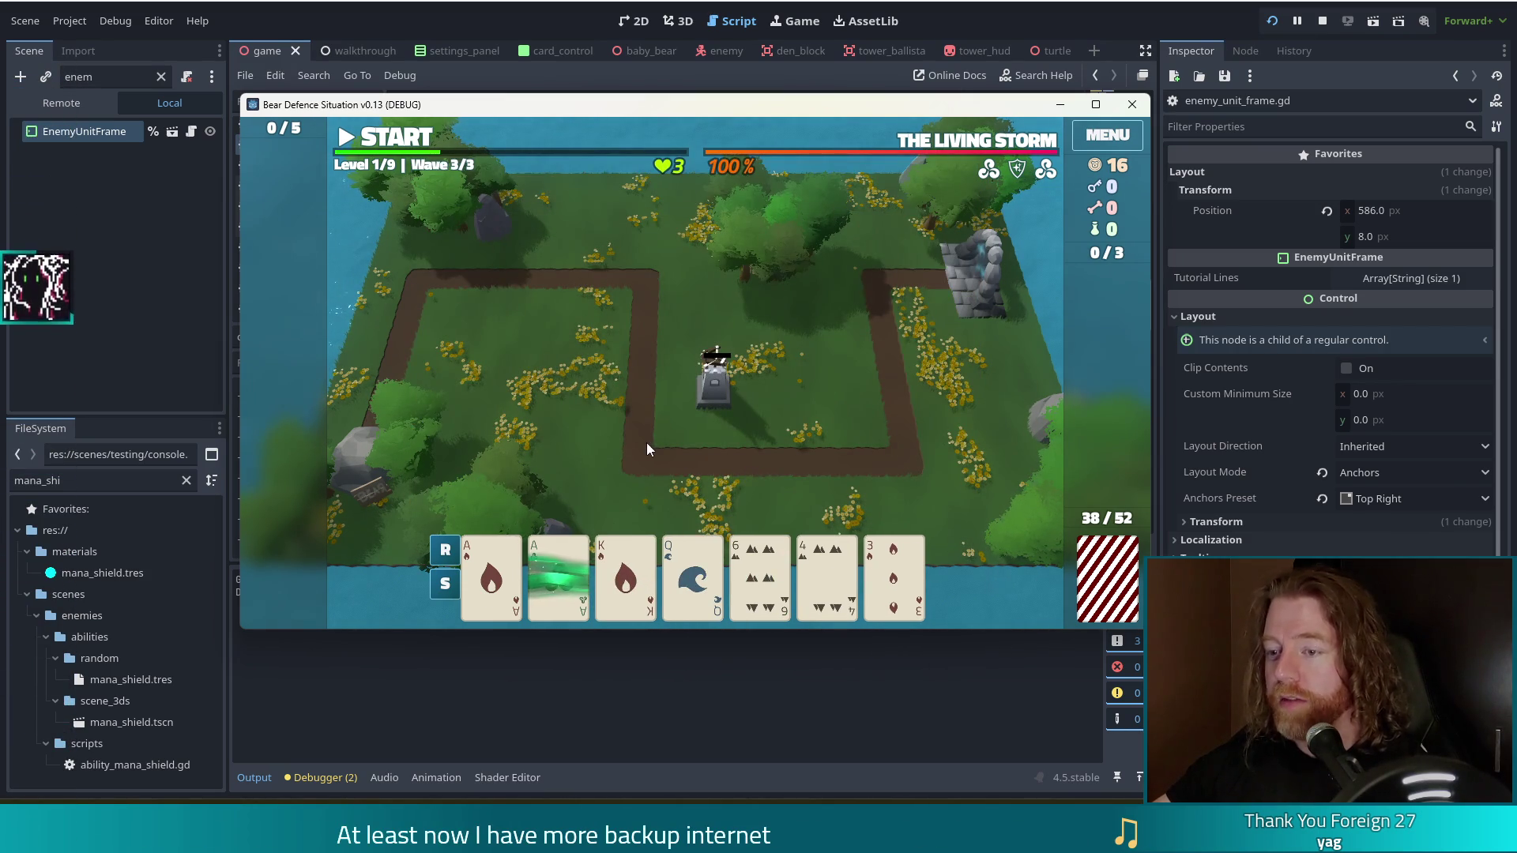
{"action": "left_click", "coordinate": [639, 587]}
{"action": "left_click", "coordinate": [693, 581]}
{"action": "left_click", "coordinate": [760, 581]}
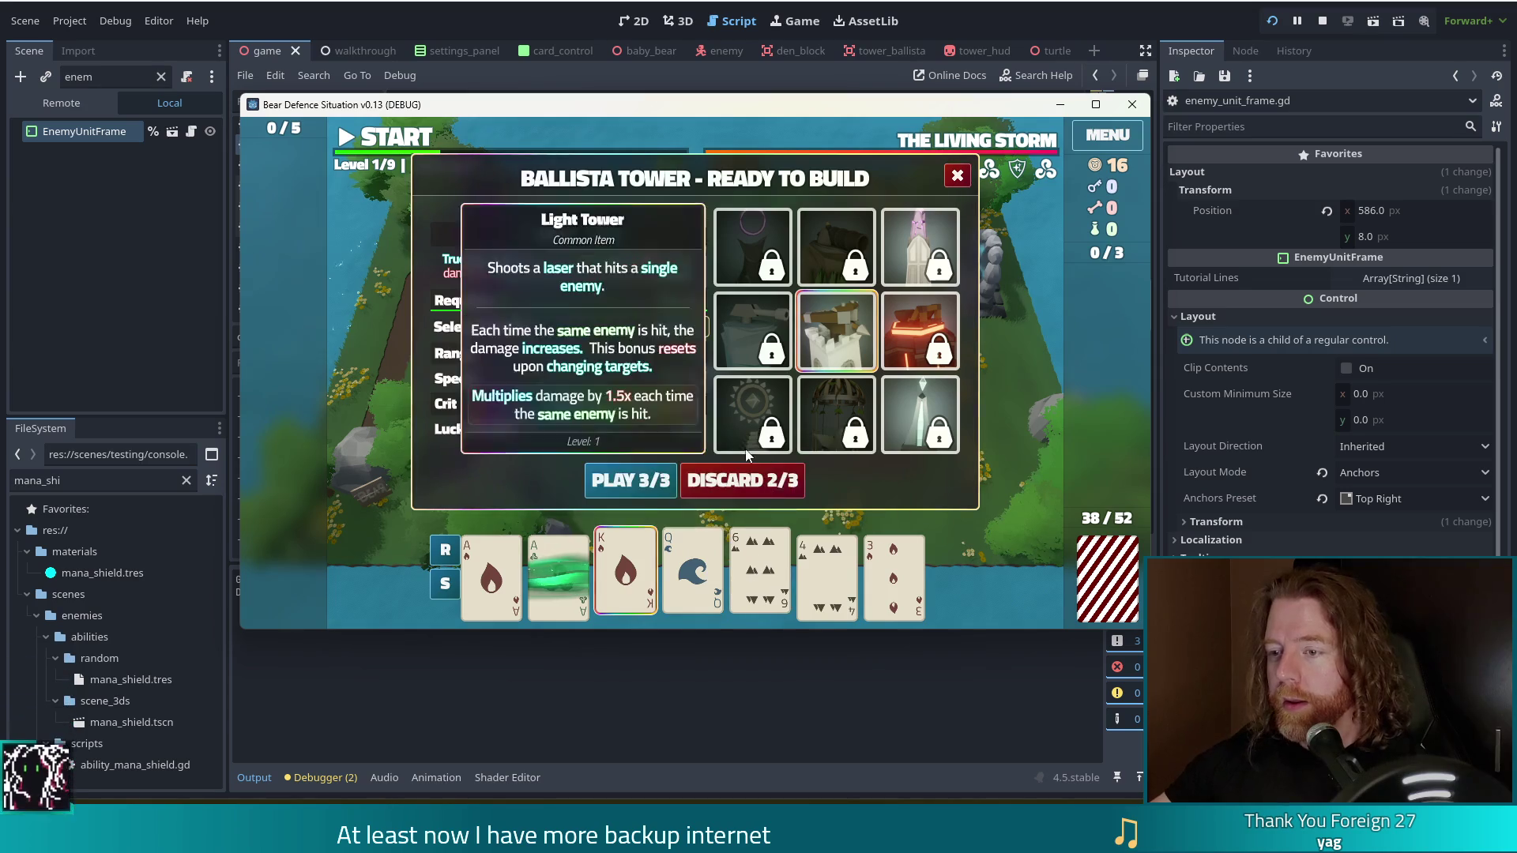
{"action": "left_click", "coordinate": [771, 484]}
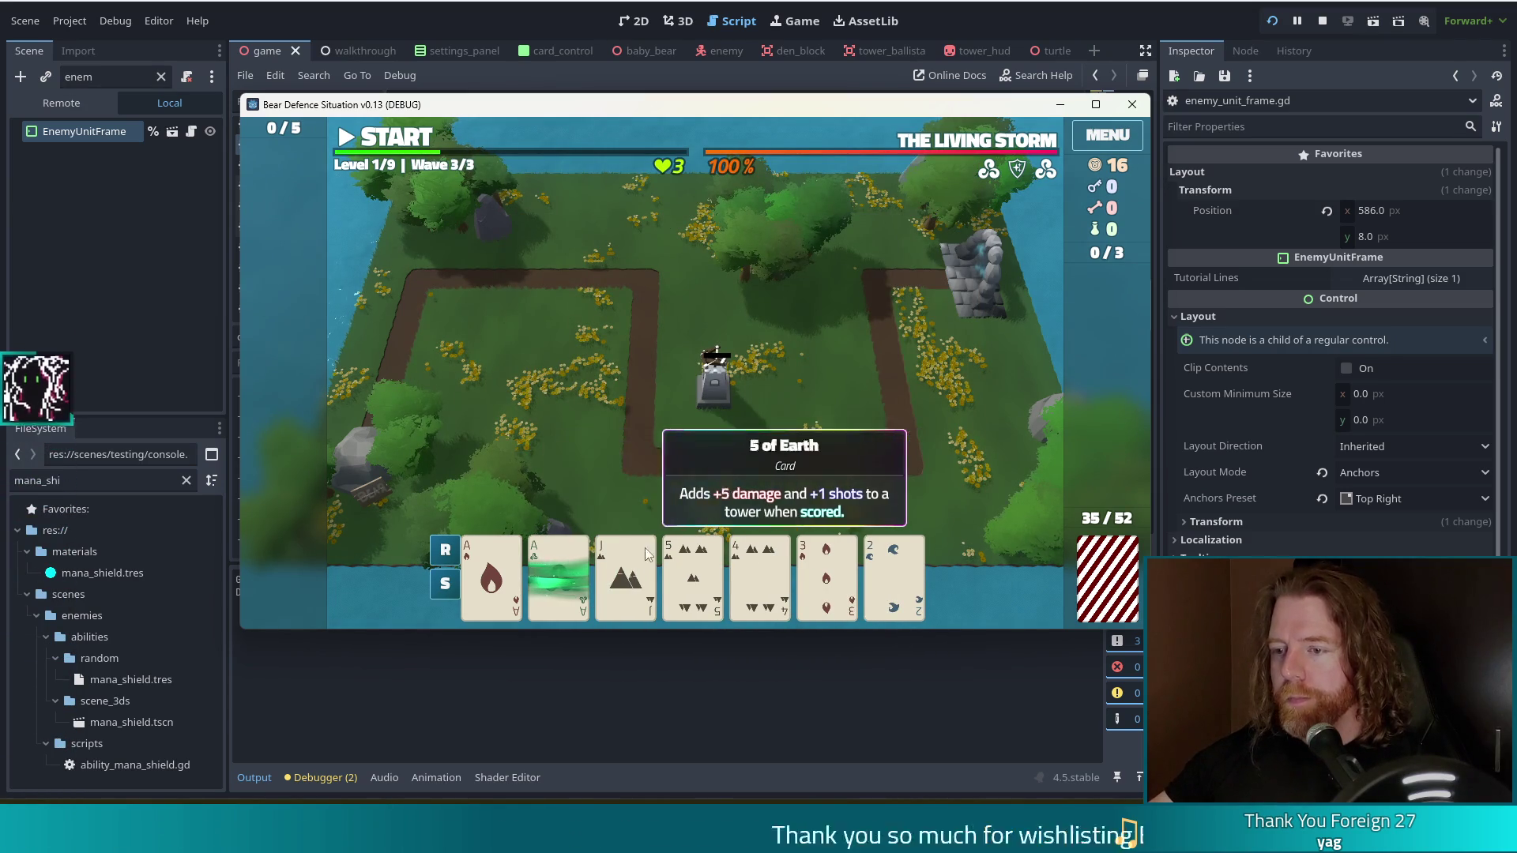
{"action": "left_click", "coordinate": [626, 581]}
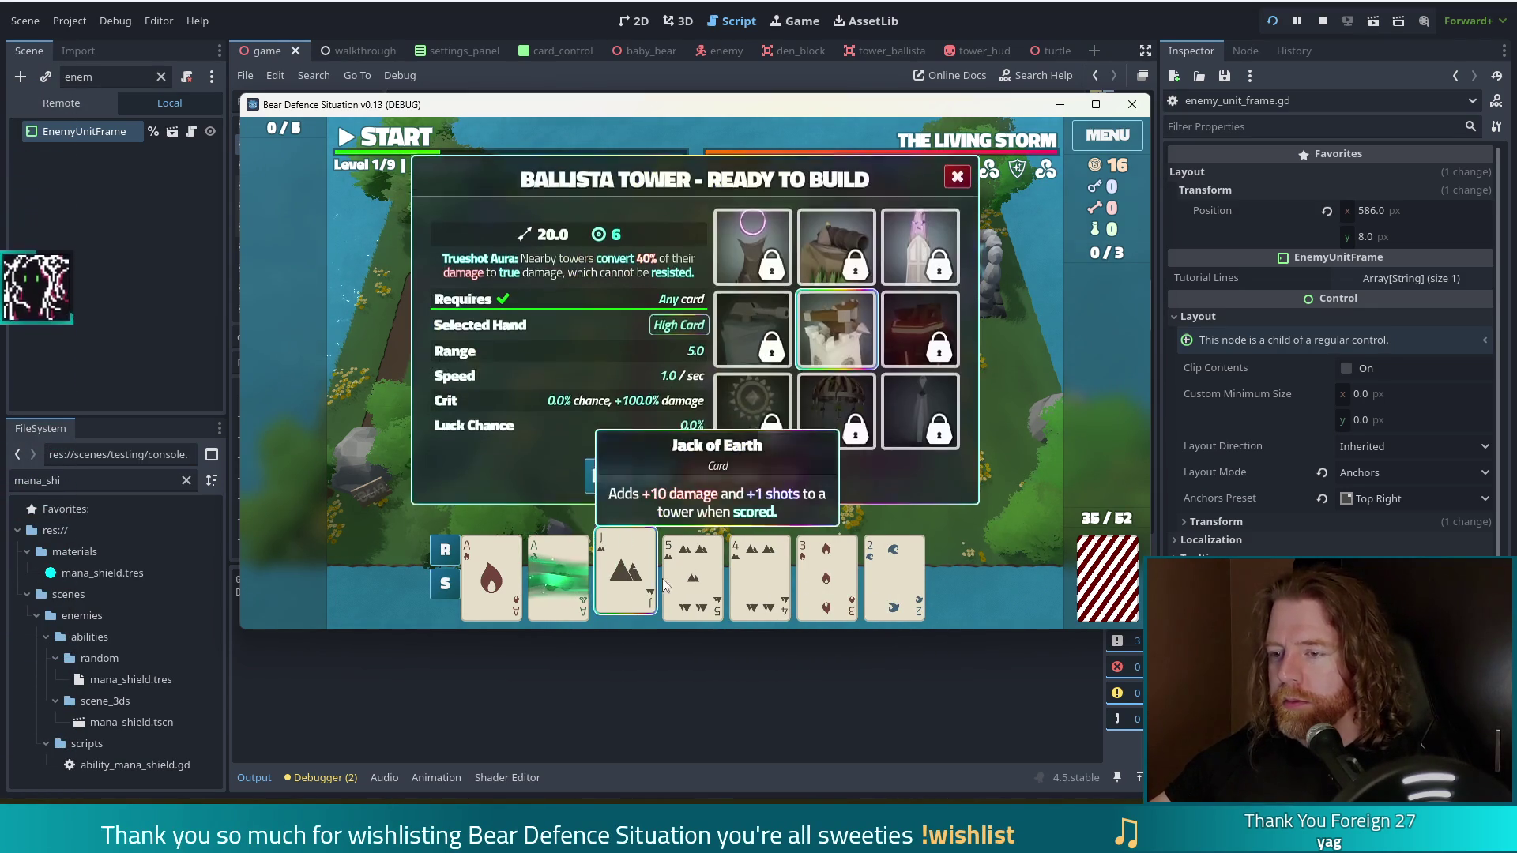
{"action": "left_click", "coordinate": [753, 481]}
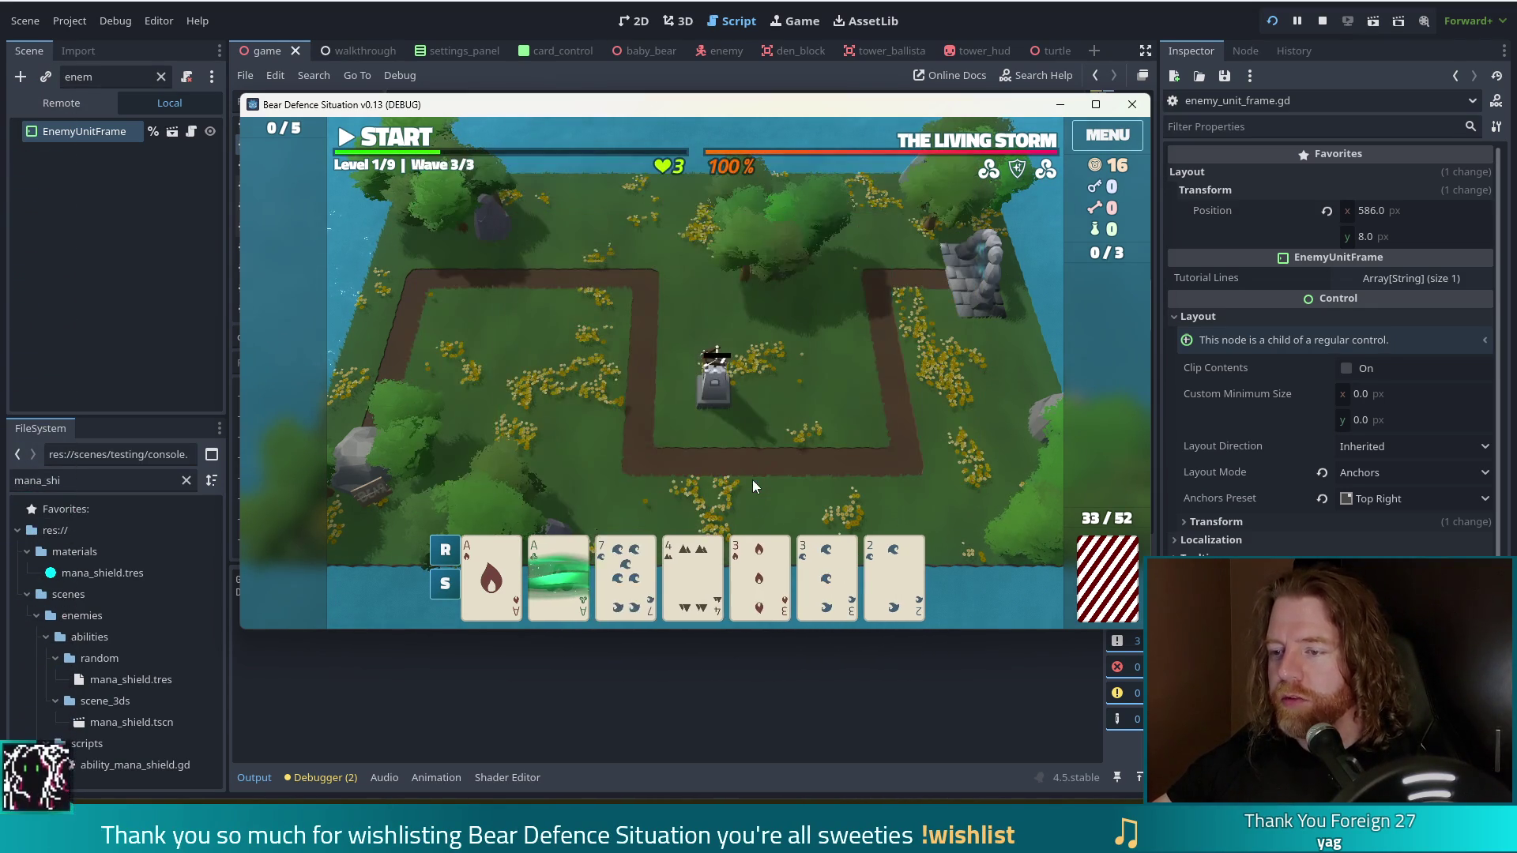
Build a second ballista from two pair near the centre, then recall set_ability mana_shield in the console.
{"action": "left_click", "coordinate": [765, 583]}
{"action": "left_click", "coordinate": [827, 576]}
{"action": "left_click", "coordinate": [538, 562]}
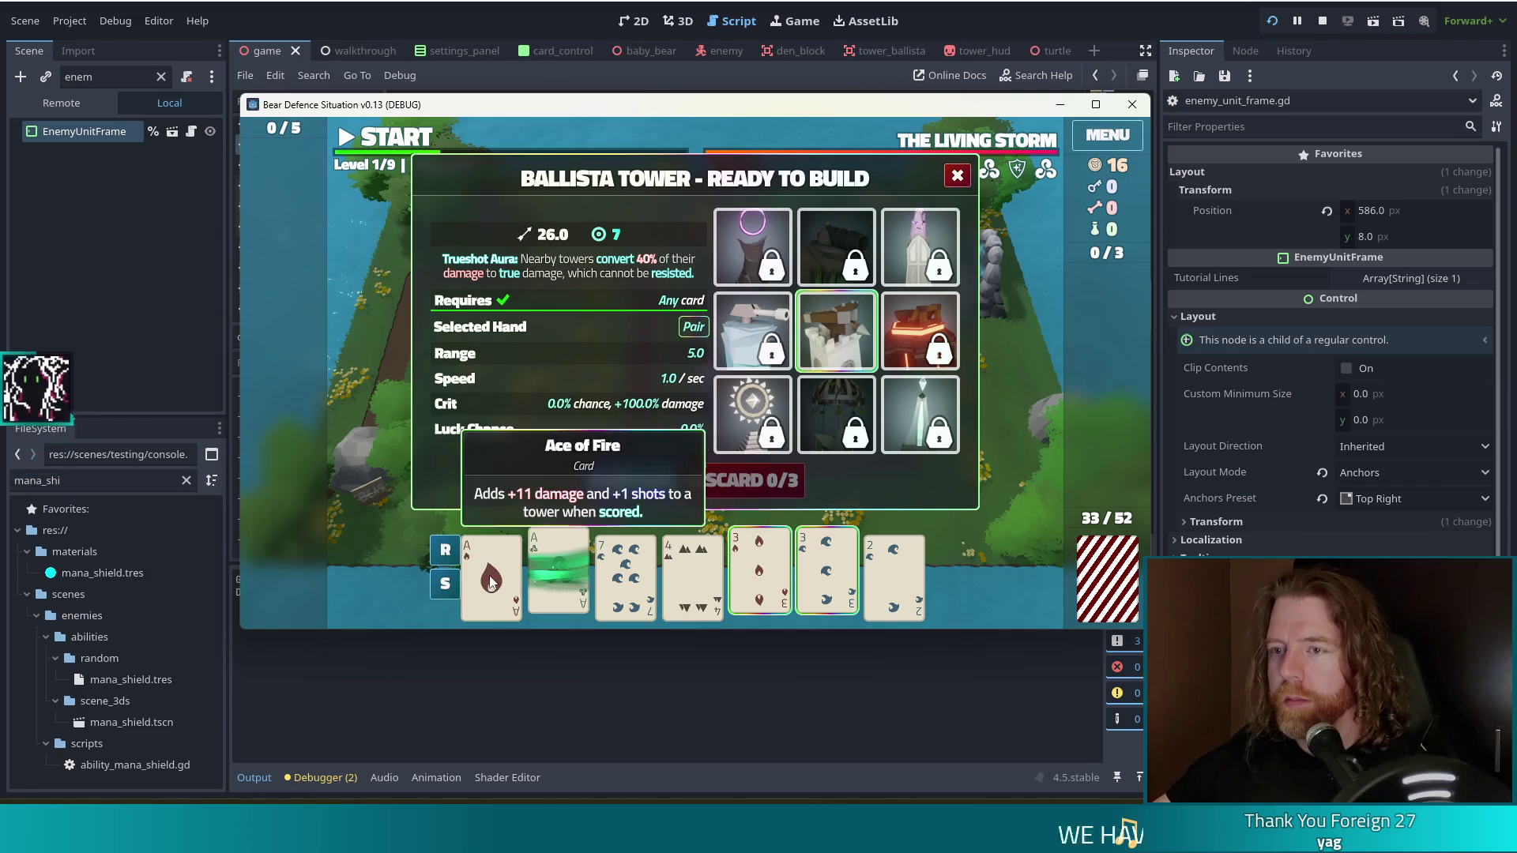
{"action": "left_click", "coordinate": [504, 575]}
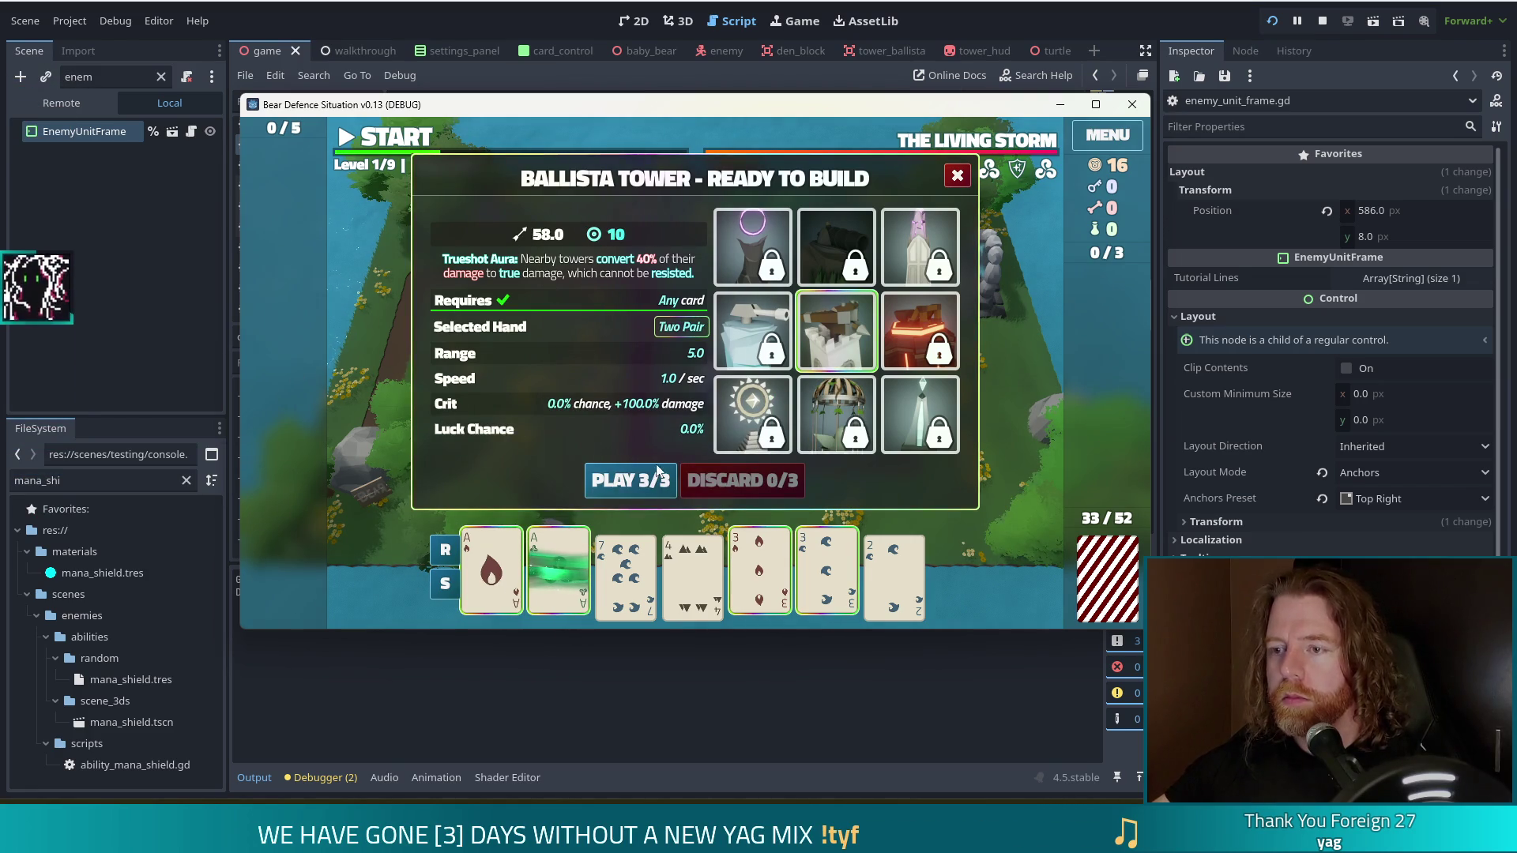
{"action": "left_click", "coordinate": [629, 480]}
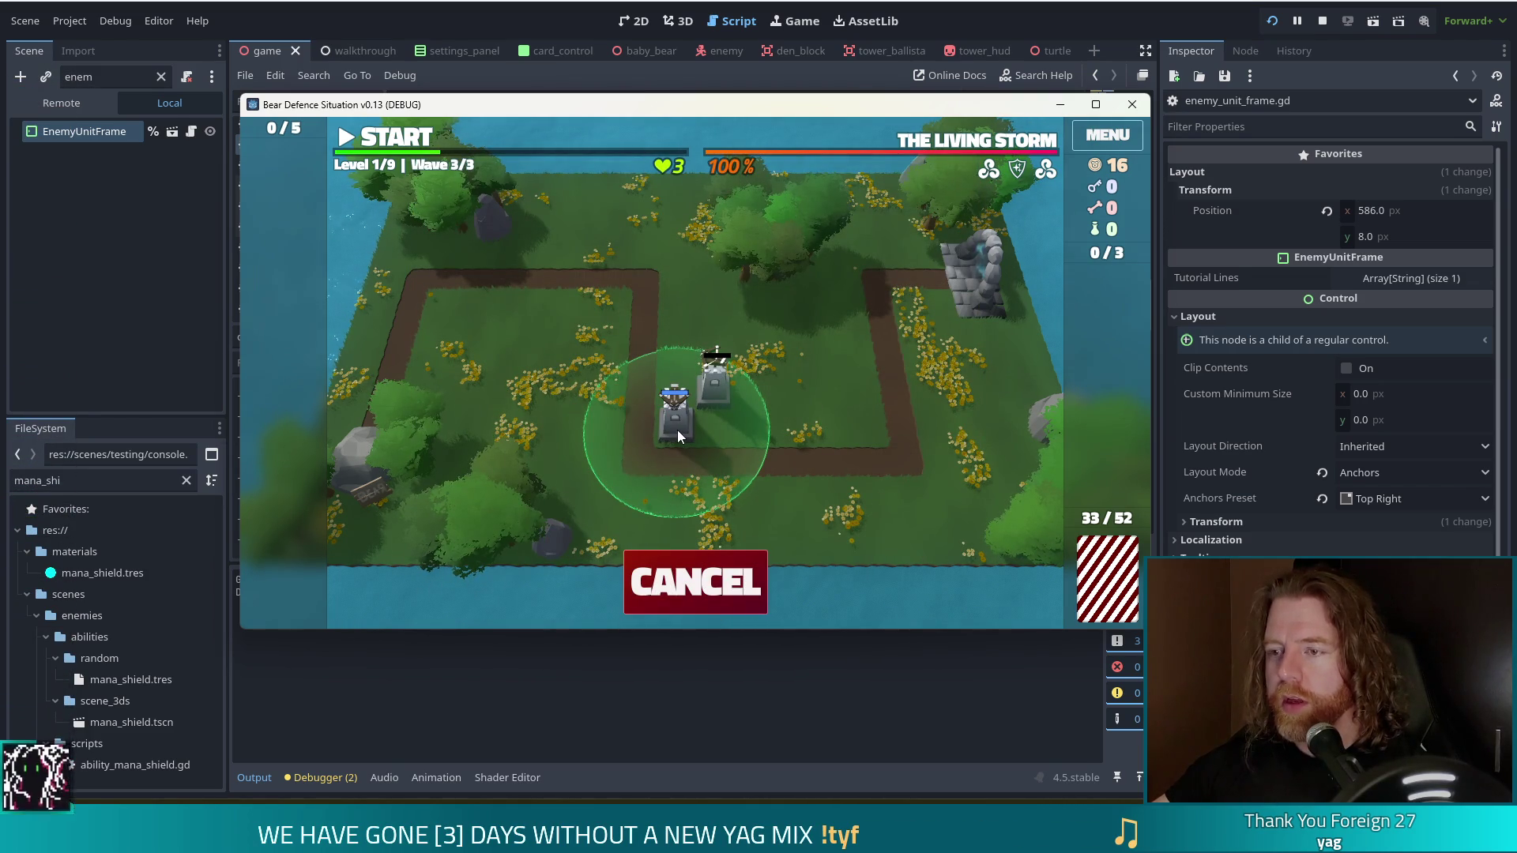
{"action": "left_click", "coordinate": [677, 429]}
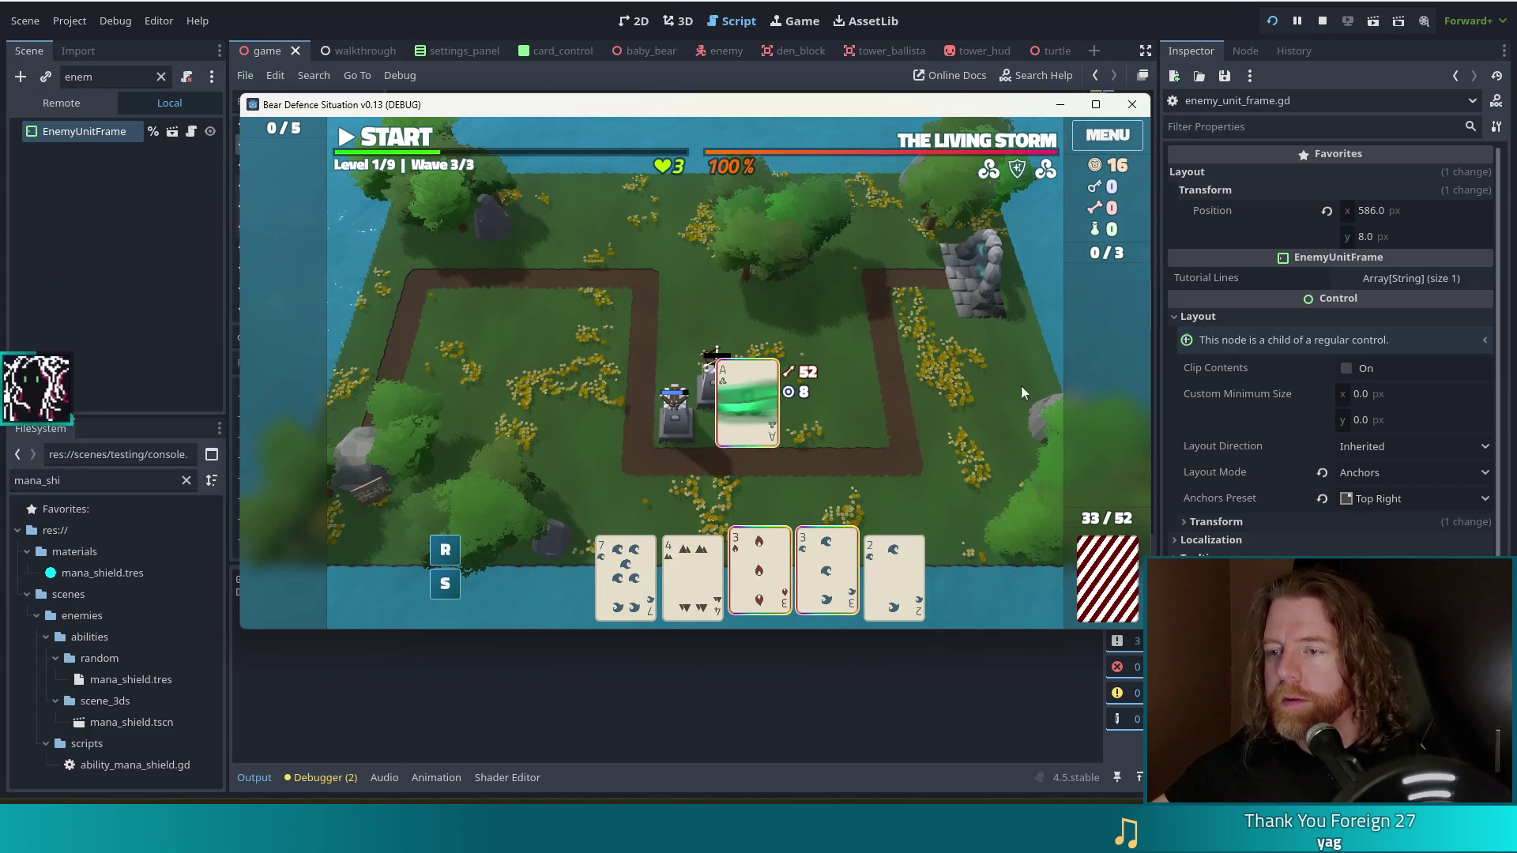
{"action": "left_click", "coordinate": [681, 438]}
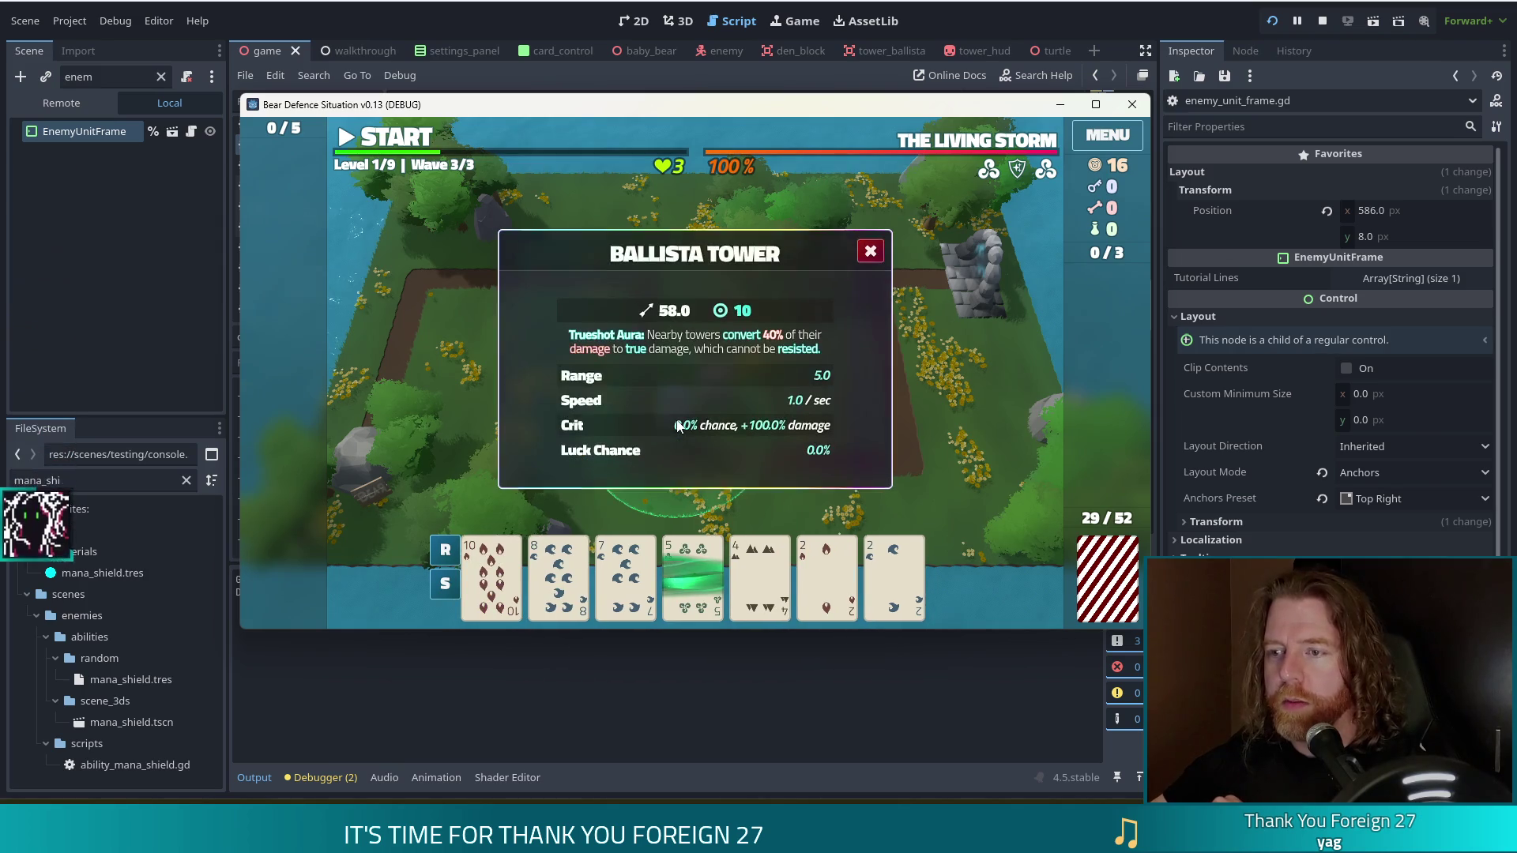
{"action": "left_click", "coordinate": [868, 251]}
{"action": "key", "text": "grave"}
{"action": "key", "text": "Up"}
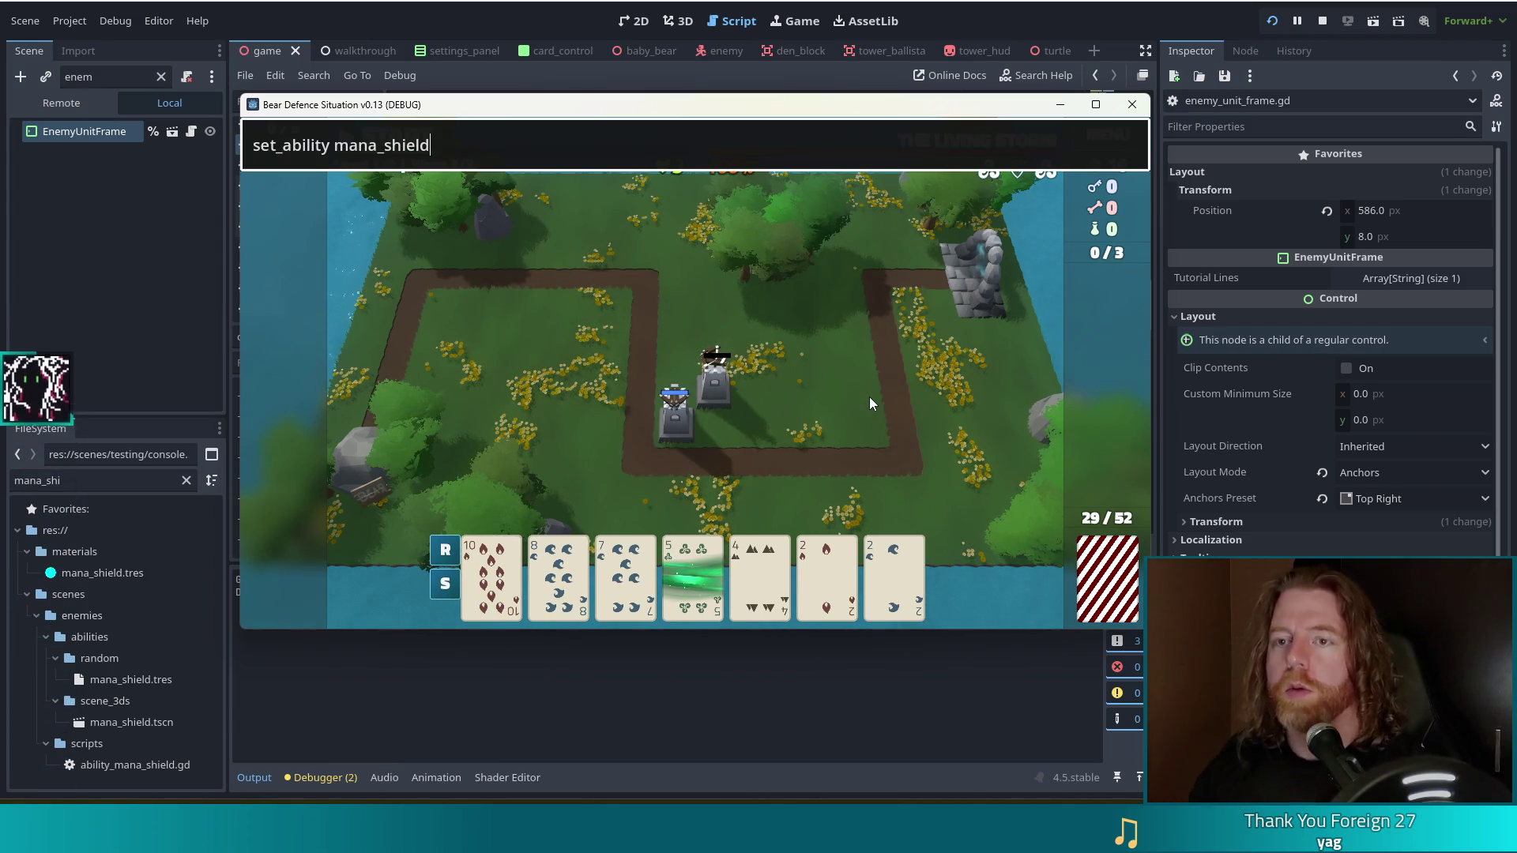
Run set_ability mana_shield and add_wish open_bar in the dev console, then close it.
{"action": "key", "text": "Return"}
{"action": "type", "text": "a"}
{"action": "type", "text": "wish girl"}
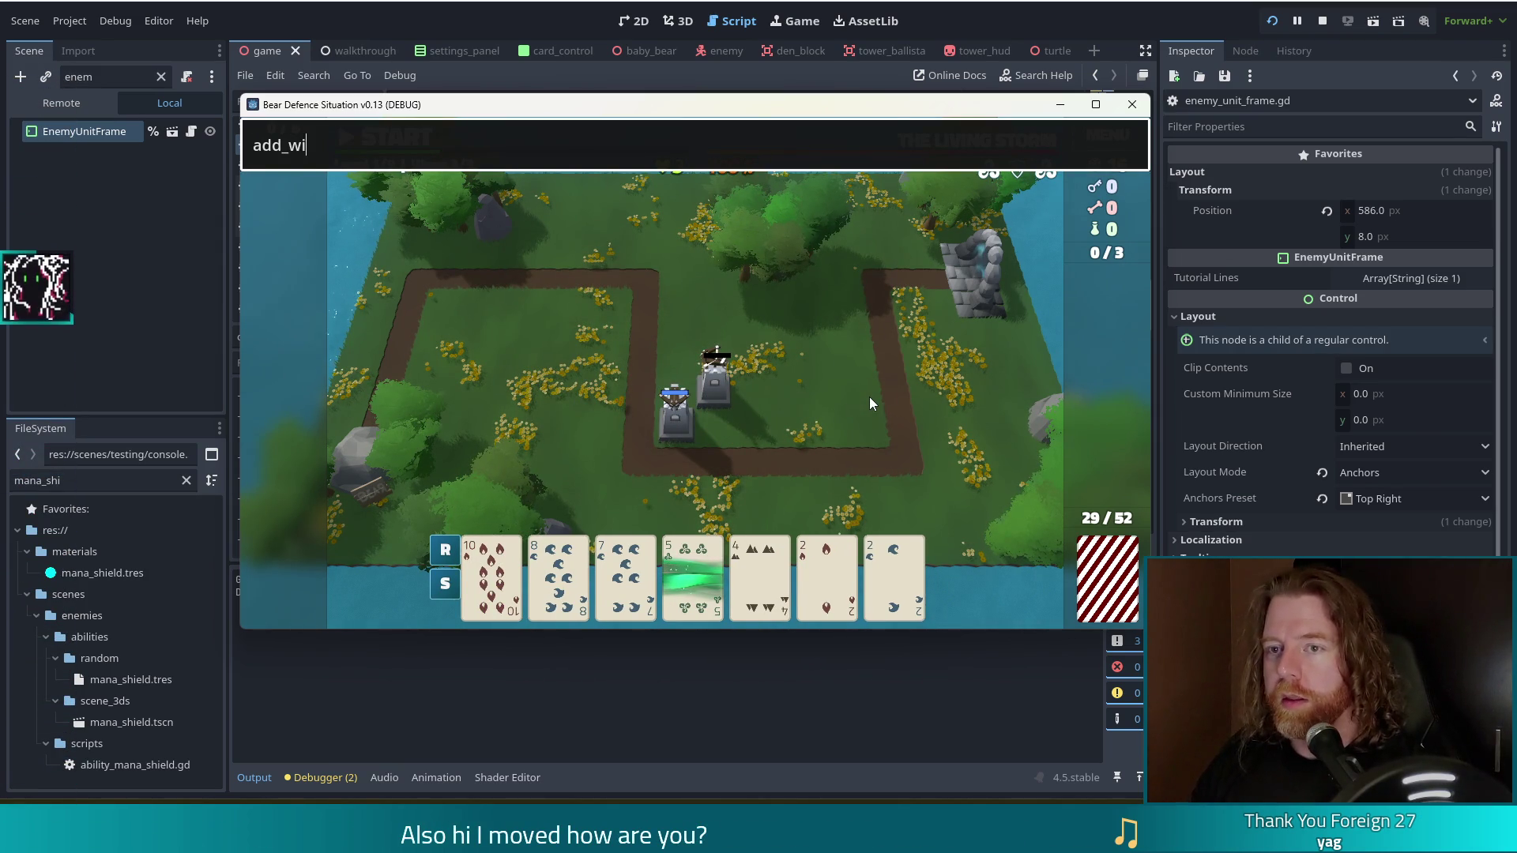
{"action": "key", "text": "BackSpace"}
{"action": "key", "text": "BackSpace"}
{"action": "key", "text": "BackSpace"}
{"action": "key", "text": "BackSpace"}
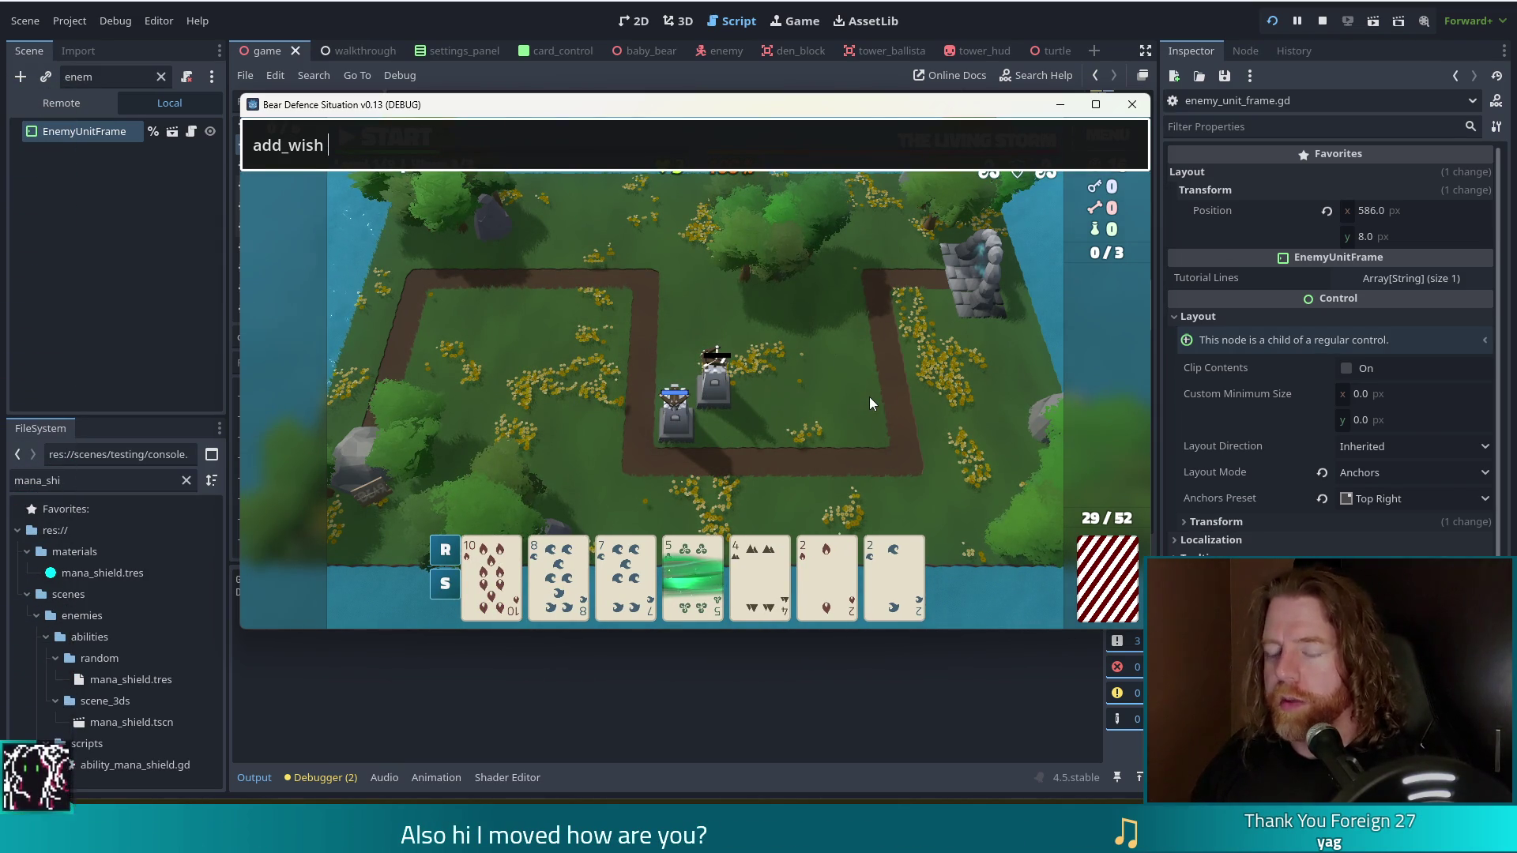
{"action": "type", "text": "open "}
{"action": "type", "text": "bar"}
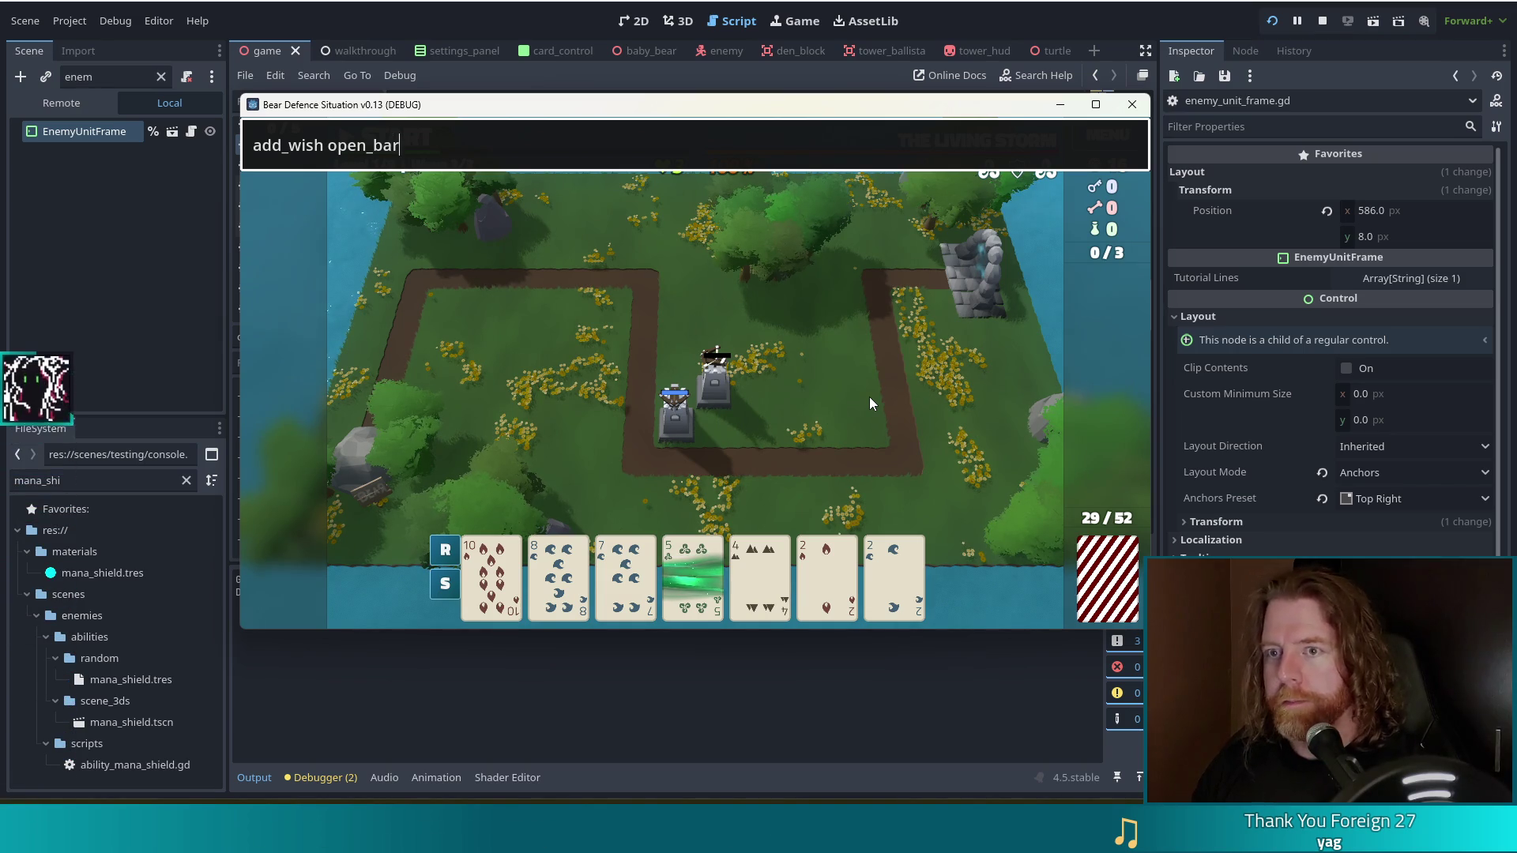
{"action": "key", "text": "Return"}
{"action": "key", "text": "Escape"}
{"action": "mouse_move", "coordinate": [283, 372]}
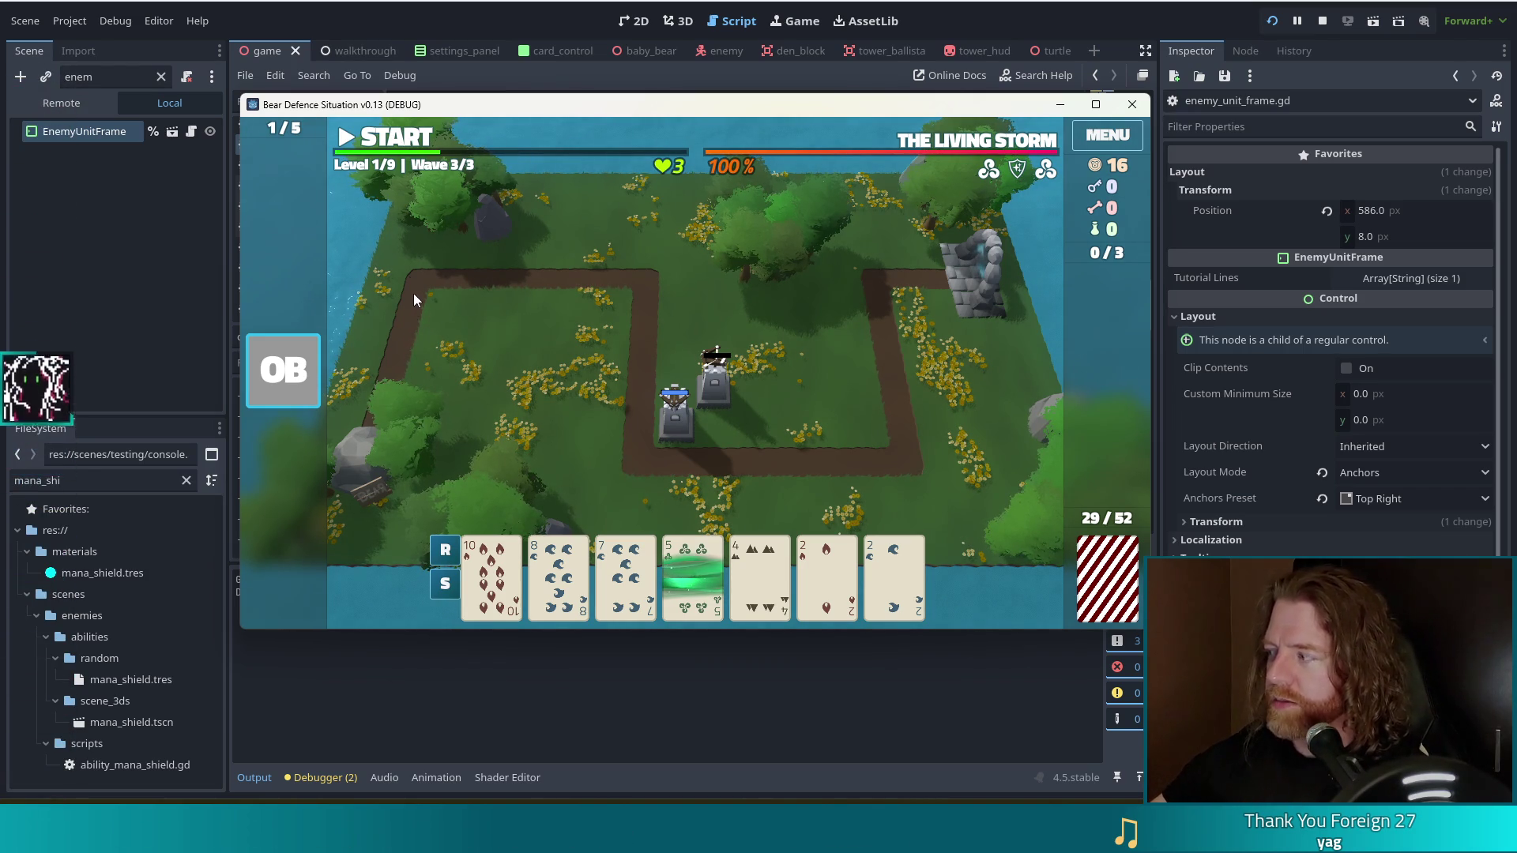
Start the enemy wave, let it run to Game Over, then stop the running game.
{"action": "left_click", "coordinate": [387, 136]}
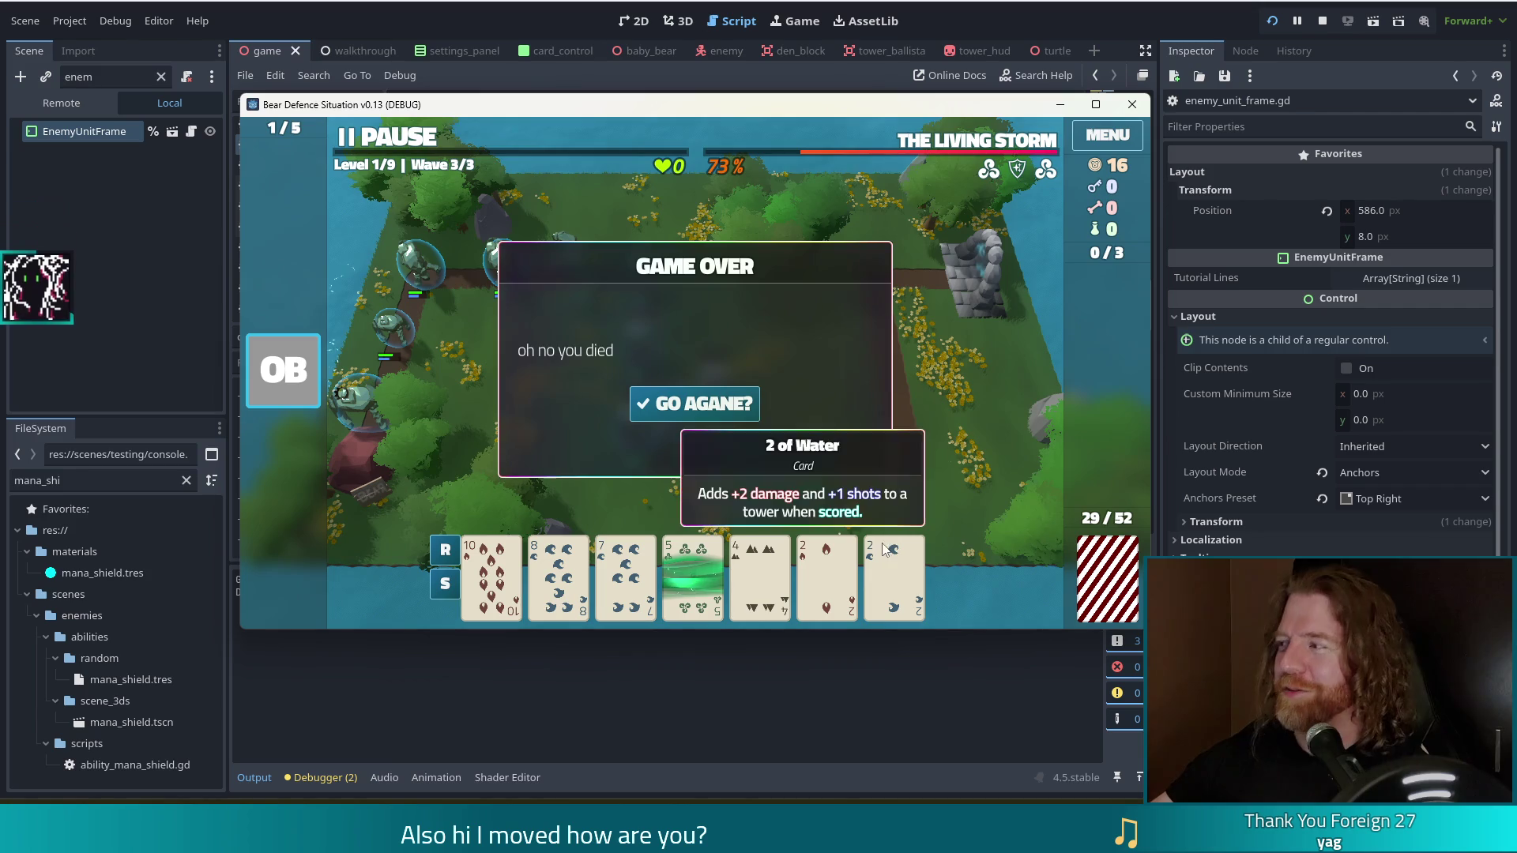
{"action": "left_click", "coordinate": [1322, 22]}
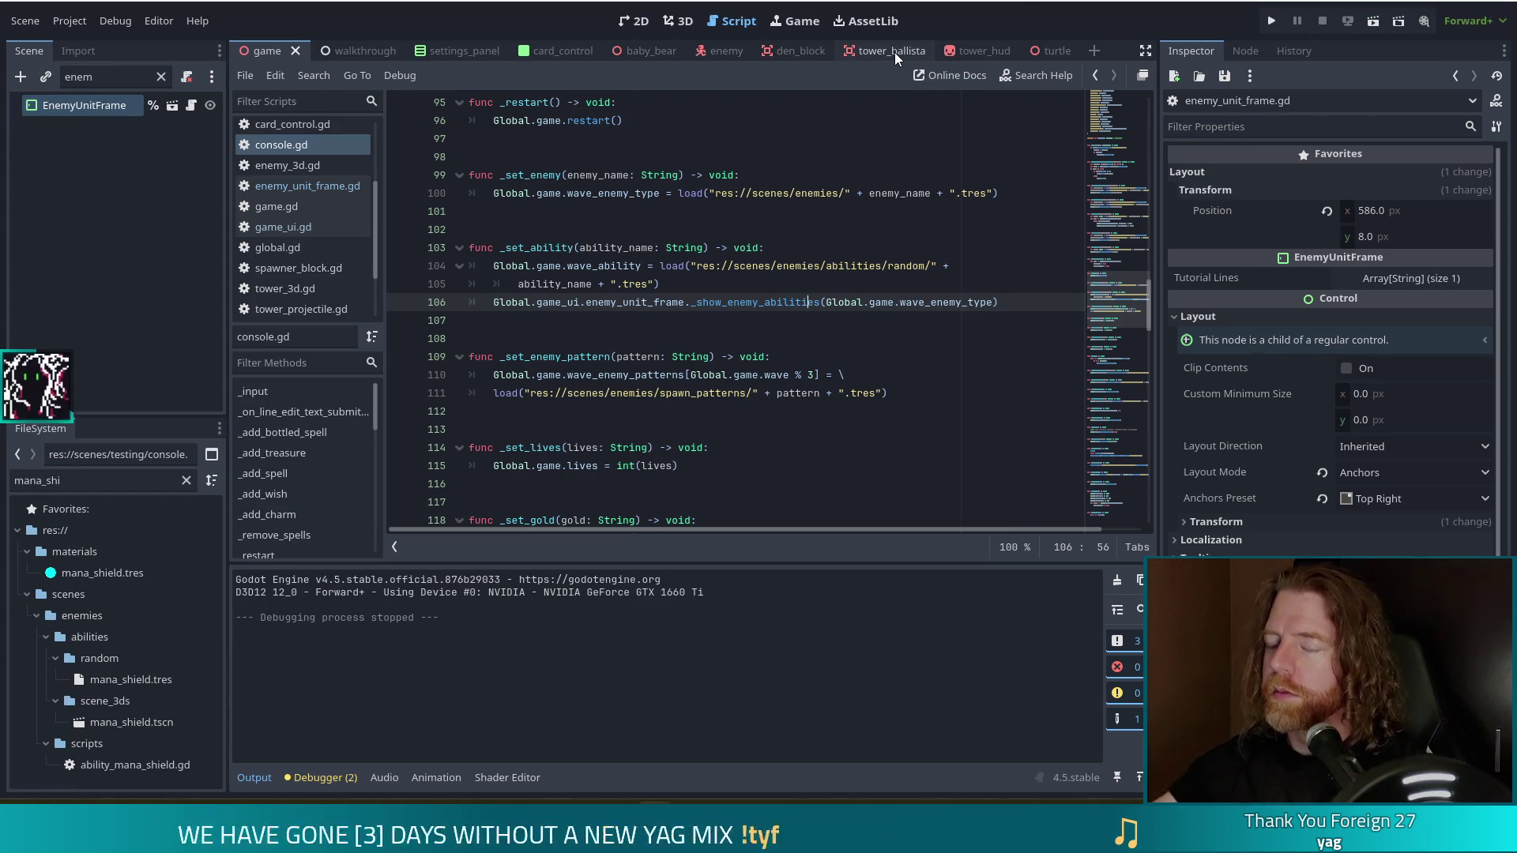
{"action": "left_click", "coordinate": [1013, 302]}
{"action": "mouse_move", "coordinate": [787, 312]}
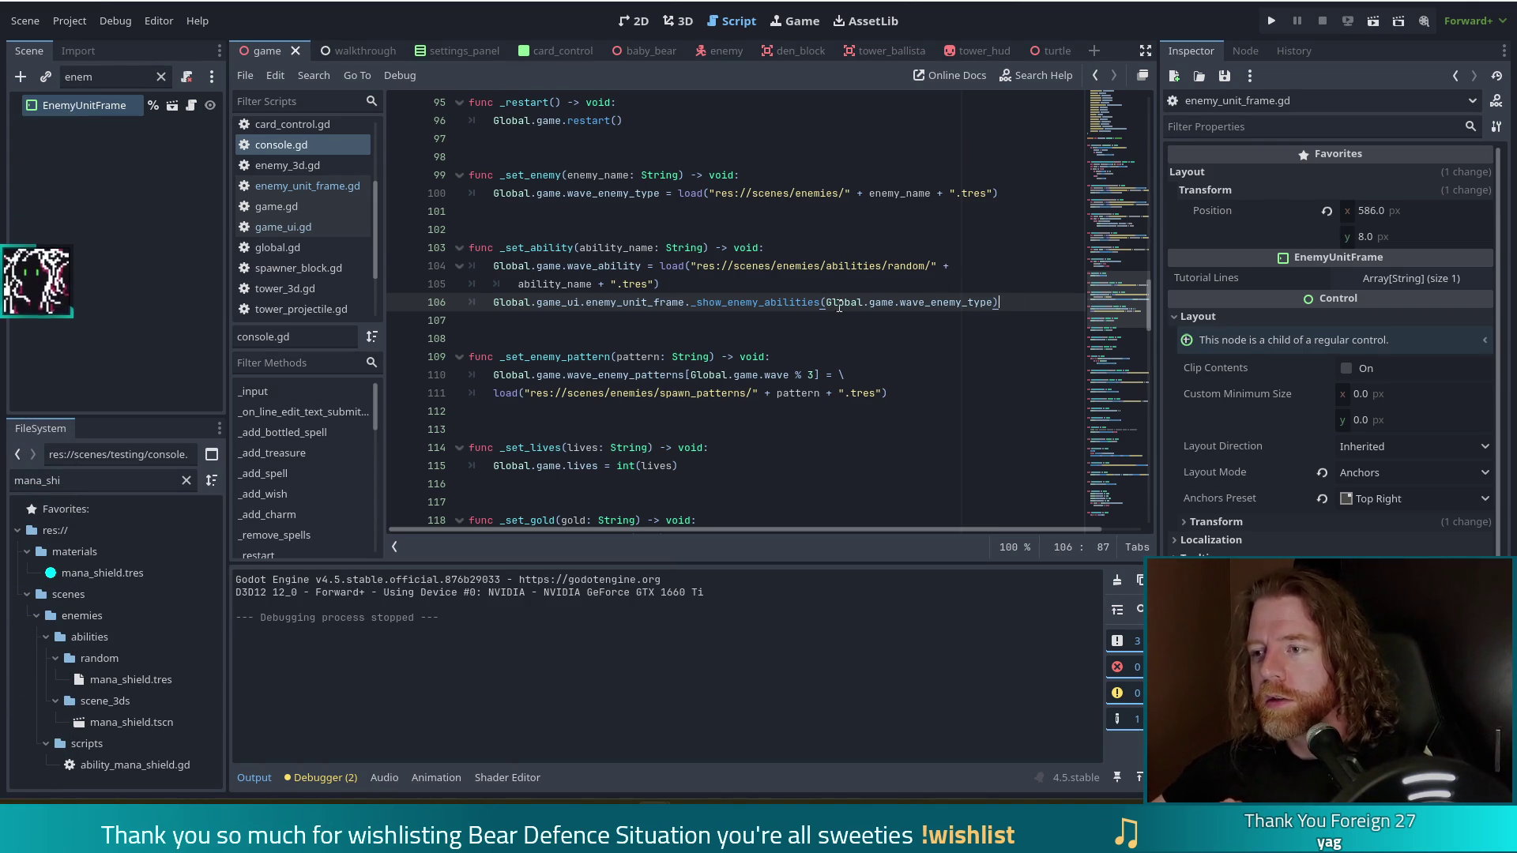
{"action": "left_click", "coordinate": [662, 284]}
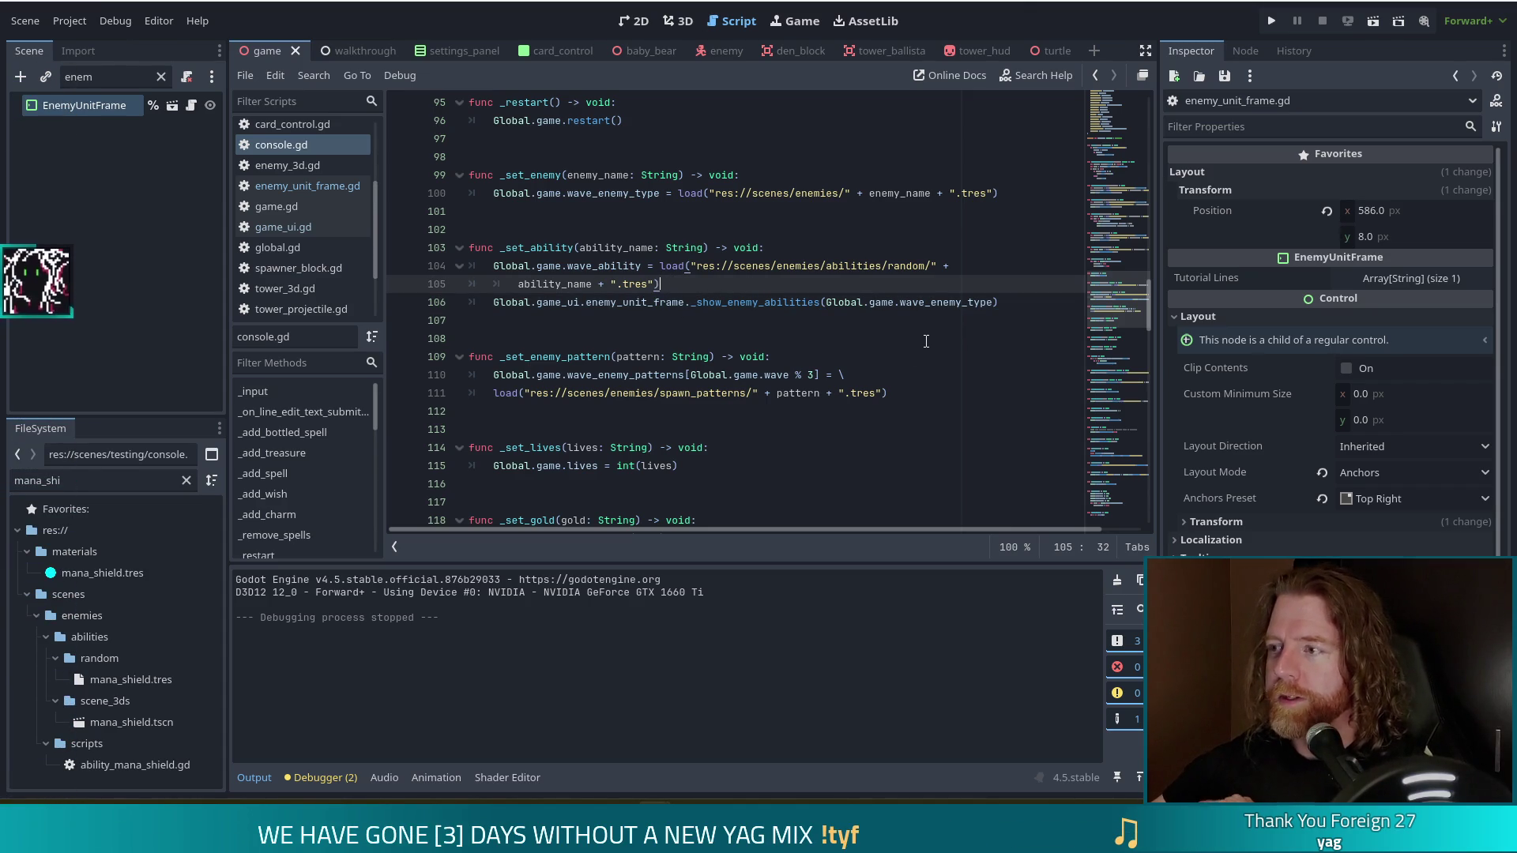
{"action": "mouse_move", "coordinate": [899, 308]}
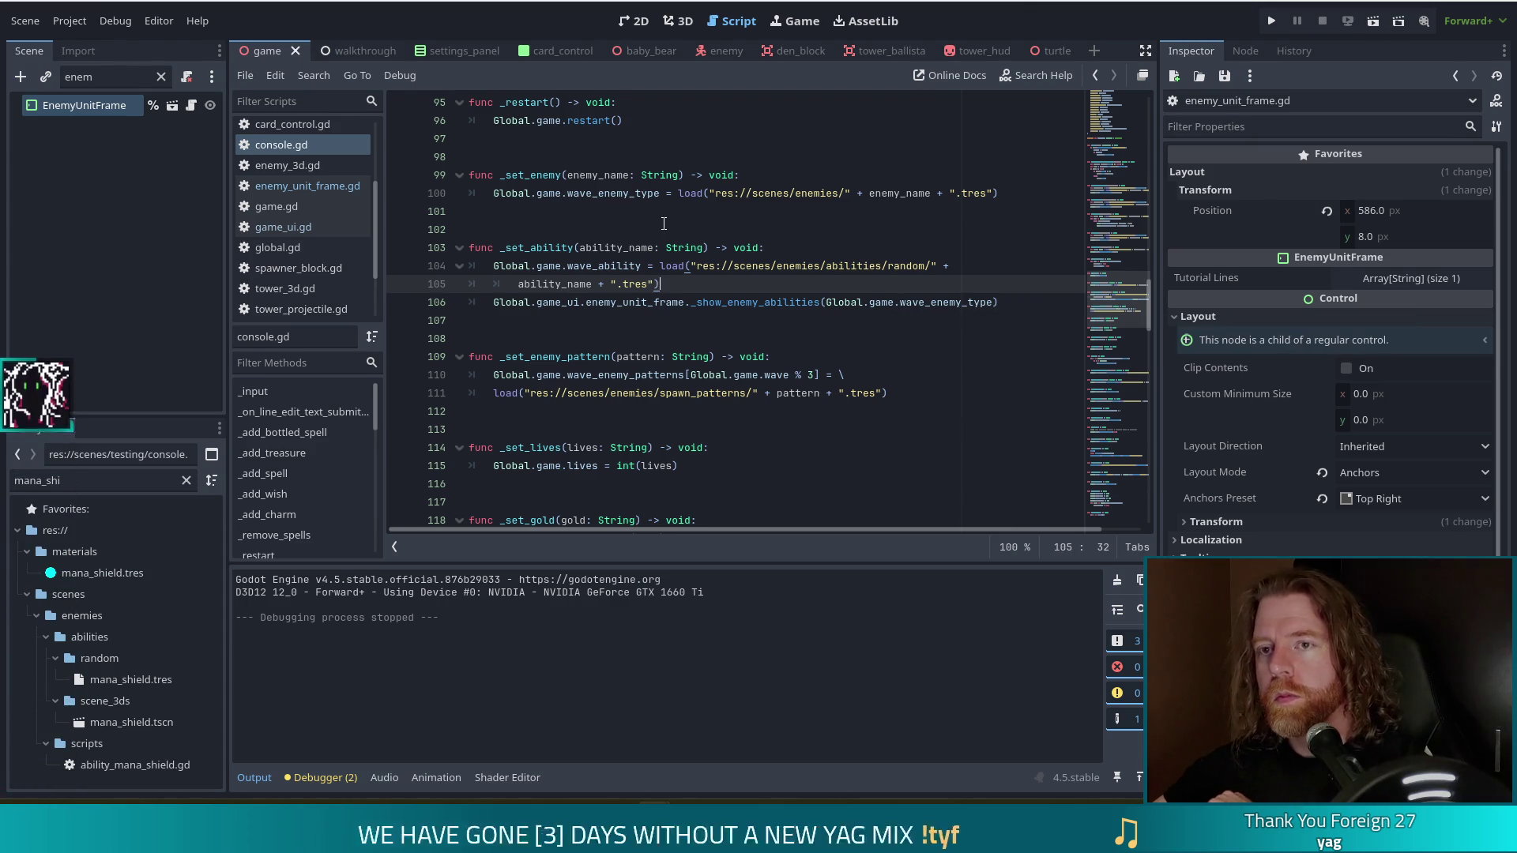
{"action": "left_click", "coordinate": [787, 227]}
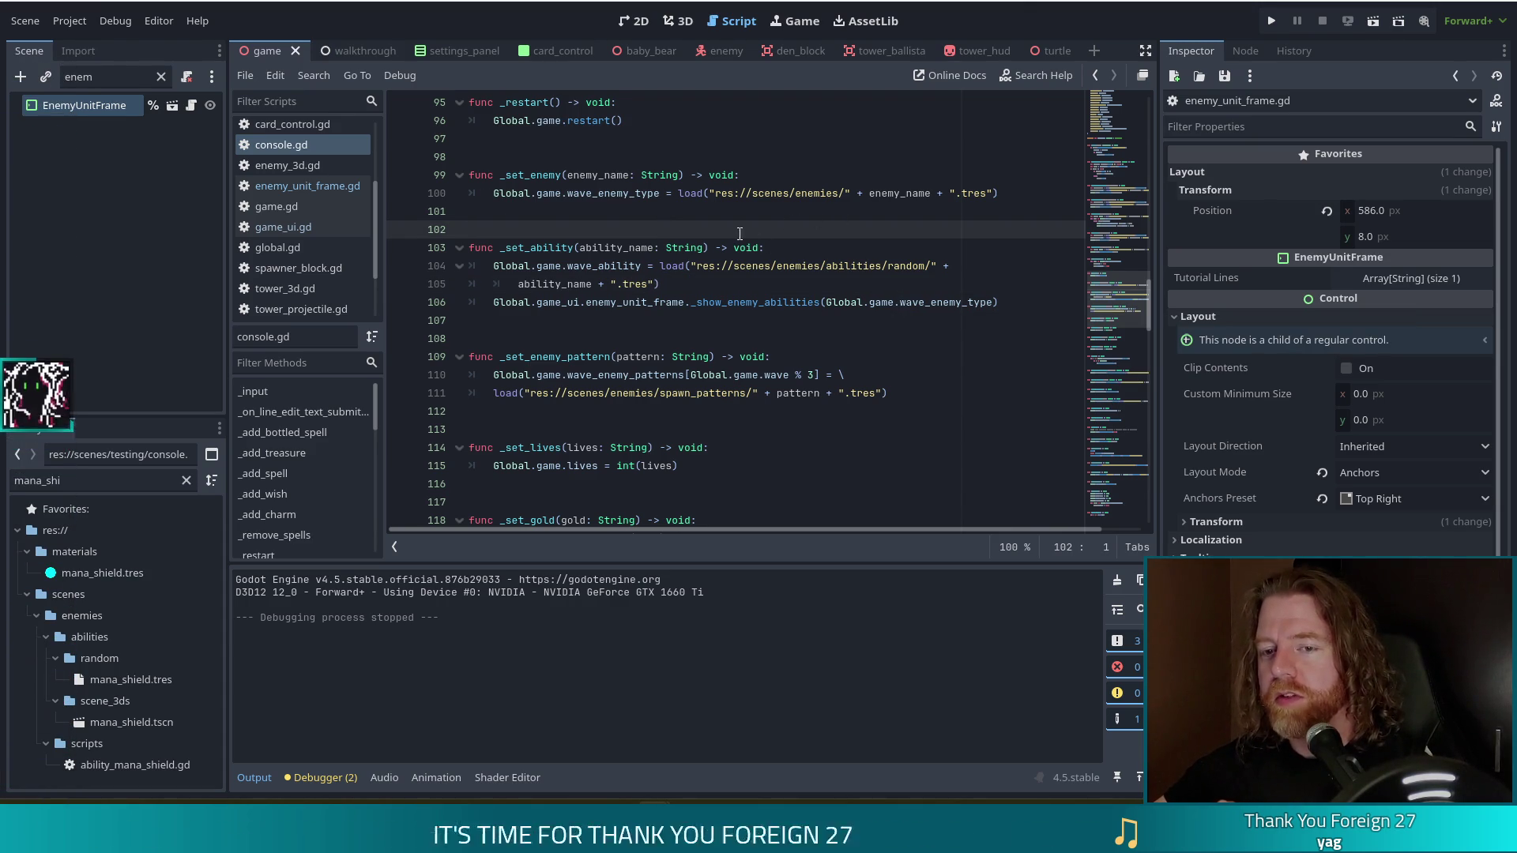
{"action": "left_click", "coordinate": [642, 286]}
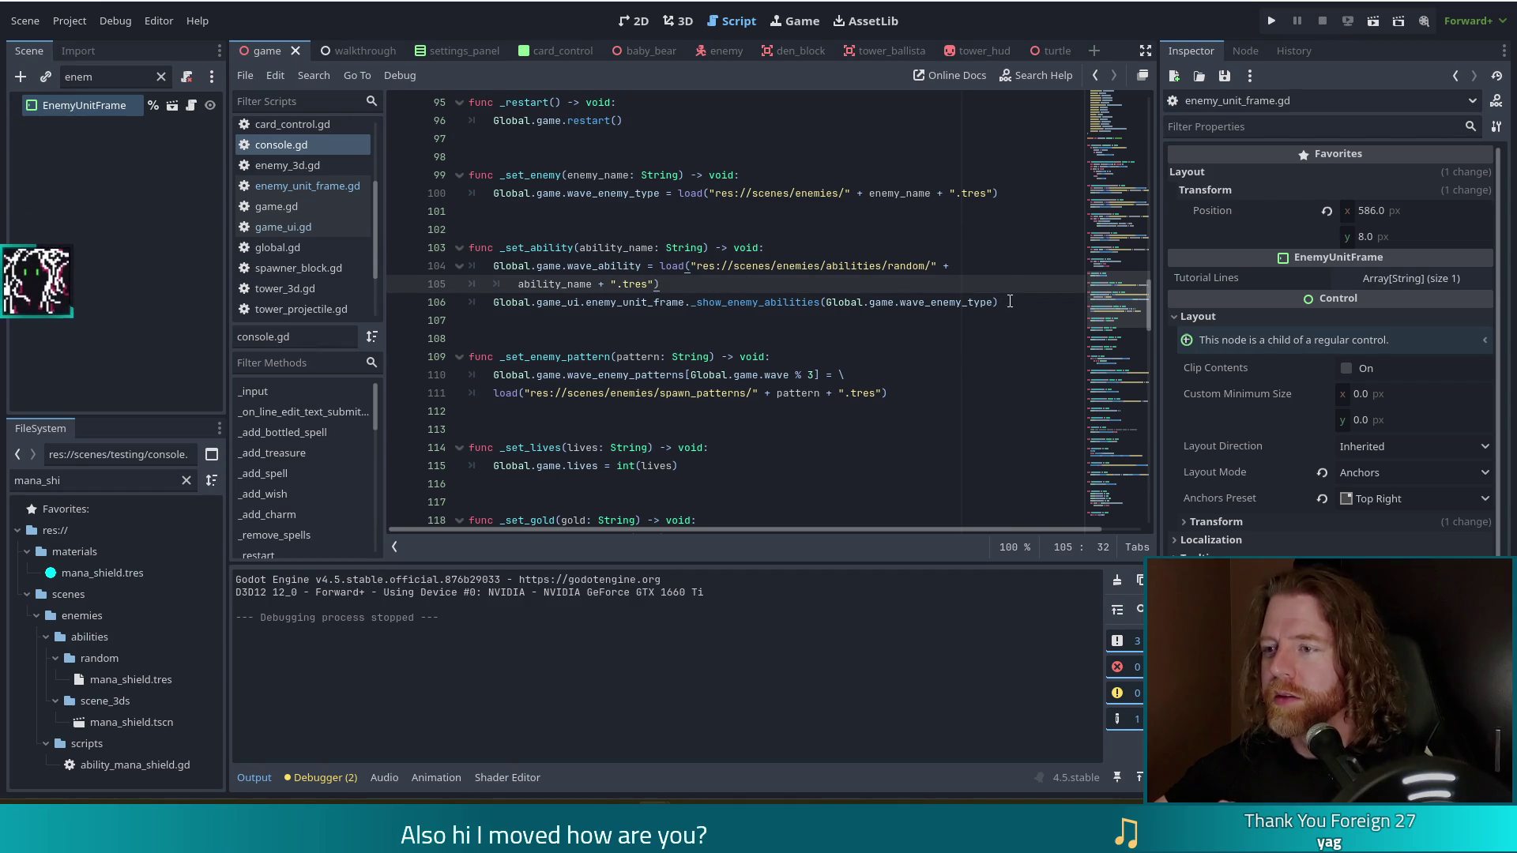
{"action": "key", "text": "Down"}
{"action": "key", "text": "End"}
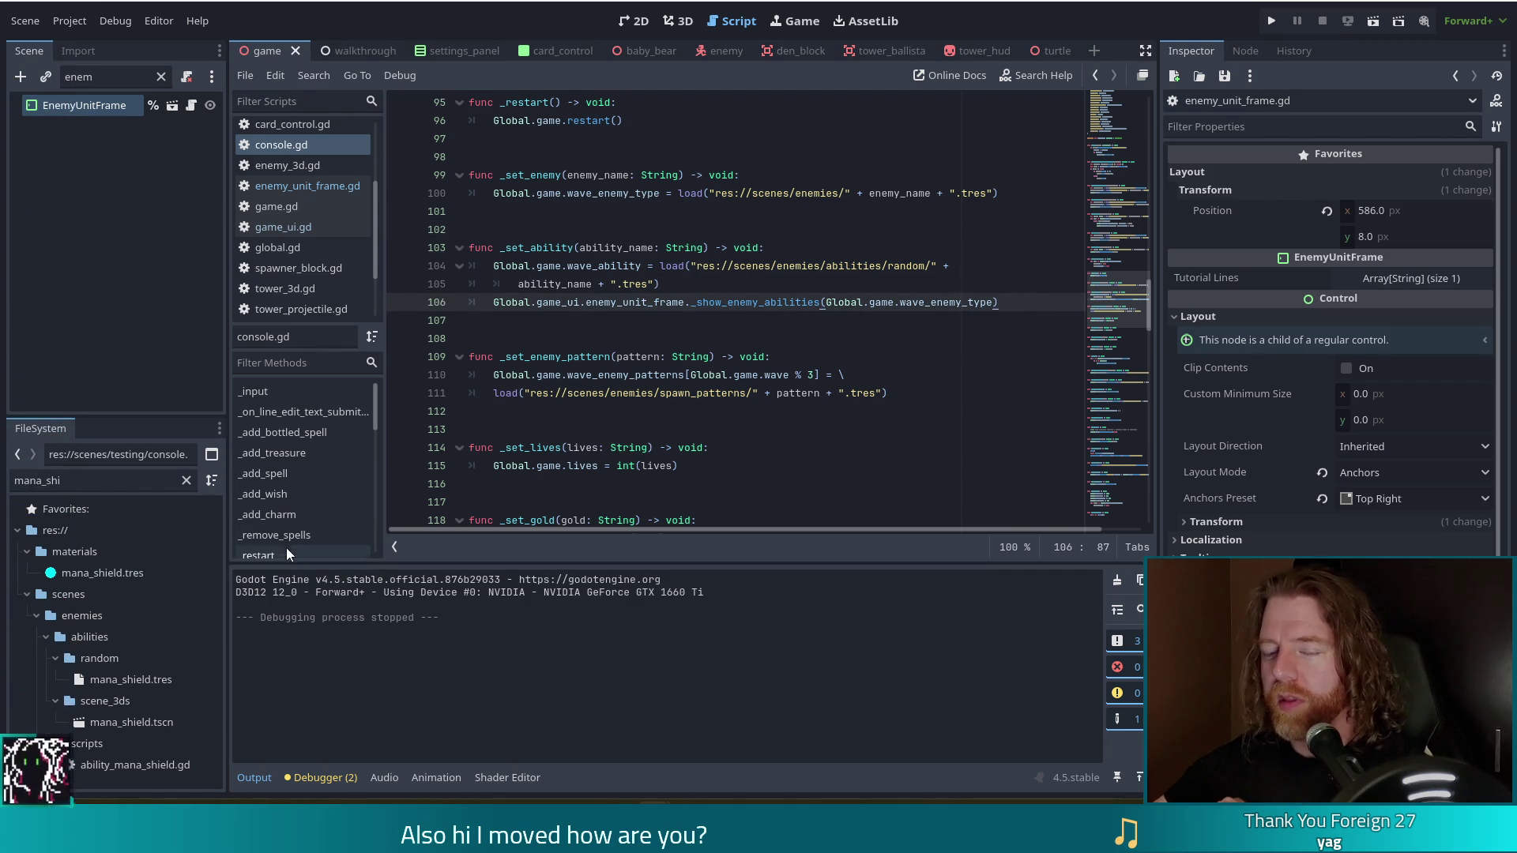
{"action": "left_click", "coordinate": [13, 477]}
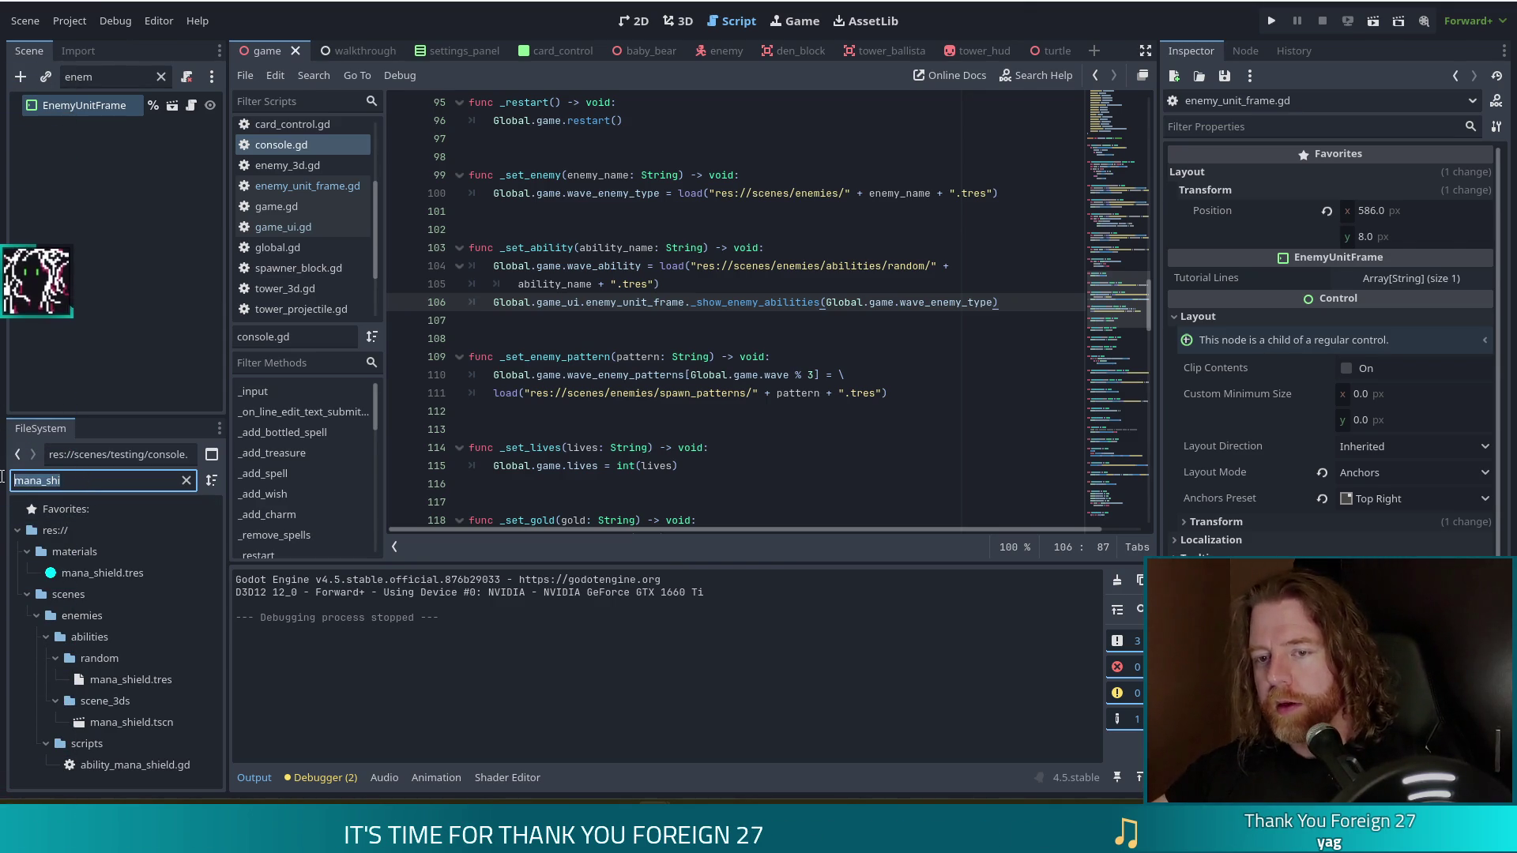
Filter the FileSystem for 'turtle', select abilities/random/turtle.tres and duplicate it with Ctrl+D.
{"action": "type", "text": "turtle"}
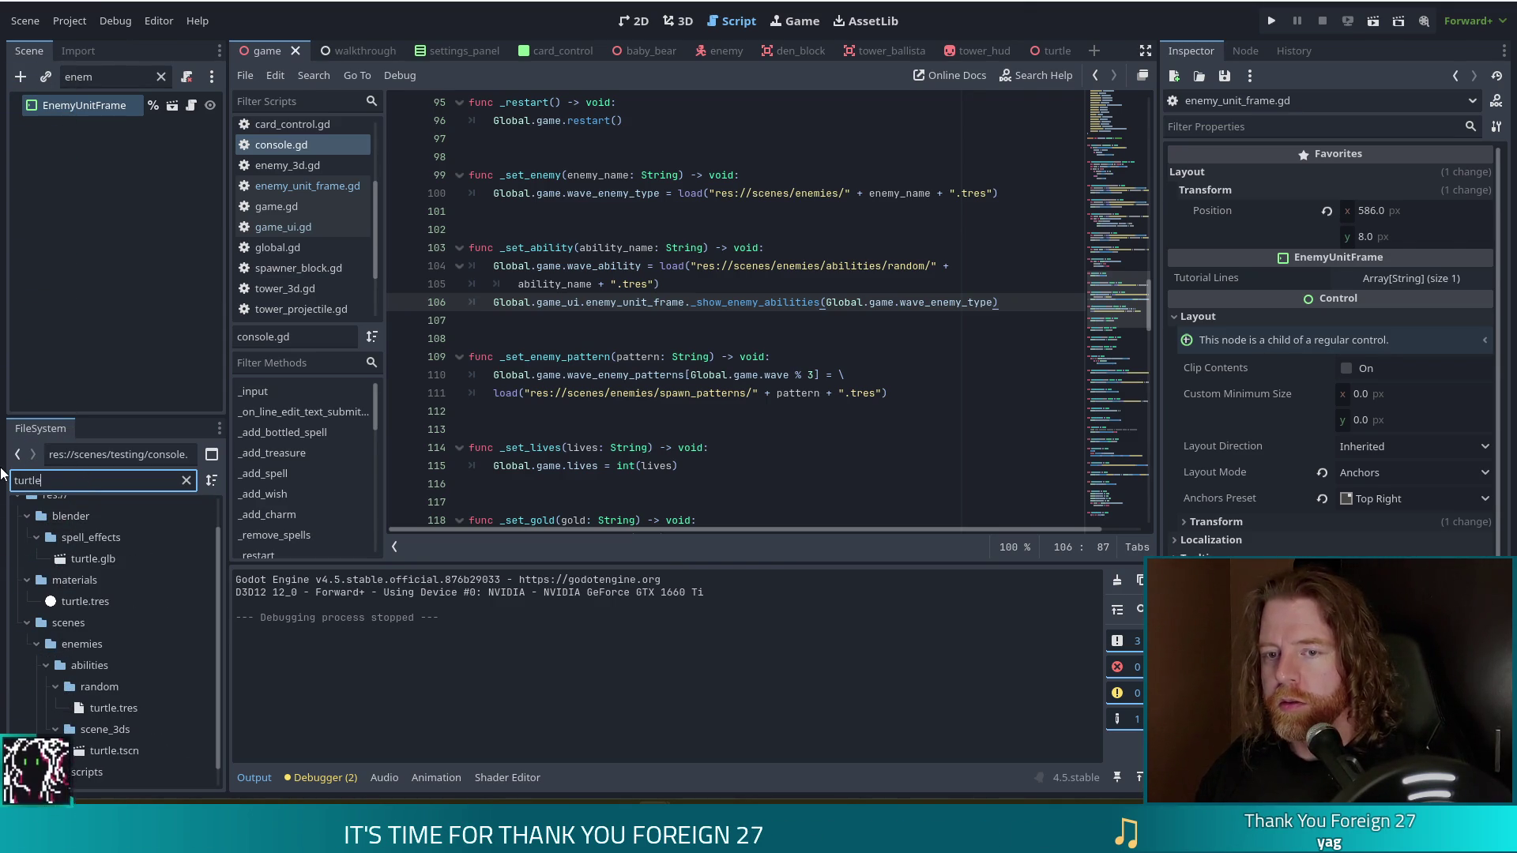
{"action": "scroll", "coordinate": [72, 713], "scroll_direction": "down", "scroll_amount": 1}
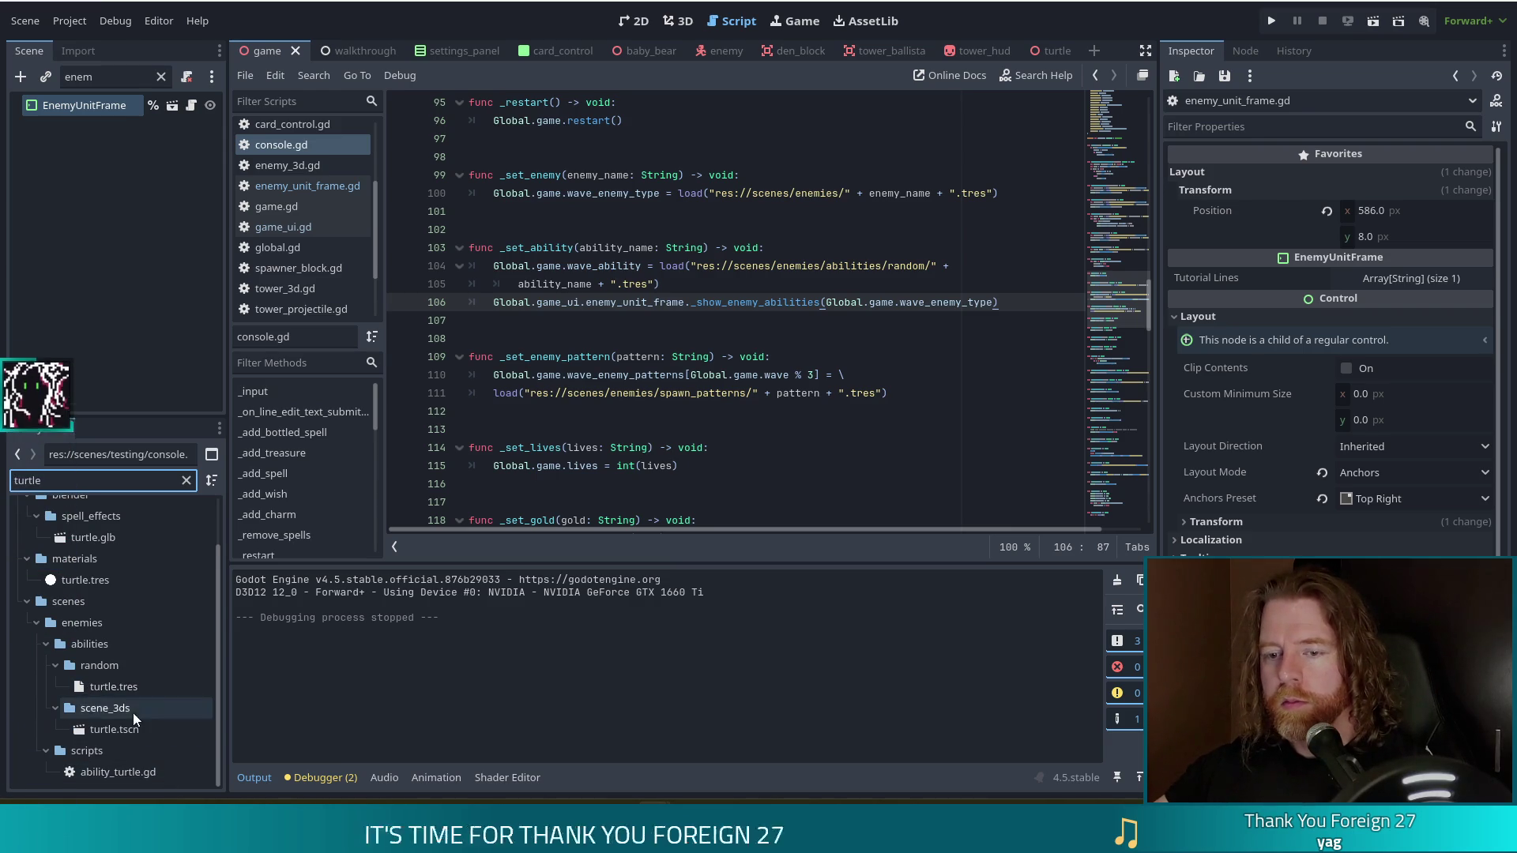
{"action": "left_click", "coordinate": [114, 729]}
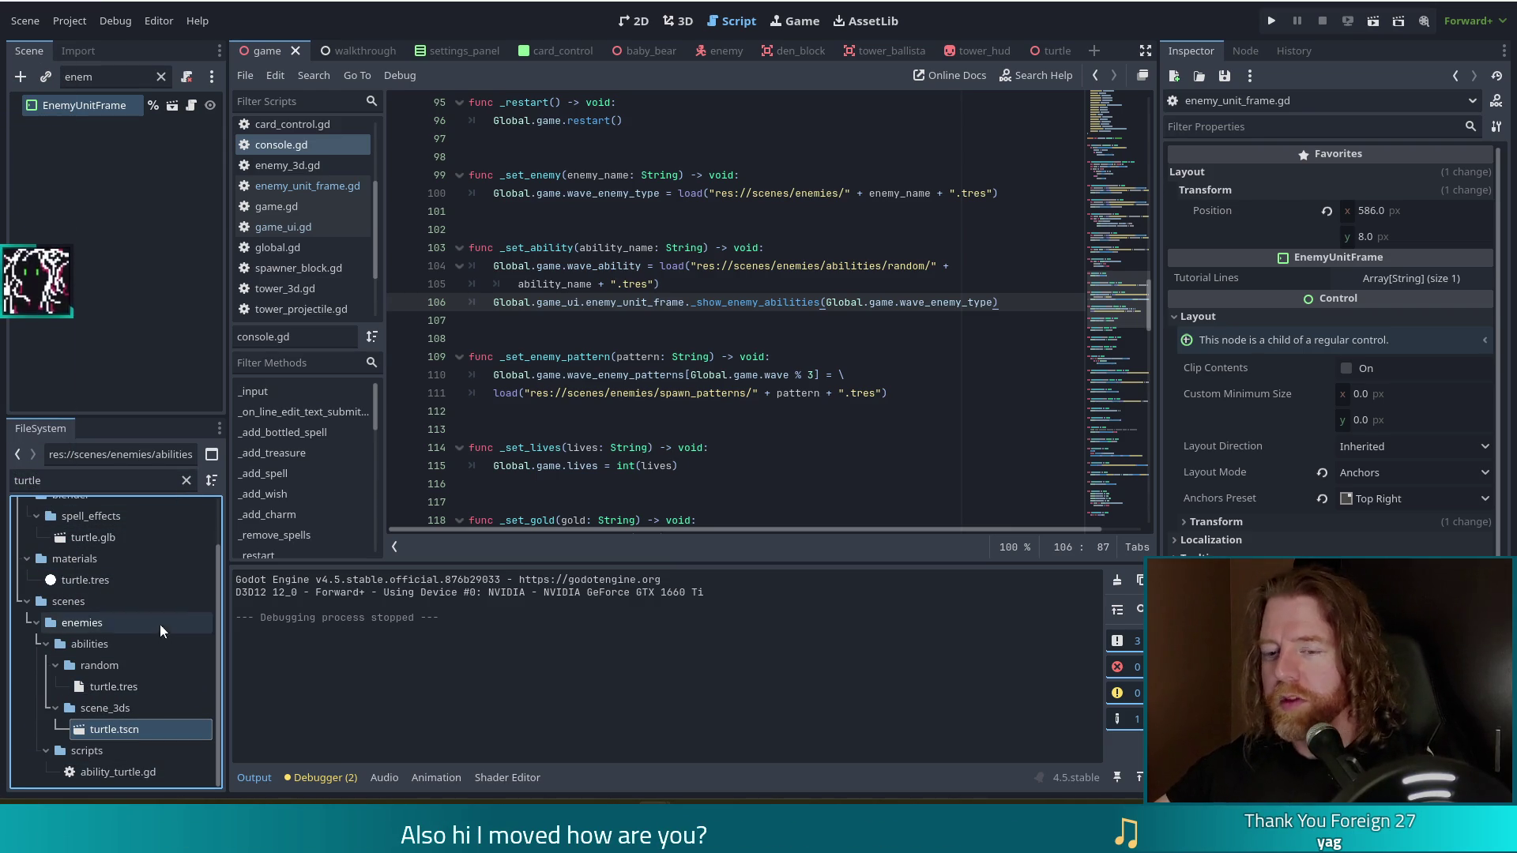
{"action": "left_click", "coordinate": [111, 685]}
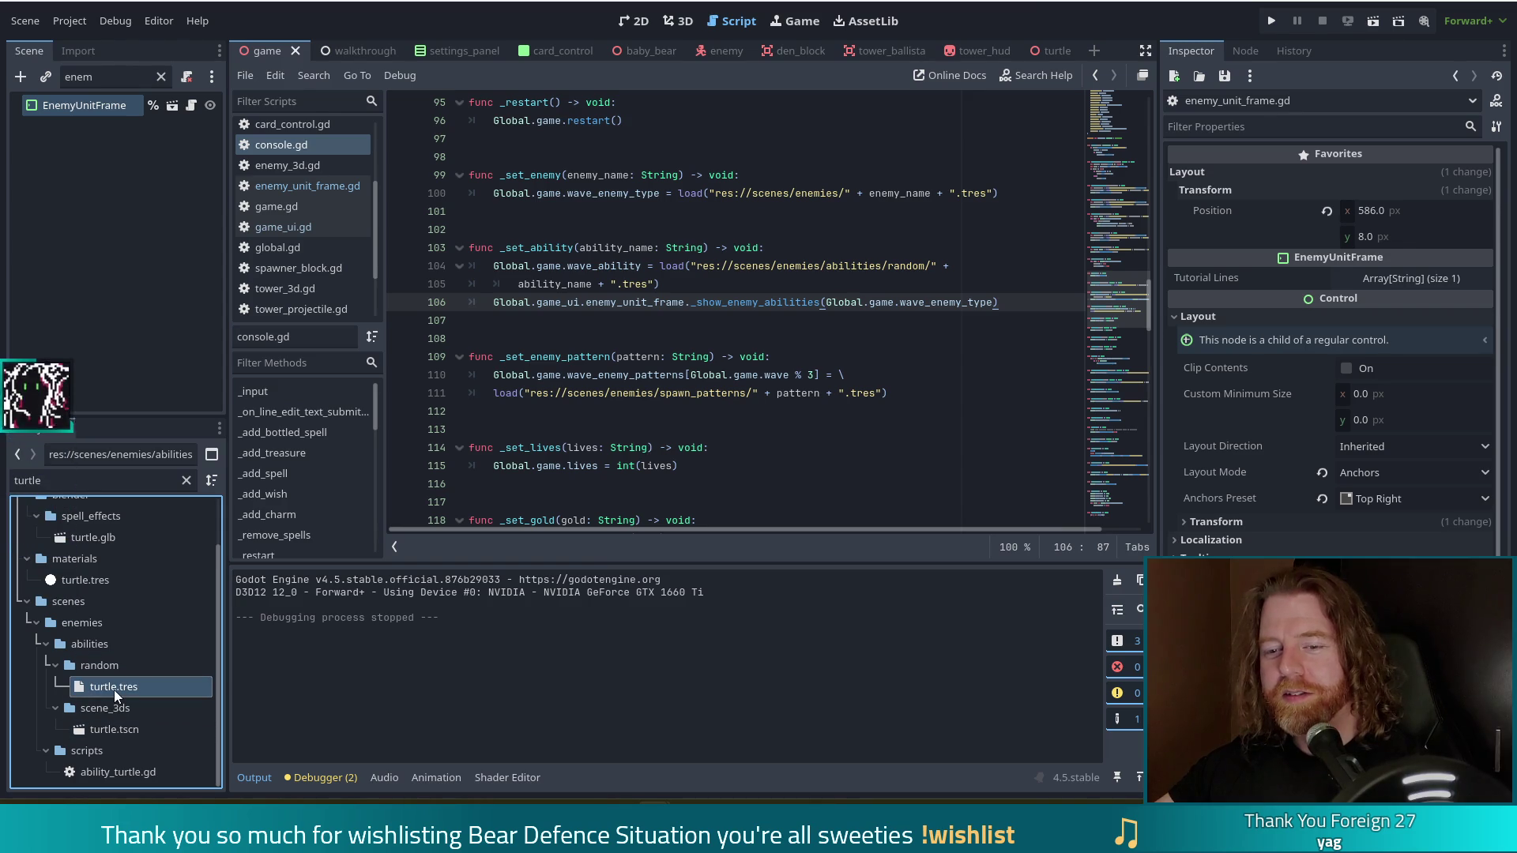
{"action": "key", "text": "ctrl+d"}
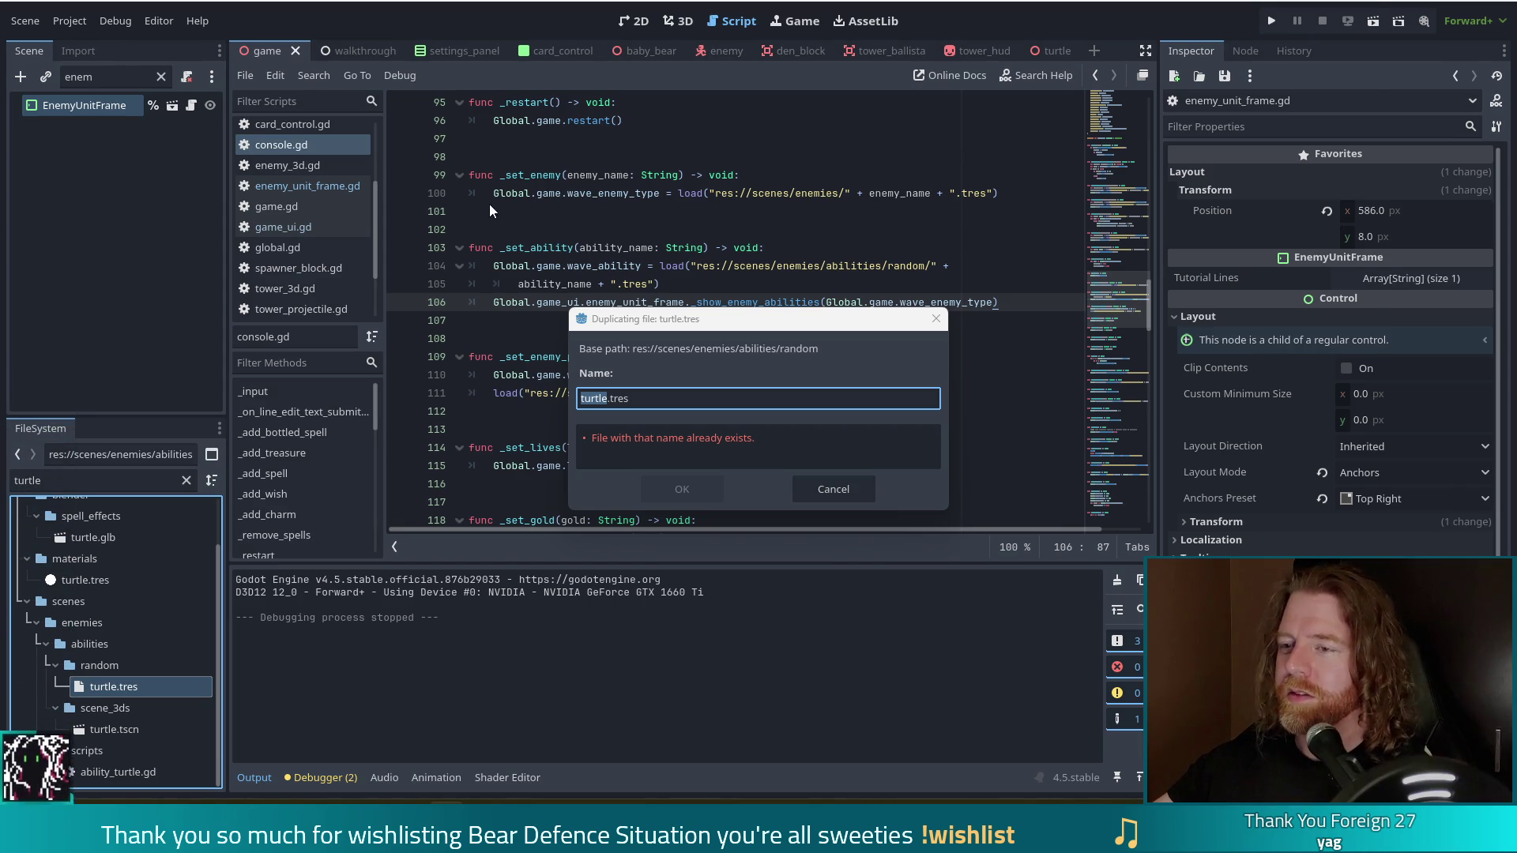
{"action": "key", "text": "alt+Tab"}
Maximize the gobby.lua.png code image, zoom it in and back to fit, then close it.
{"action": "mouse_move", "coordinate": [1020, 26]}
{"action": "left_mouse_down"}
{"action": "mouse_move", "coordinate": [777, 32]}
{"action": "mouse_move", "coordinate": [777, 2]}
{"action": "left_mouse_up"}
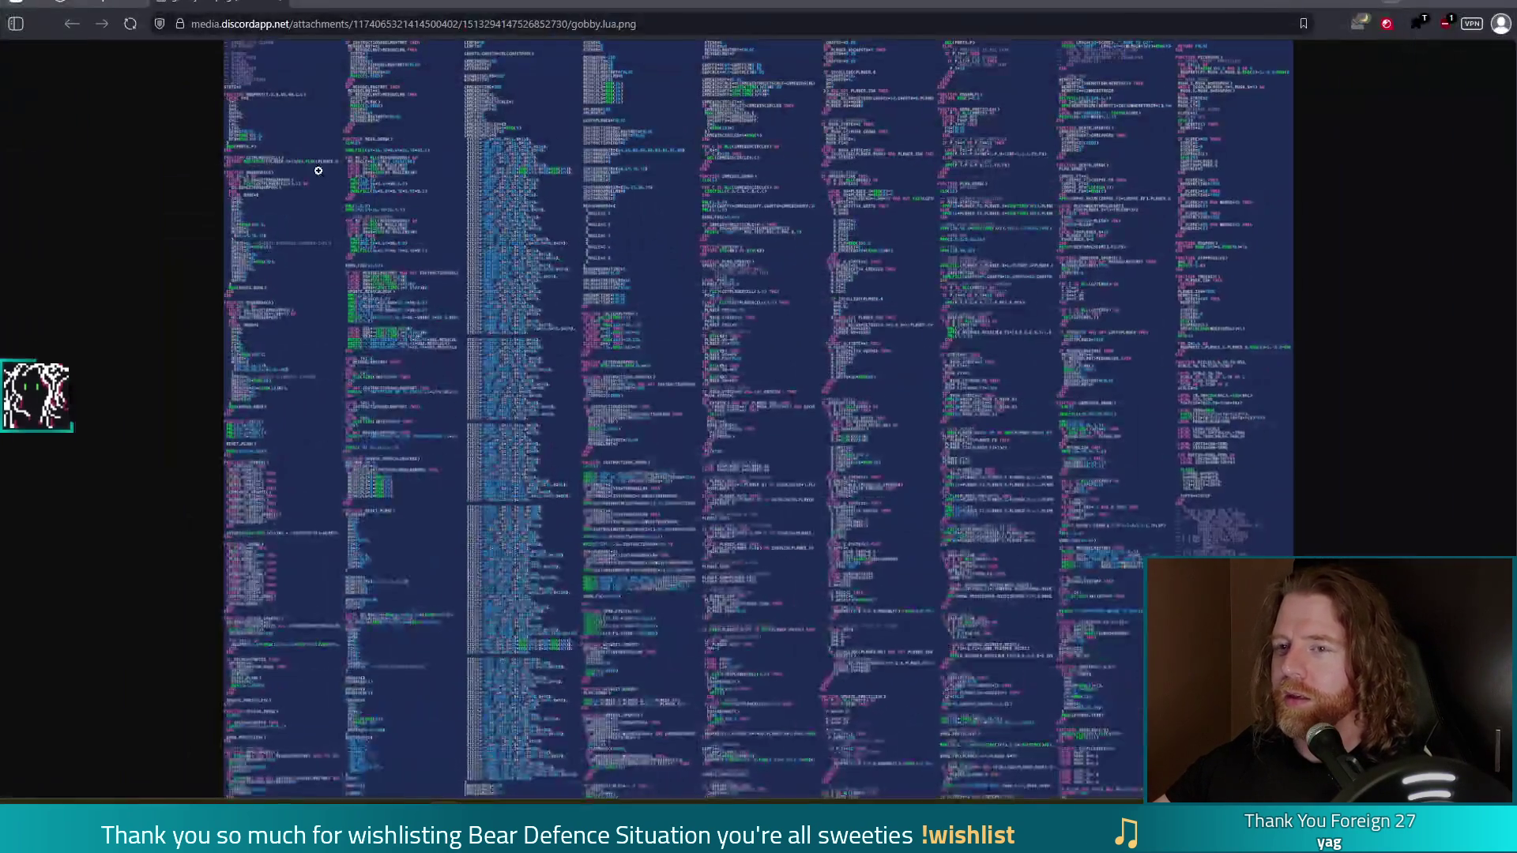
{"action": "left_click", "coordinate": [269, 75]}
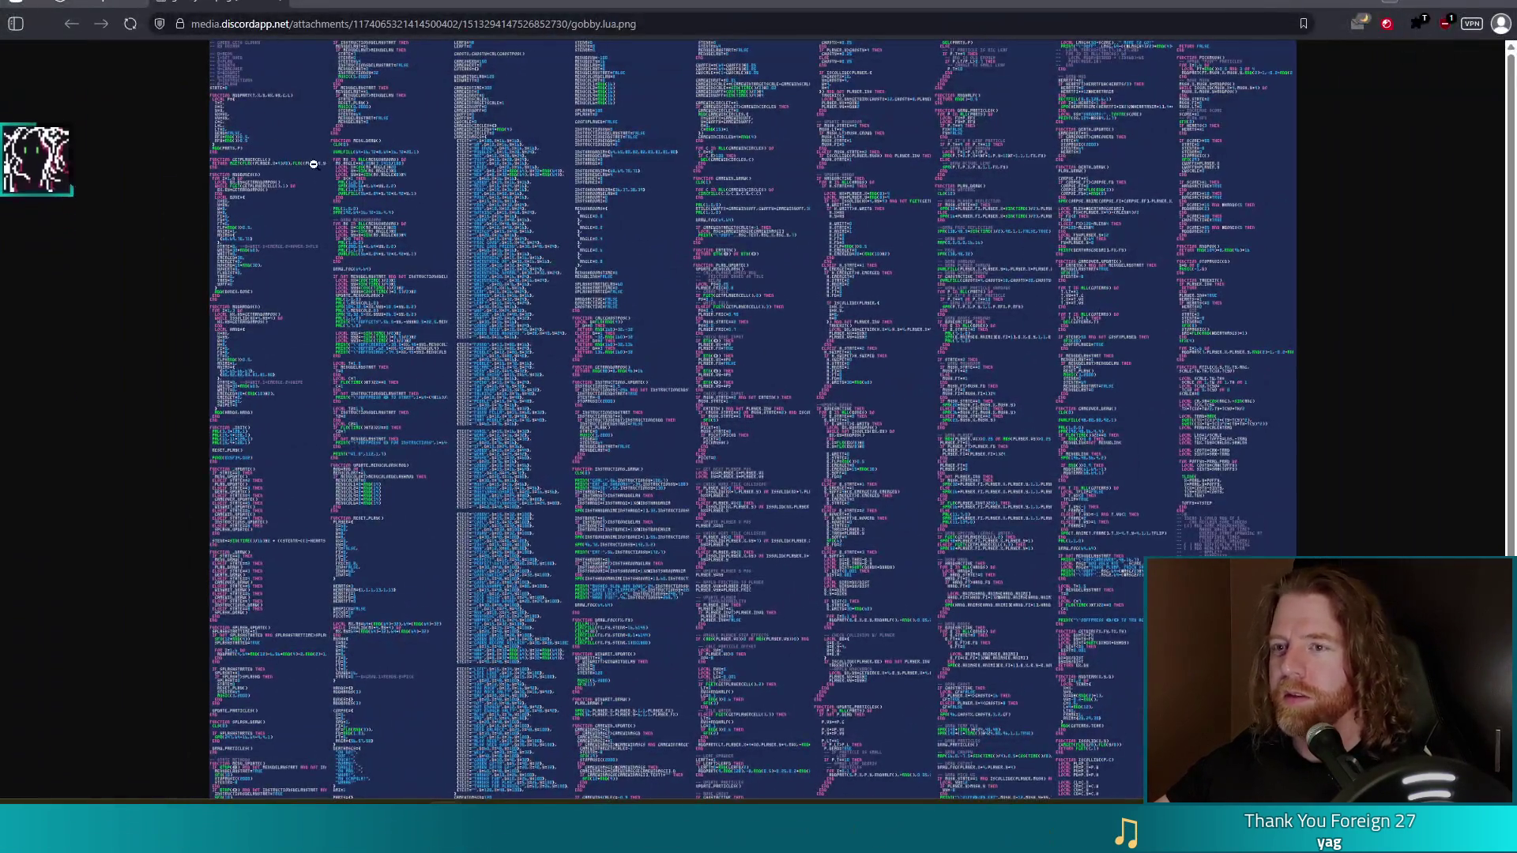
{"action": "left_click", "coordinate": [669, 188]}
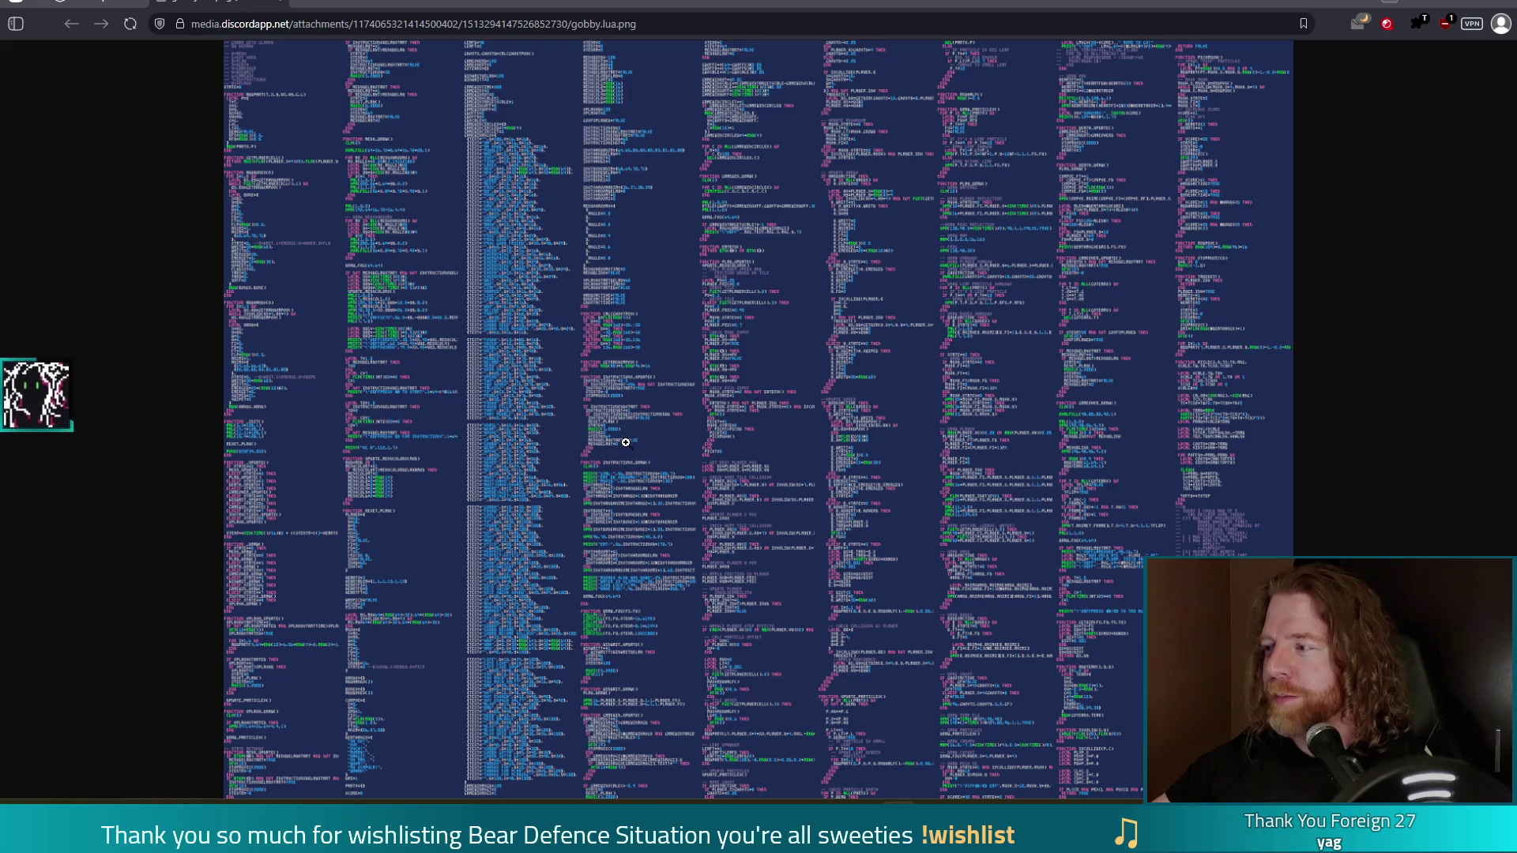
{"action": "left_click", "coordinate": [1496, 2]}
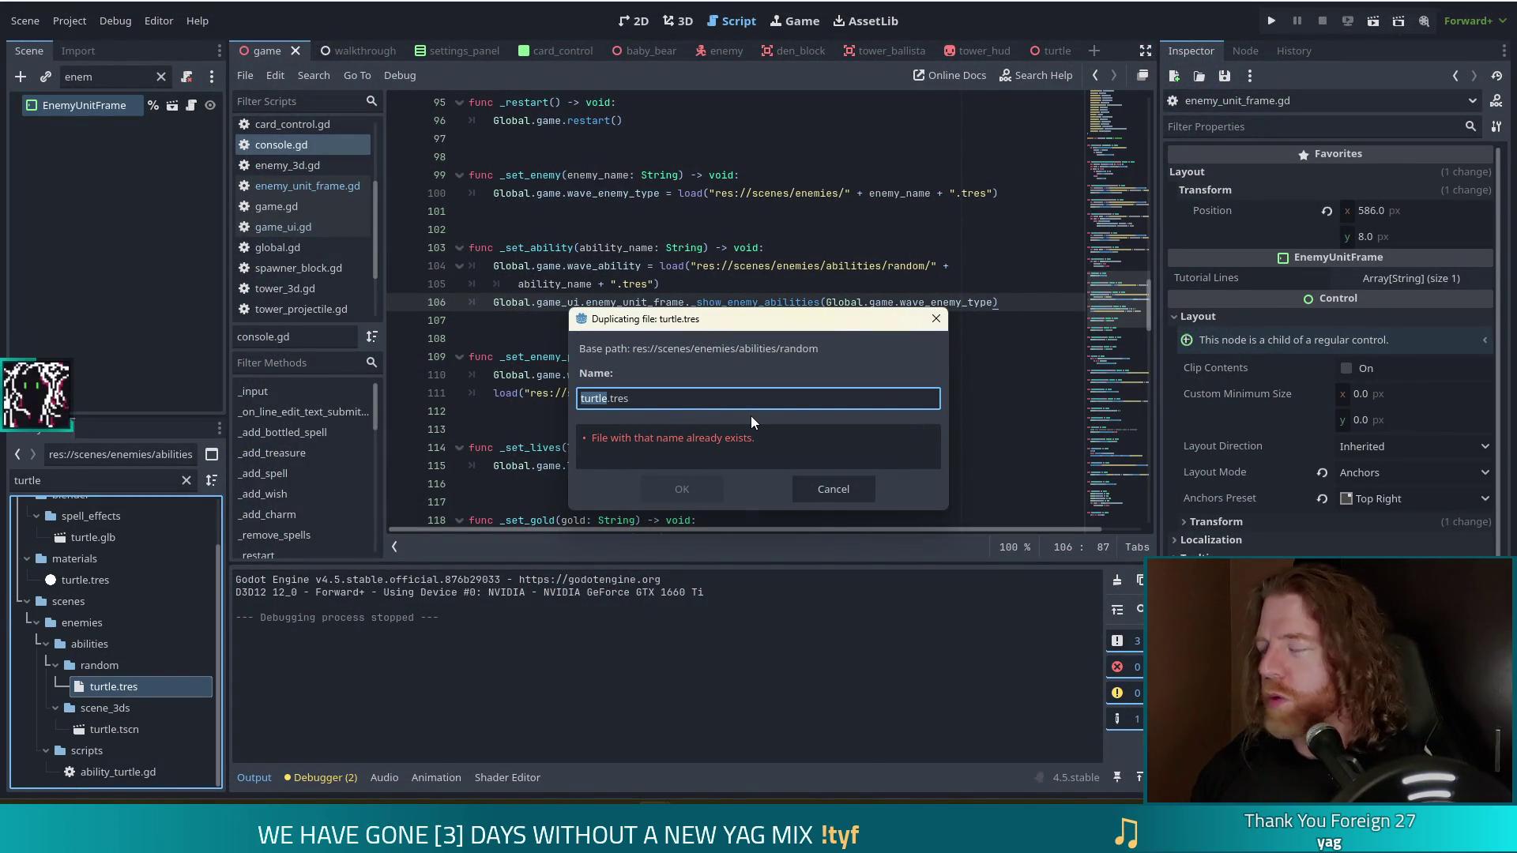
Save the turtle.tres duplicate as decoy.tres and select the ability_turtle.gd script.
{"action": "type", "text": "decoy"}
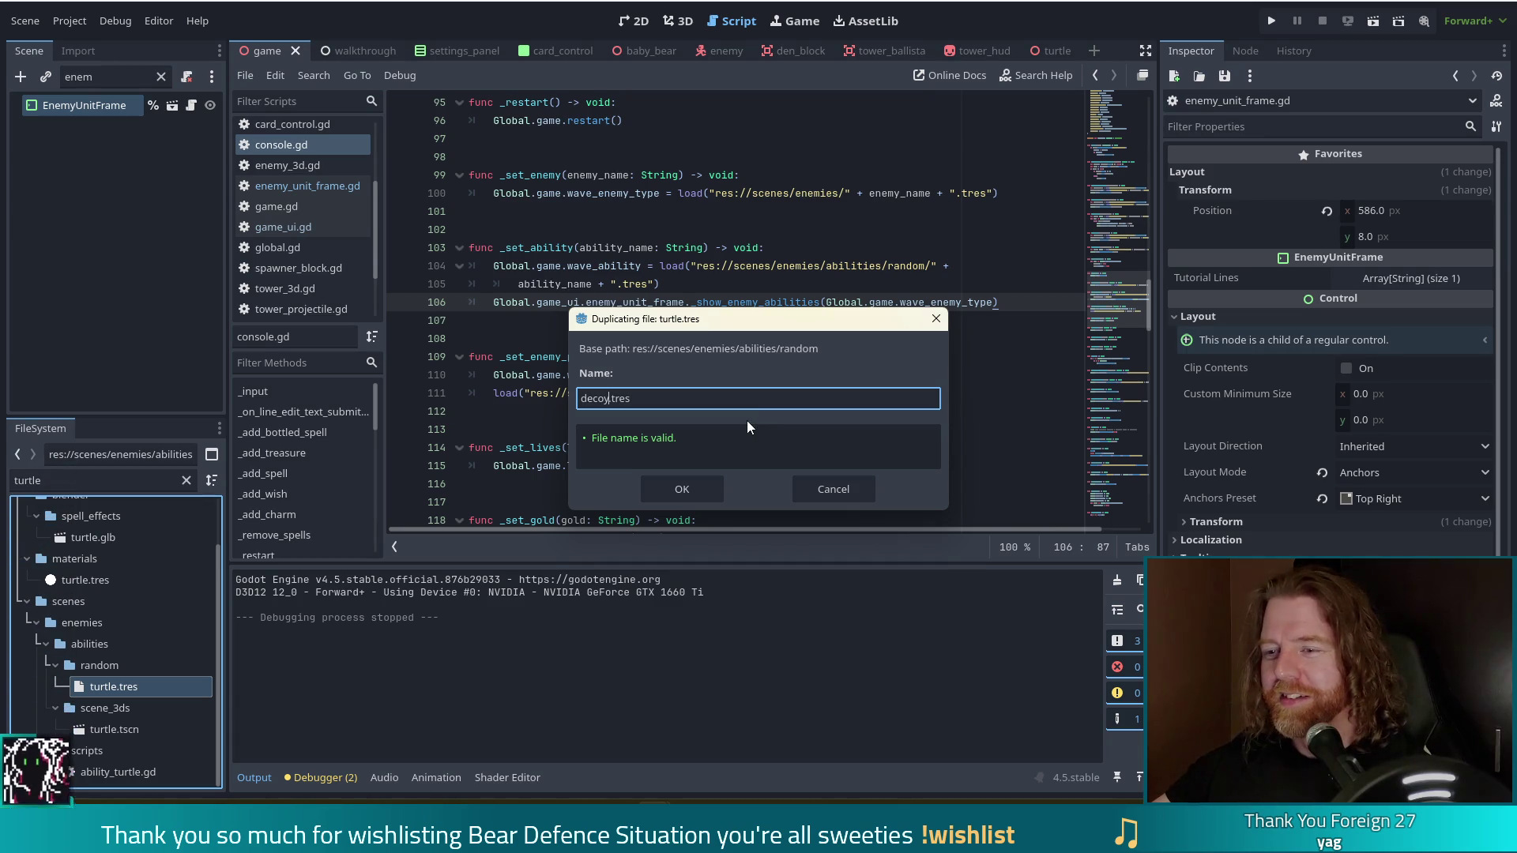
{"action": "left_click", "coordinate": [666, 488]}
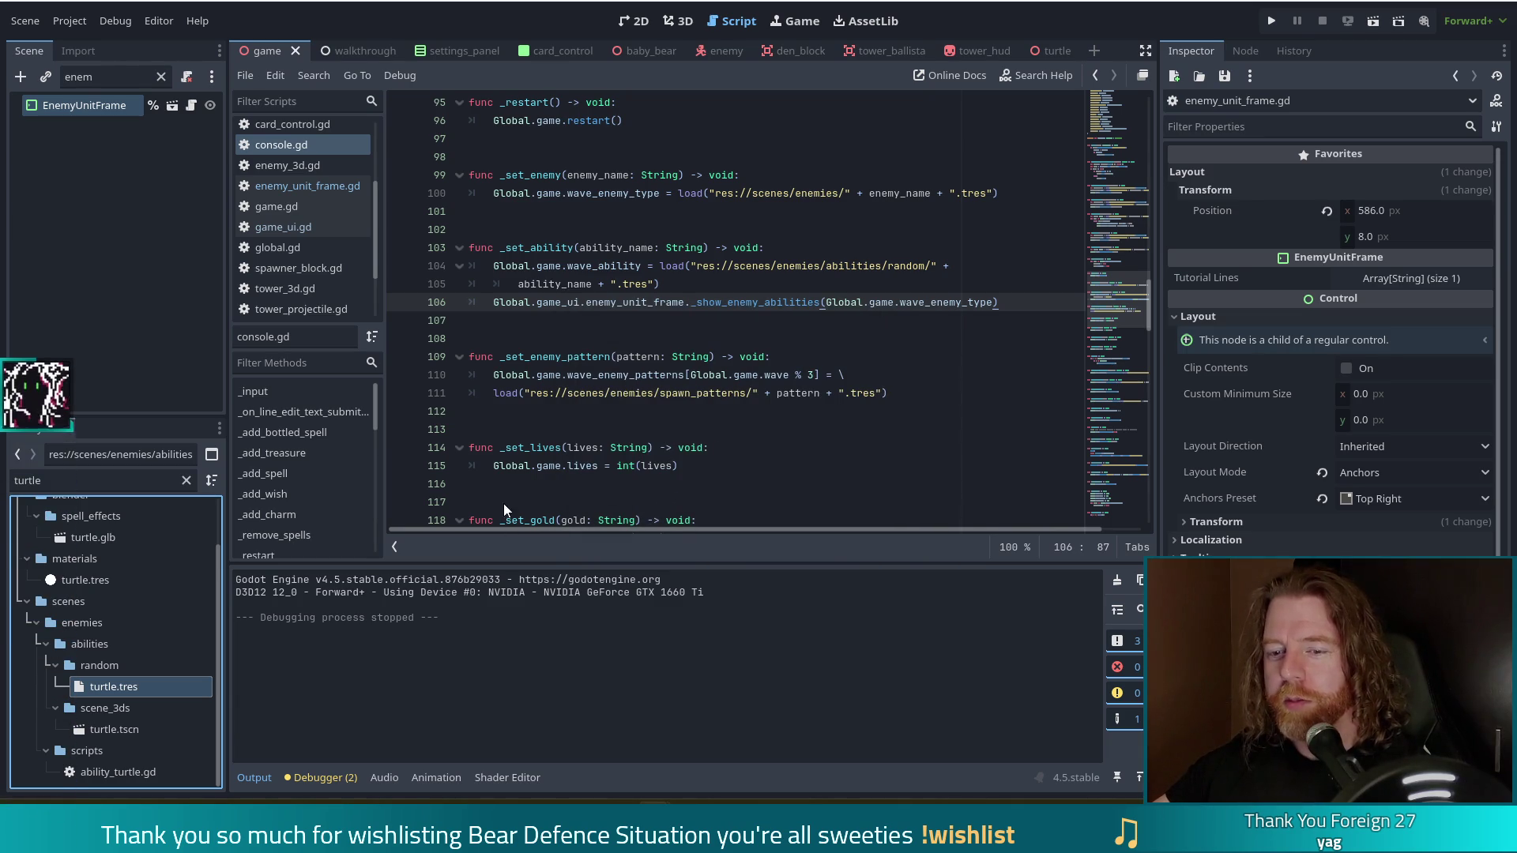
{"action": "left_click", "coordinate": [149, 770]}
Duplicate ability_turtle.gd as ability_decoy.gd.
{"action": "key", "text": "ctrl+d"}
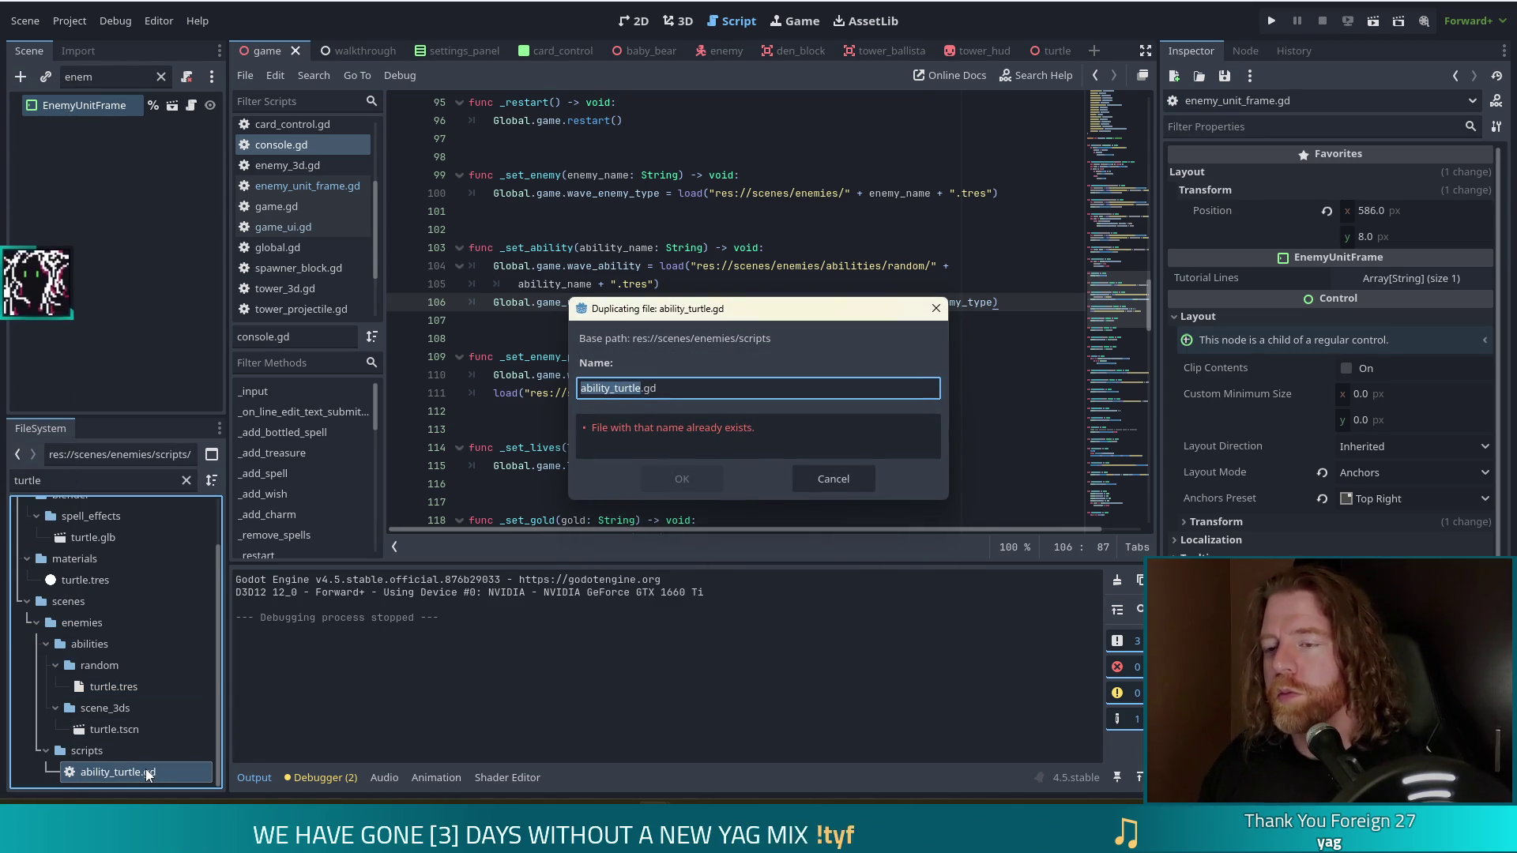
{"action": "key", "text": "BackSpace"}
{"action": "key", "text": "BackSpace"}
{"action": "key", "text": "BackSpace"}
{"action": "type", "text": "decoy"}
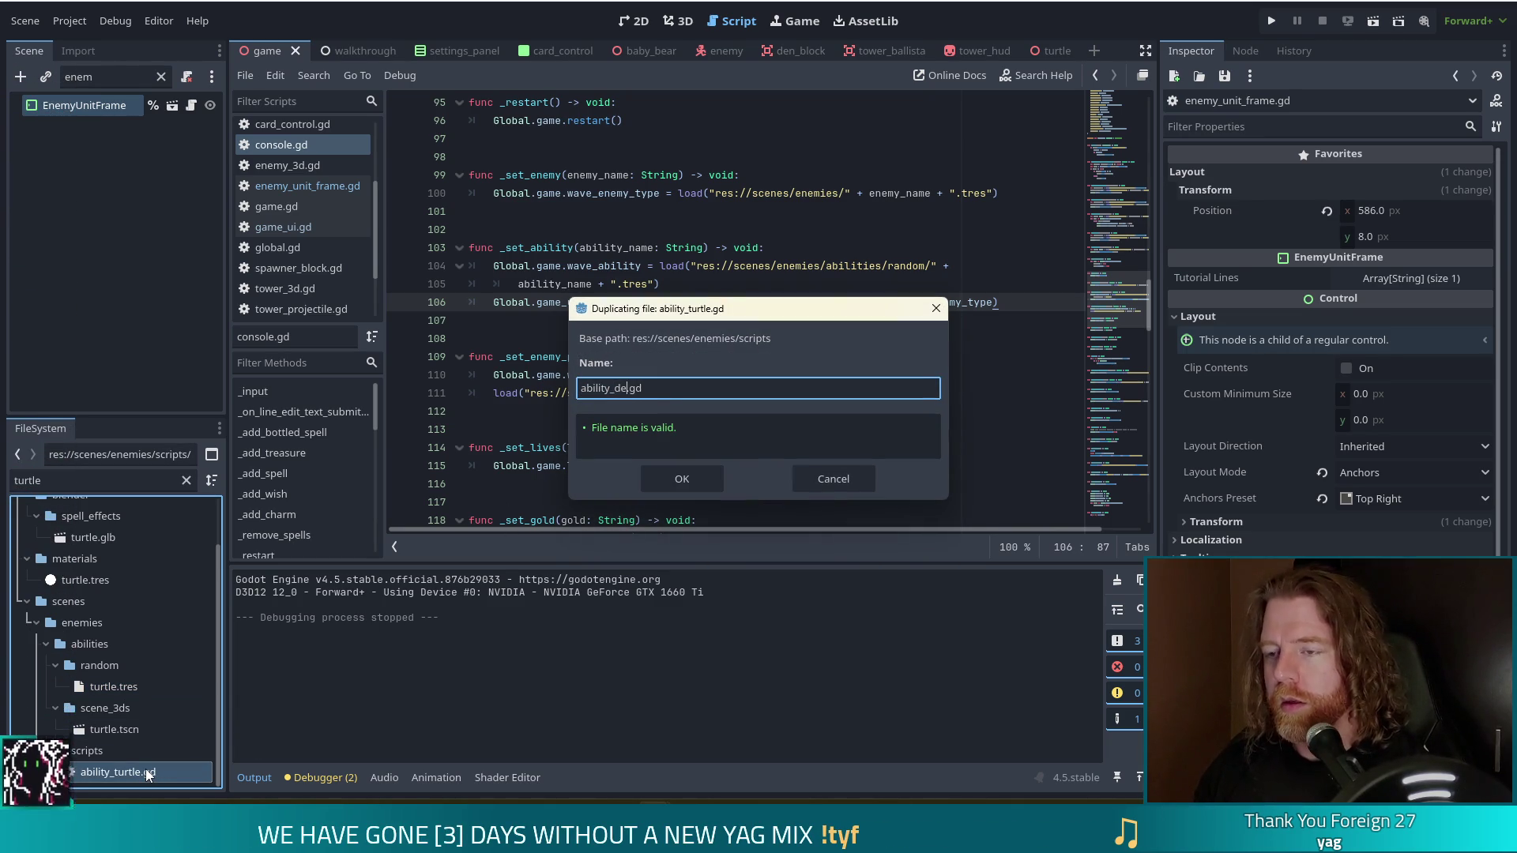
{"action": "key", "text": "Return"}
Duplicate the turtle.tscn scene as decoy.tscn.
{"action": "left_click", "coordinate": [121, 731]}
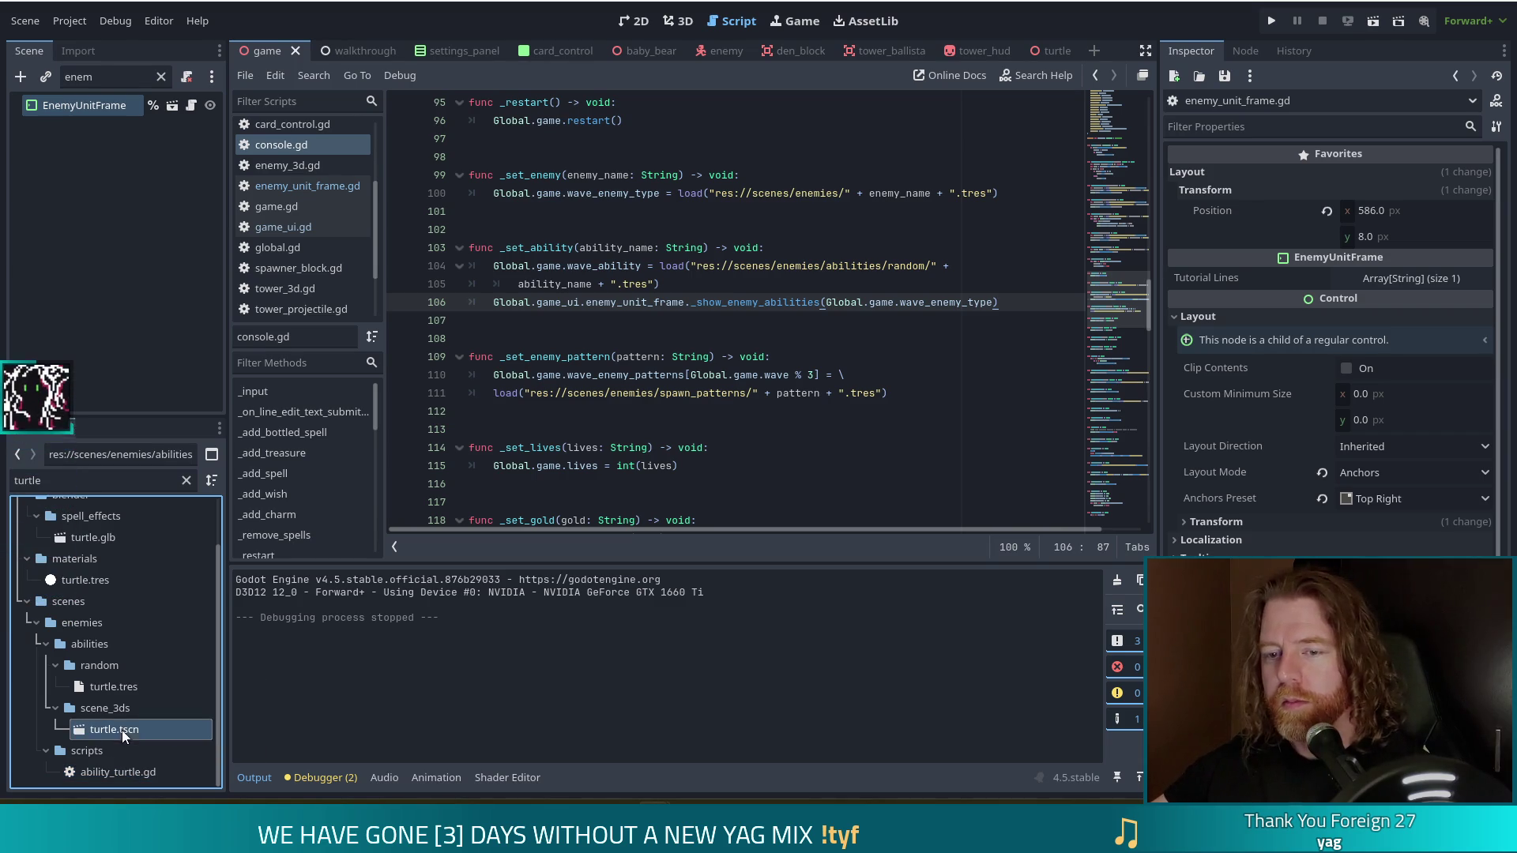
{"action": "key", "text": "ctrl+d"}
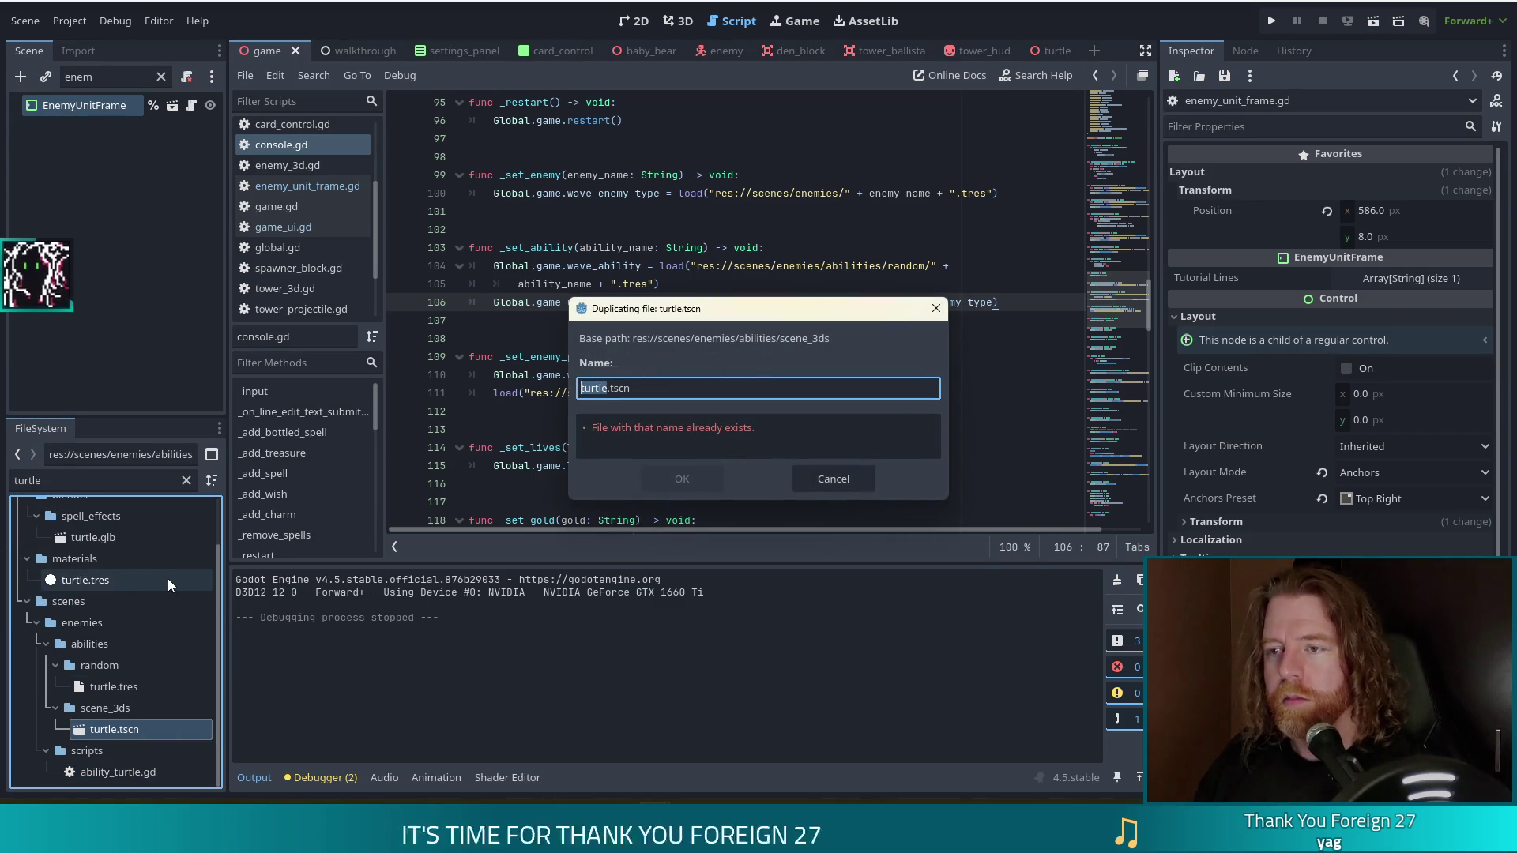
{"action": "key", "text": "BackSpace"}
{"action": "key", "text": "BackSpace"}
{"action": "key", "text": "BackSpace"}
{"action": "type", "text": "decoy"}
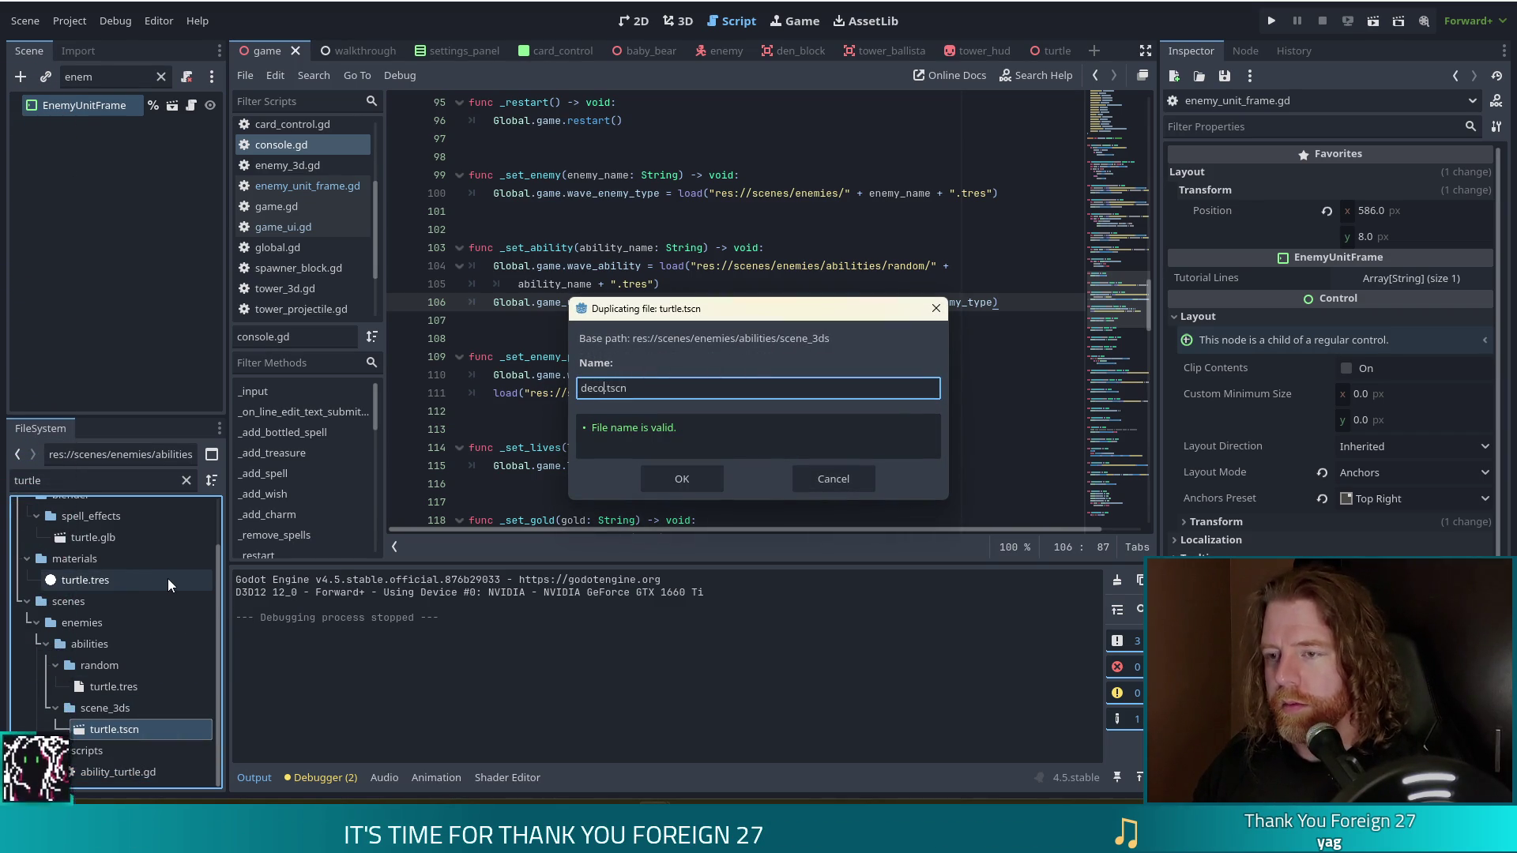
{"action": "key", "text": "Return"}
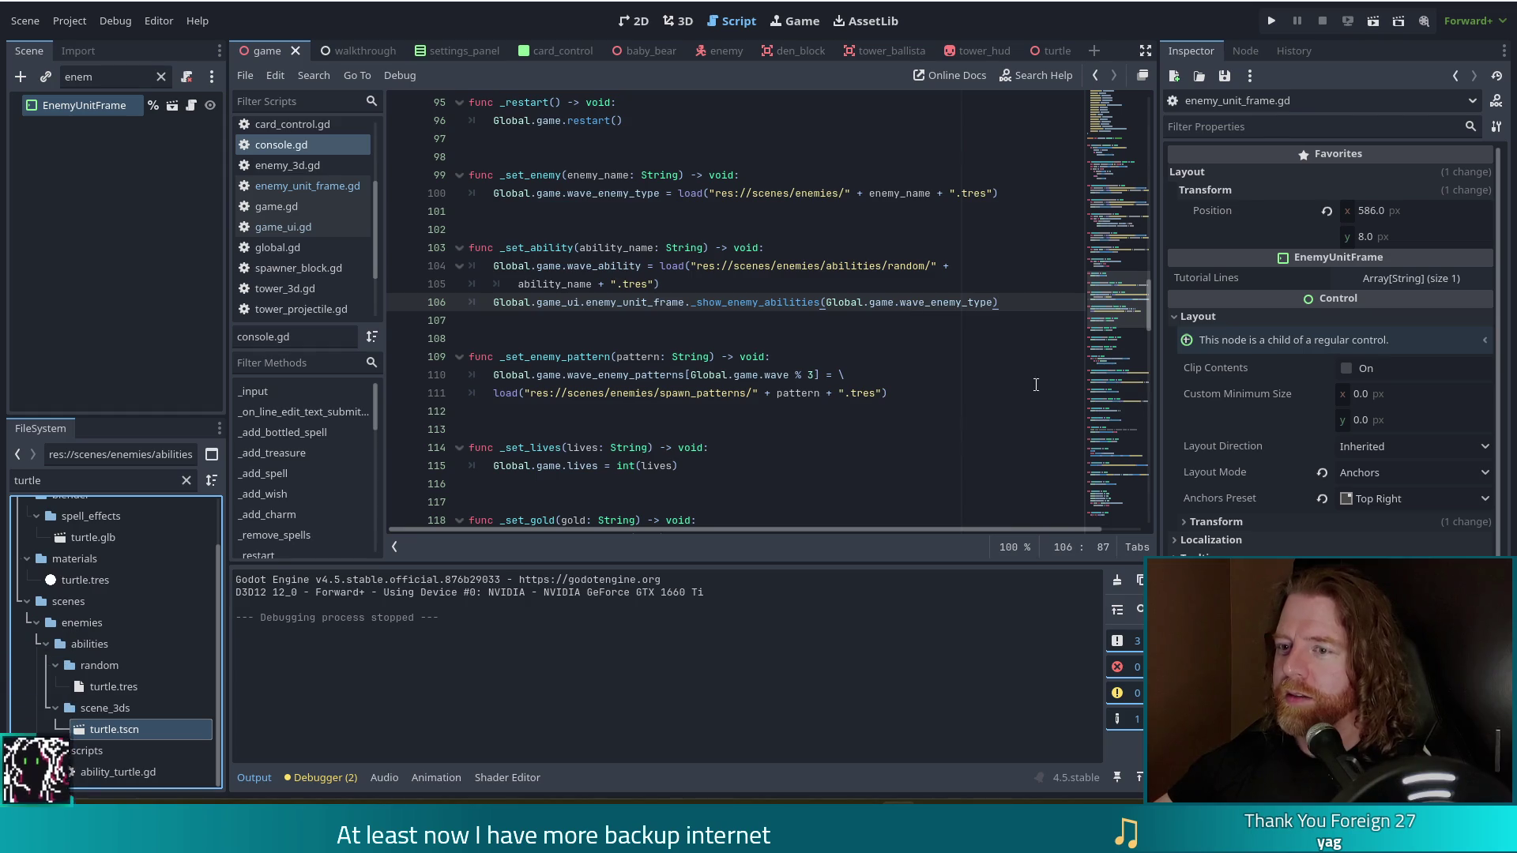
Filter the FileSystem panel to files matching 'decoy'.
{"action": "left_click", "coordinate": [904, 396]}
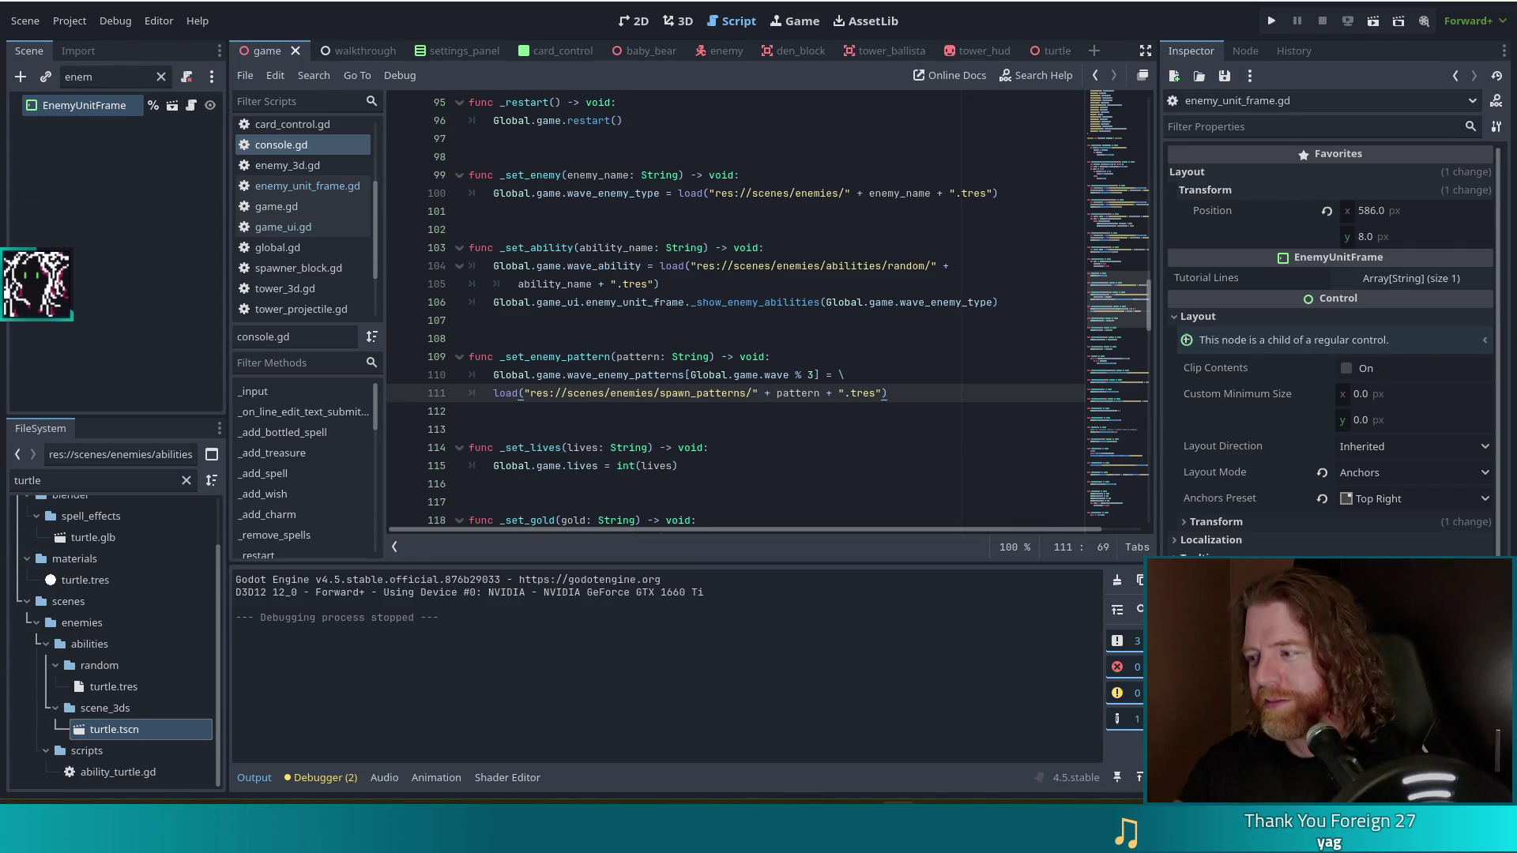
{"action": "key", "text": "ctrl+f"}
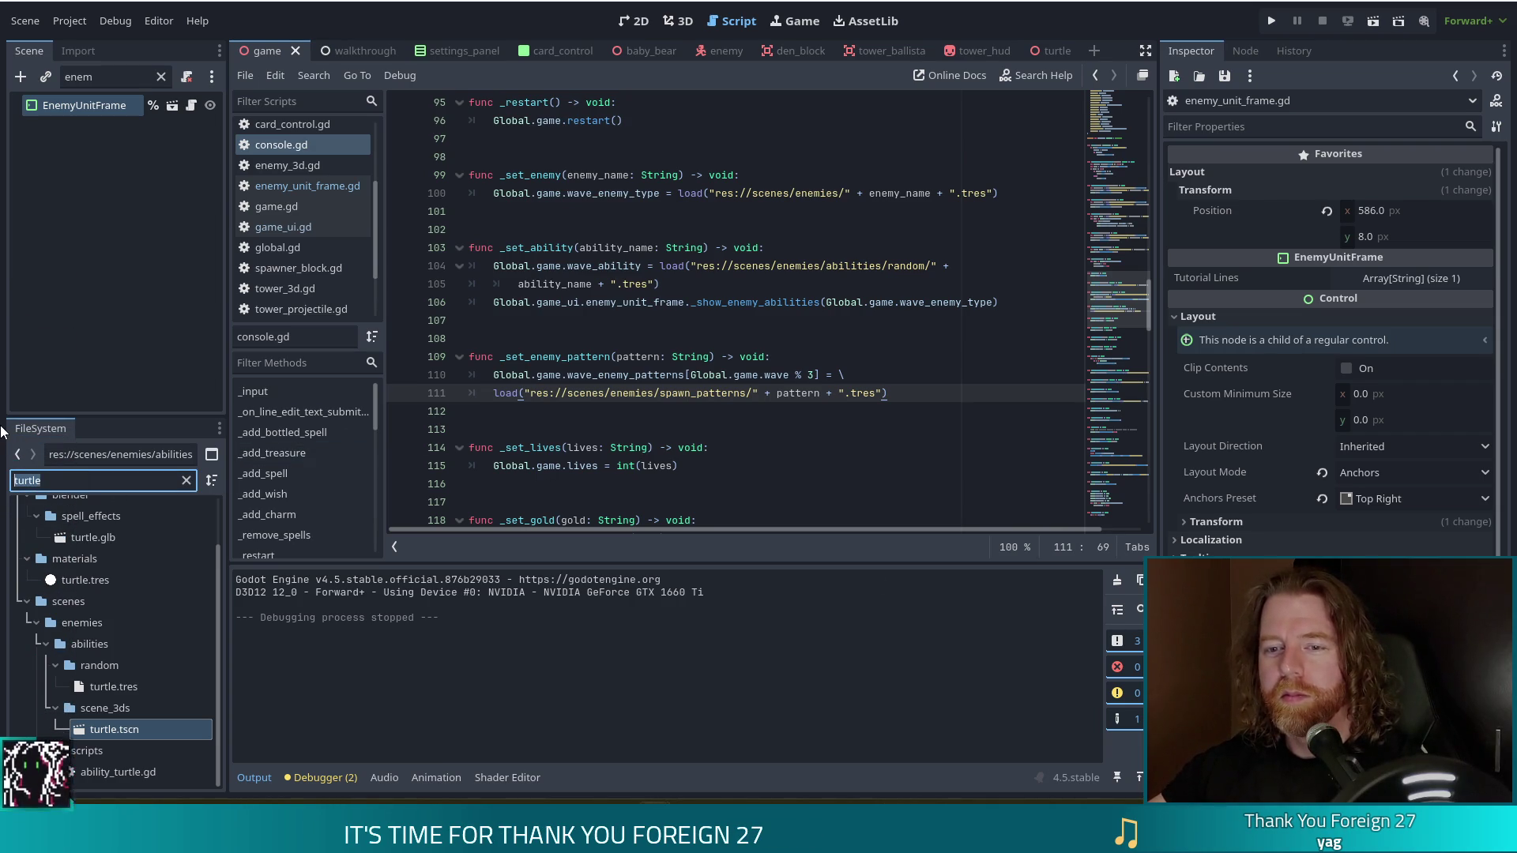
{"action": "type", "text": "decoy"}
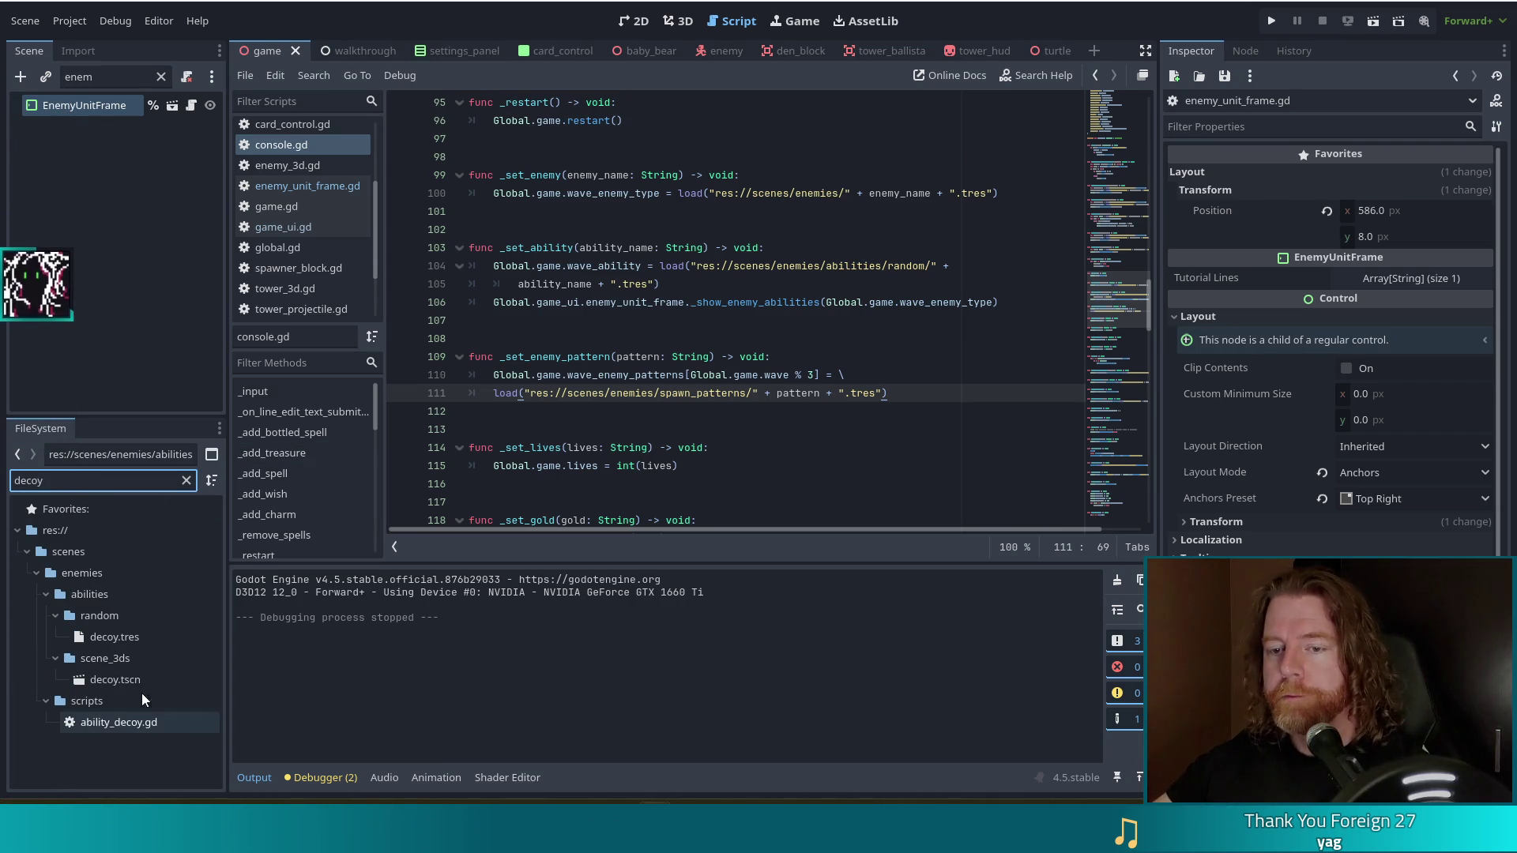
{"action": "left_click", "coordinate": [135, 684]}
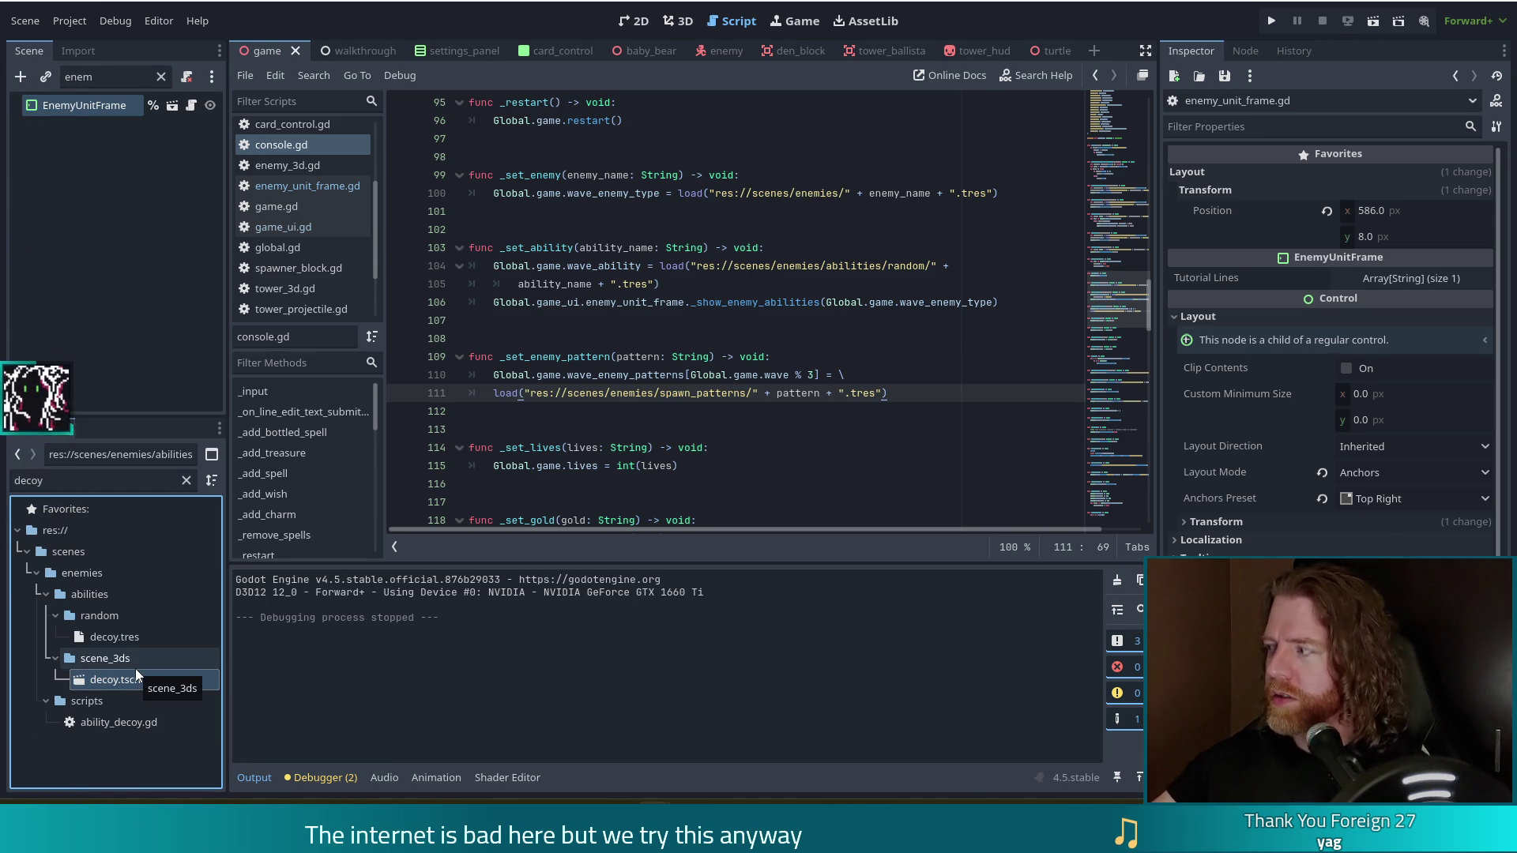
Inspect decoy.tres, then open ability_decoy.gd in the script editor.
{"action": "left_click", "coordinate": [120, 635]}
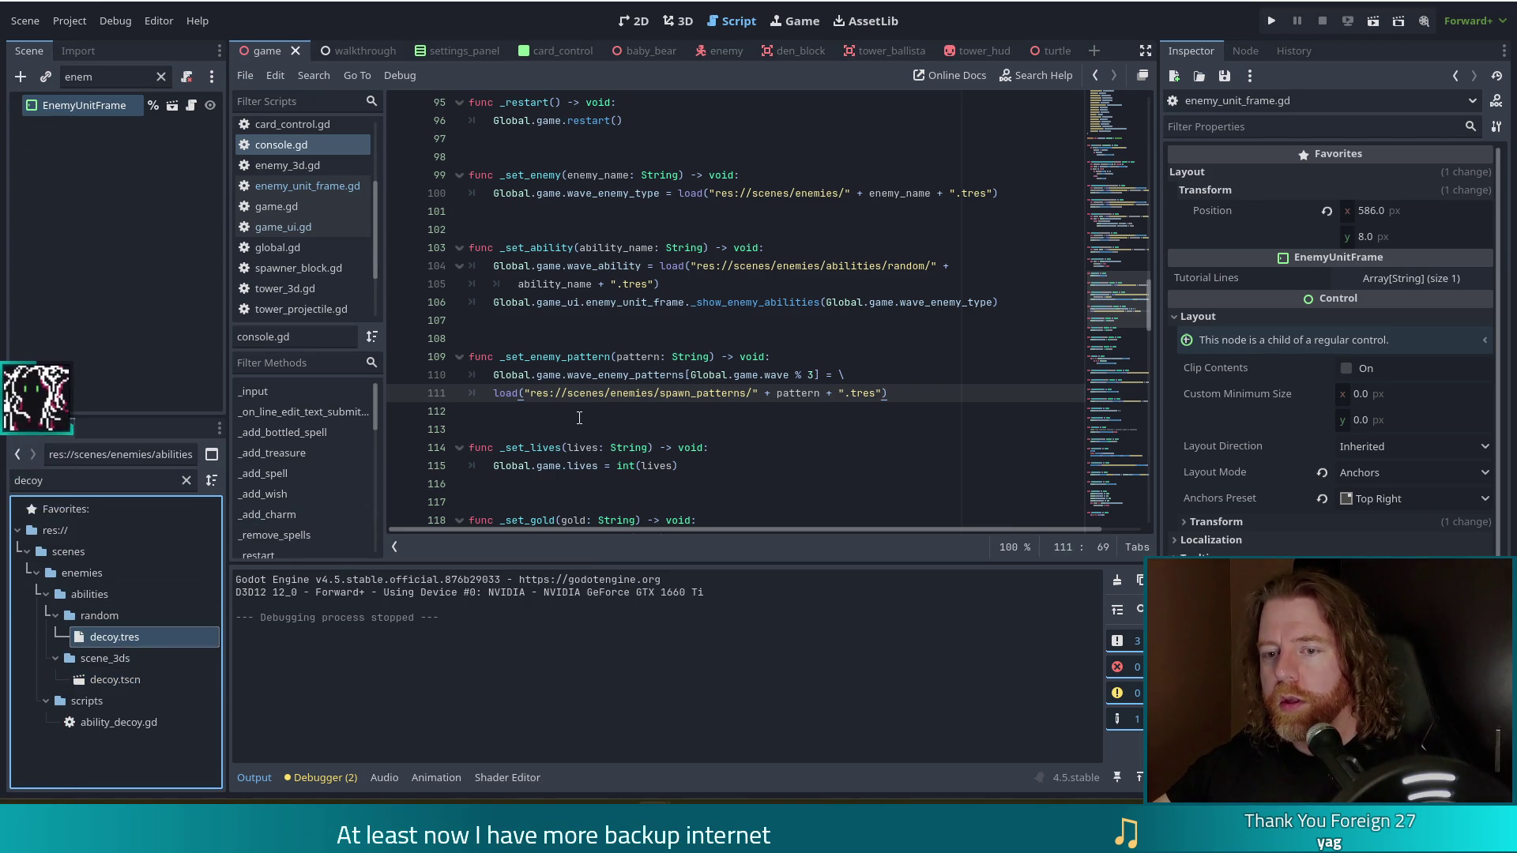
{"action": "double_click", "coordinate": [115, 637]}
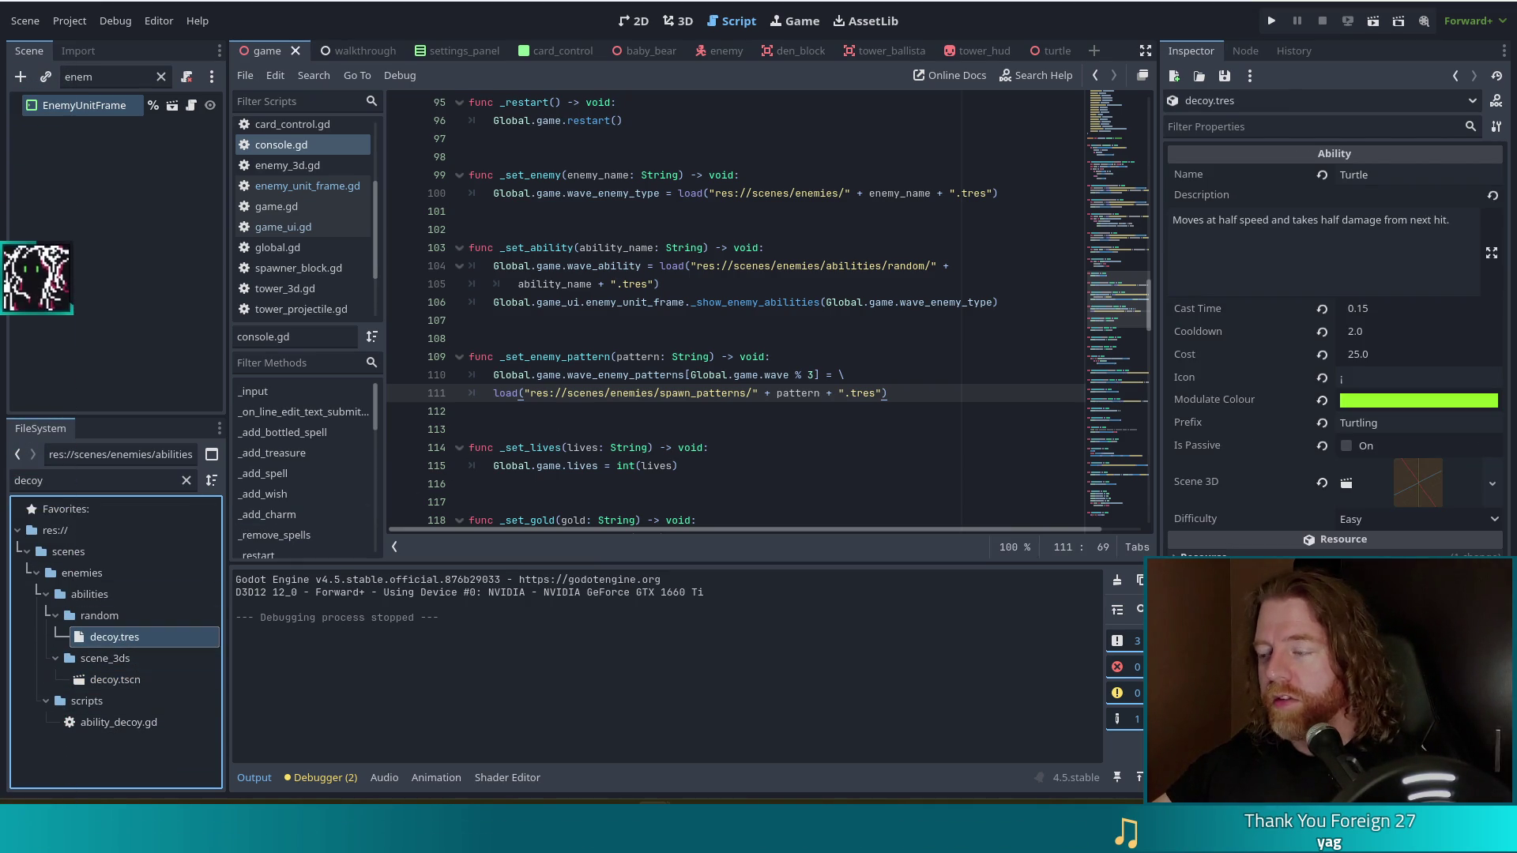
{"action": "left_click", "coordinate": [110, 722]}
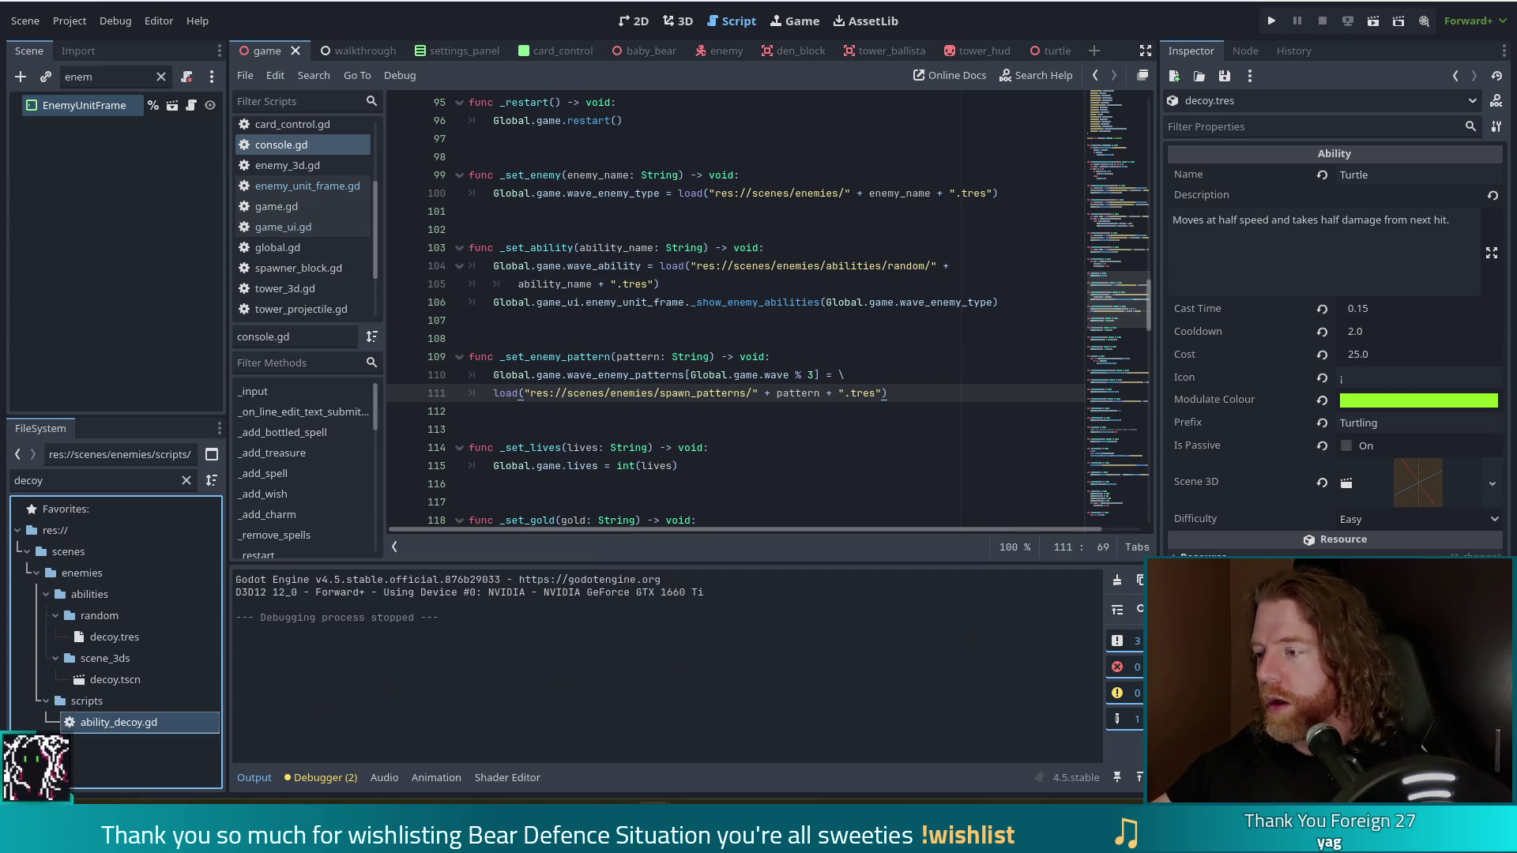
{"action": "double_click", "coordinate": [91, 729]}
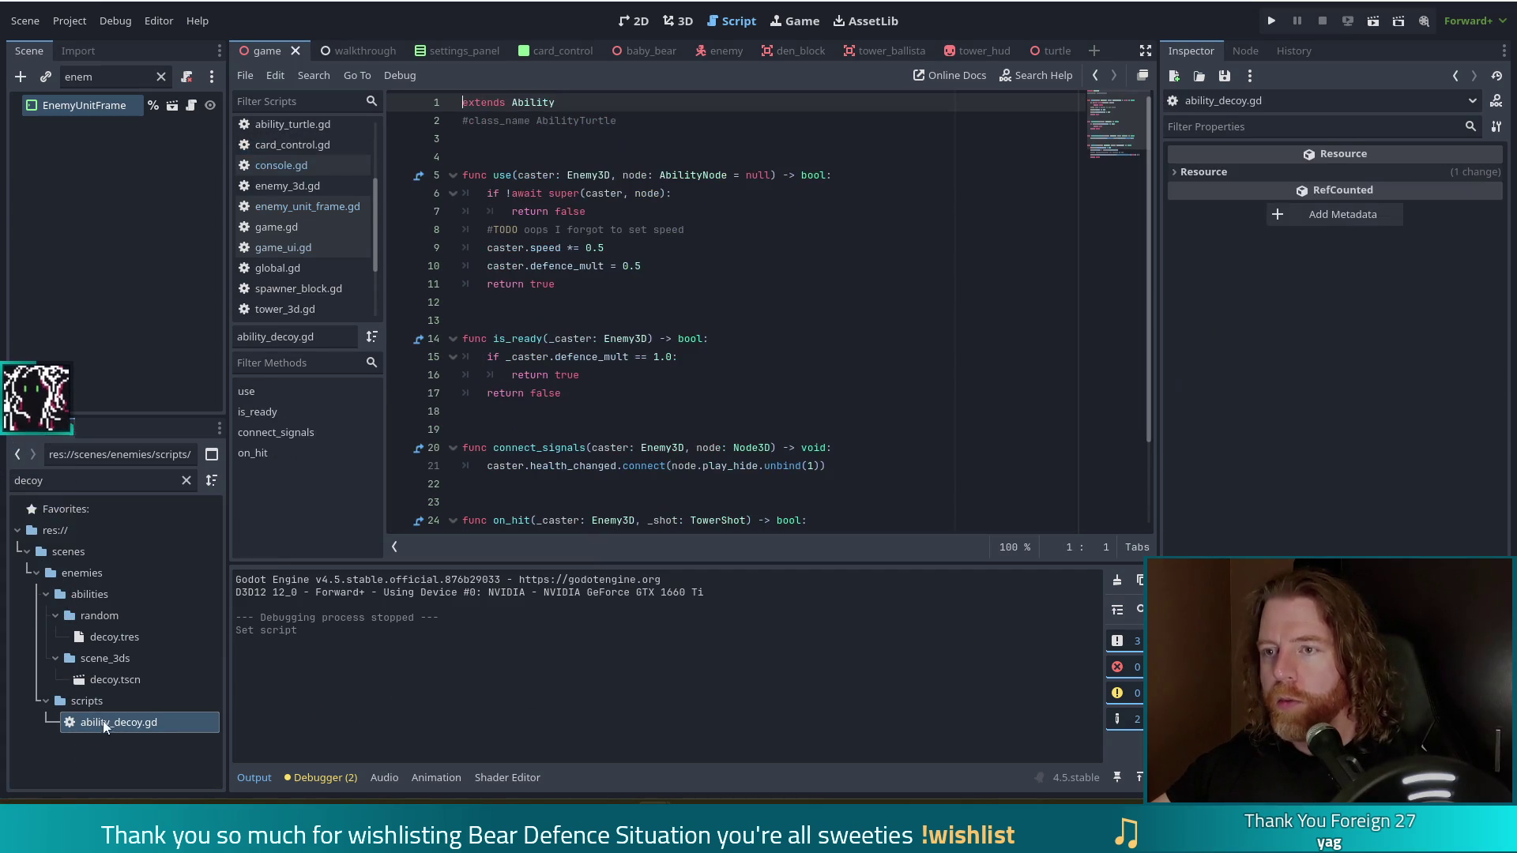
Change AbilityTurtle to AbilityDecoy in the commented class_name line of ability_decoy.gd.
{"action": "double_click", "coordinate": [541, 117]}
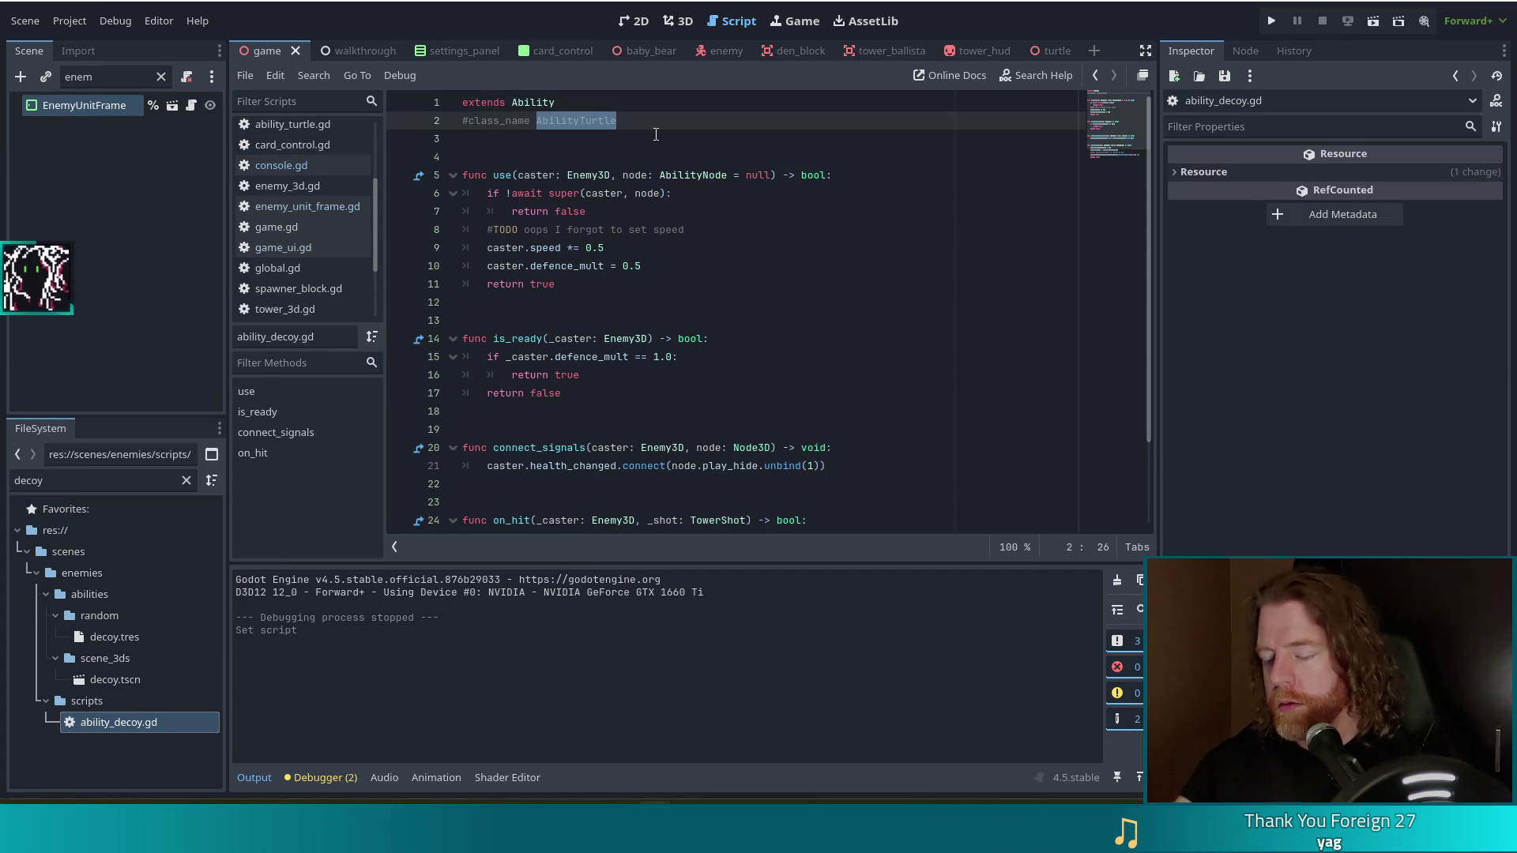
{"action": "type", "text": "Ability"}
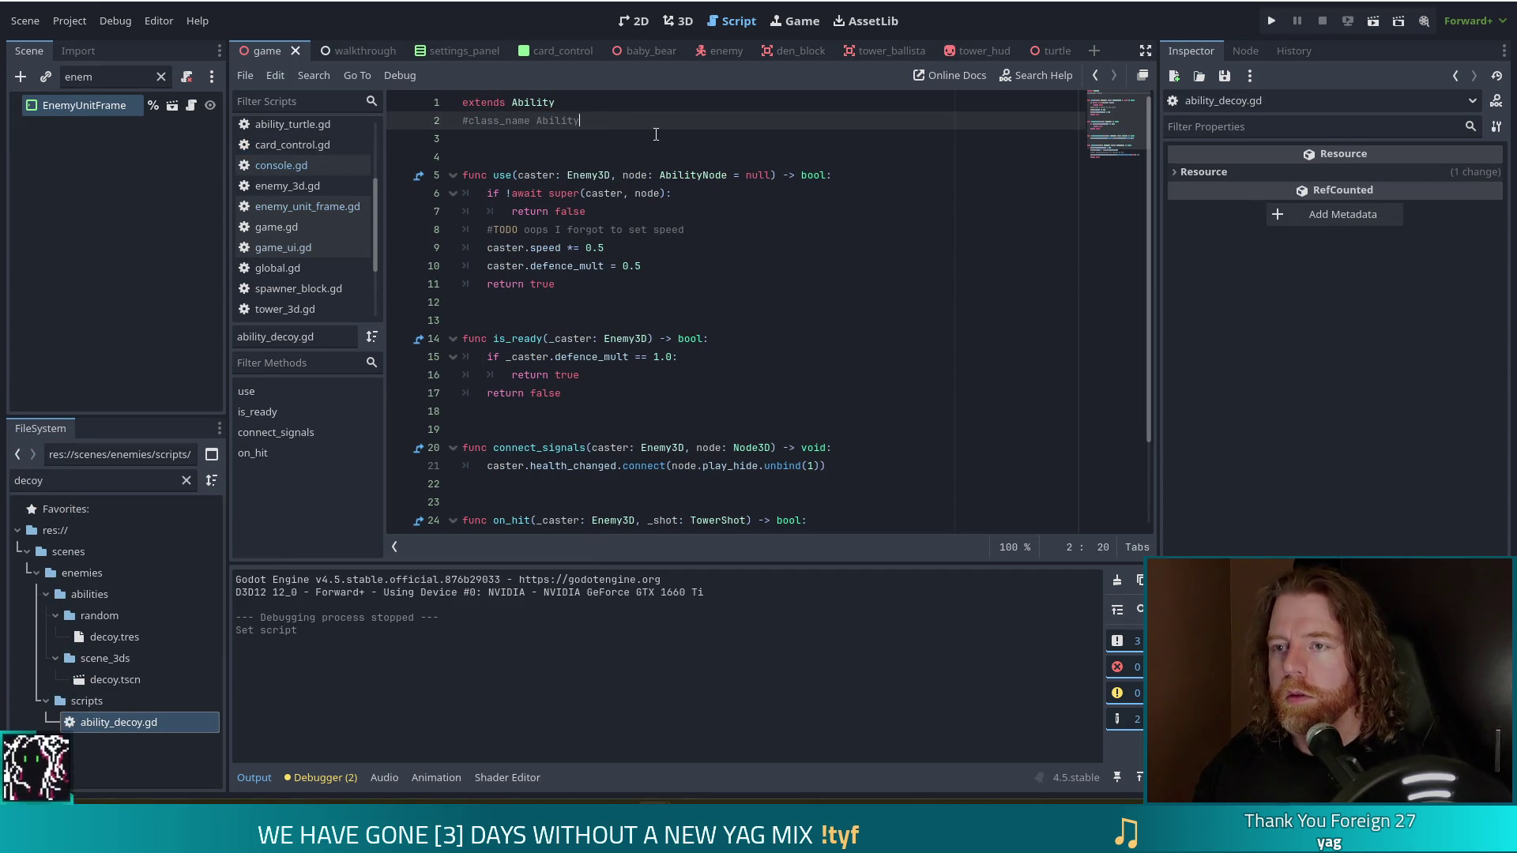
{"action": "type", "text": "Decoy"}
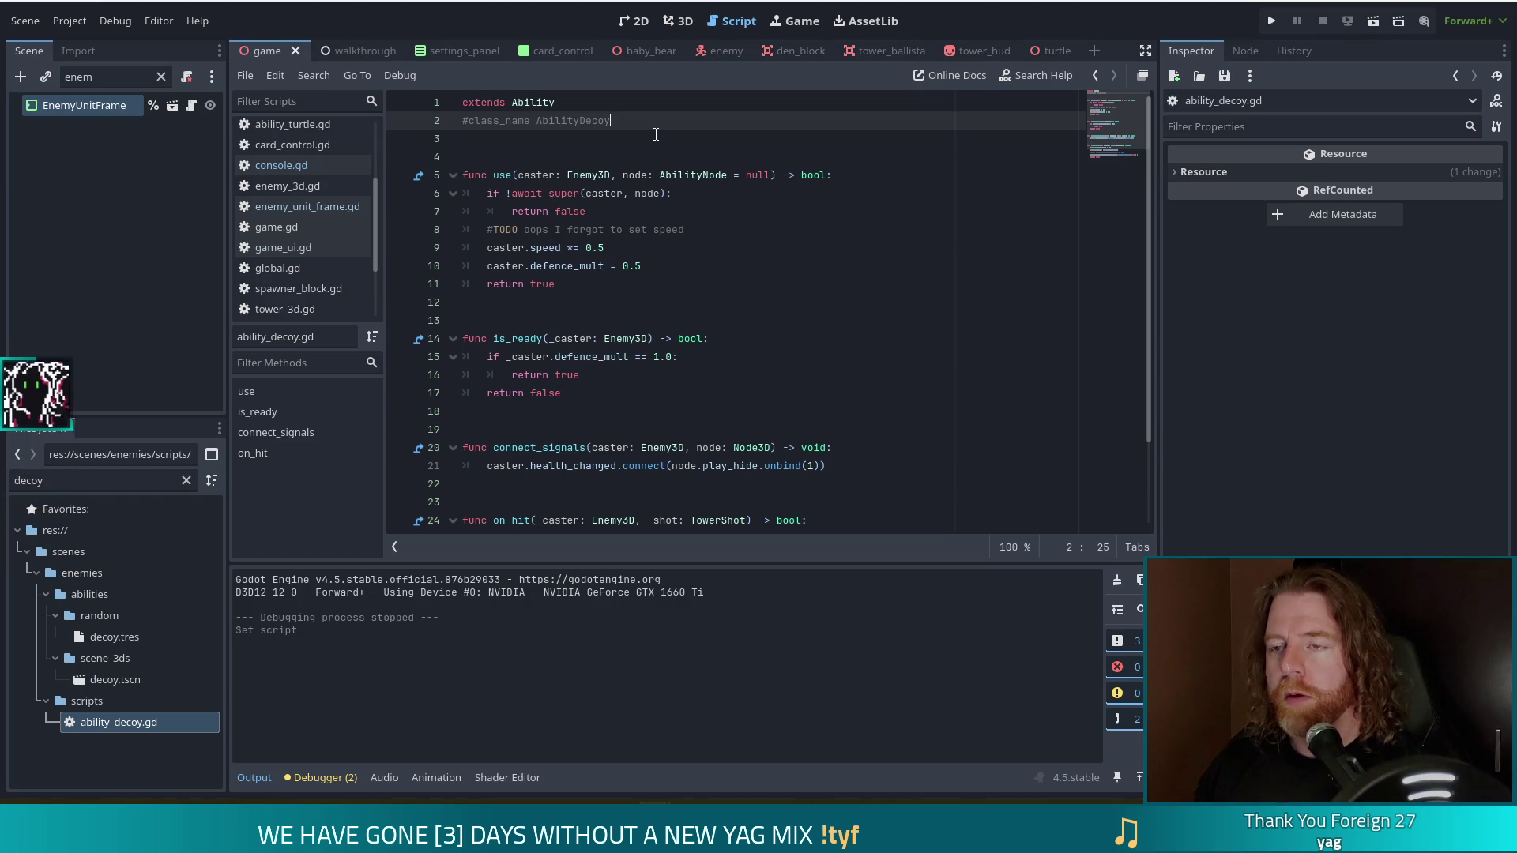
{"action": "left_click_drag", "start_coordinate": [617, 121], "coordinate": [419, 122]}
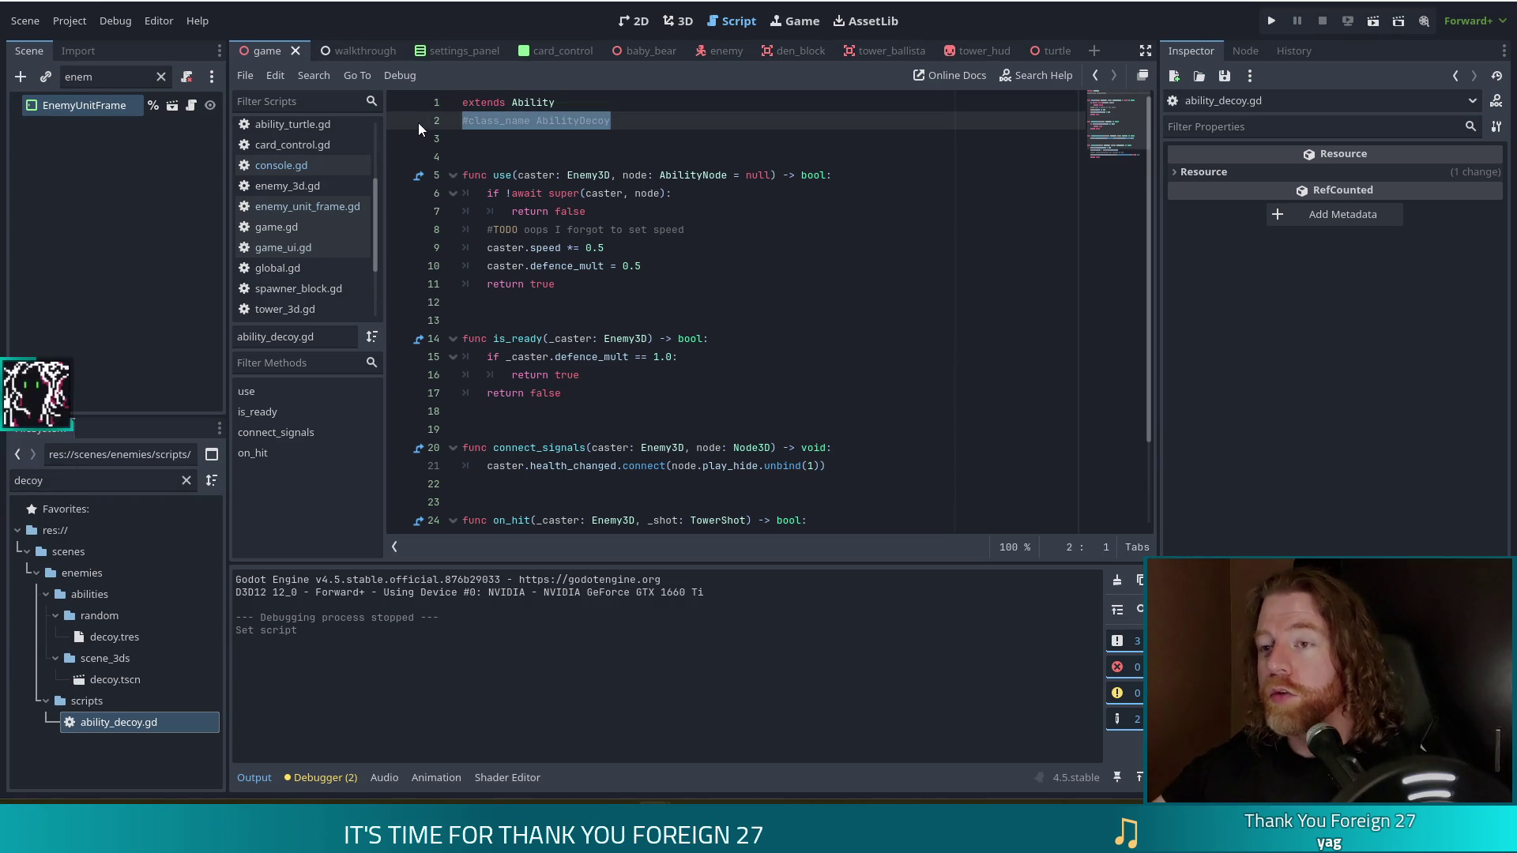
{"action": "left_click", "coordinate": [636, 121]}
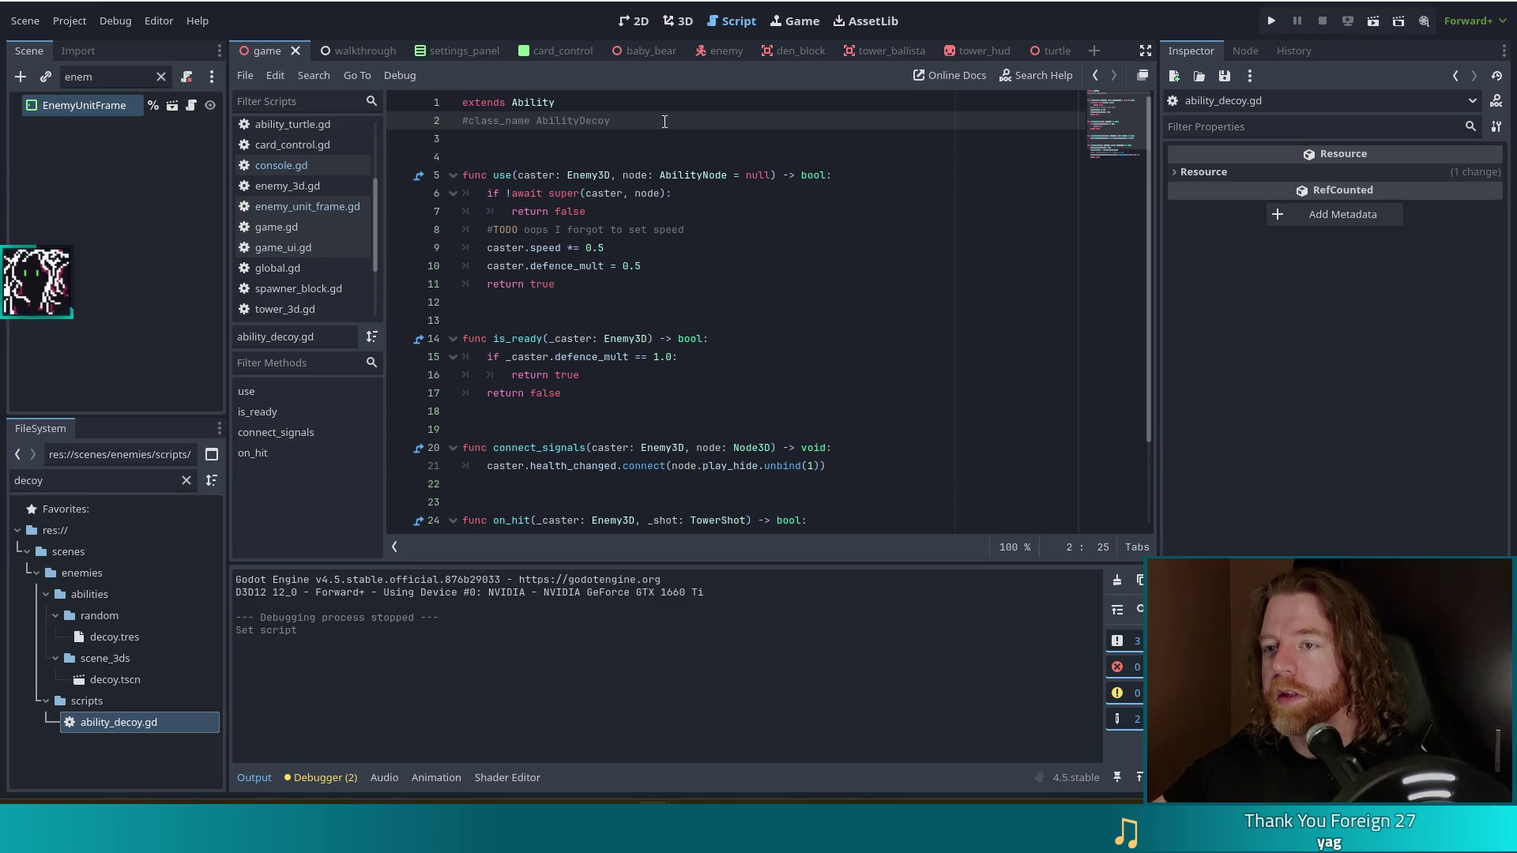
{"action": "left_click_drag", "start_coordinate": [637, 121], "coordinate": [545, 120]}
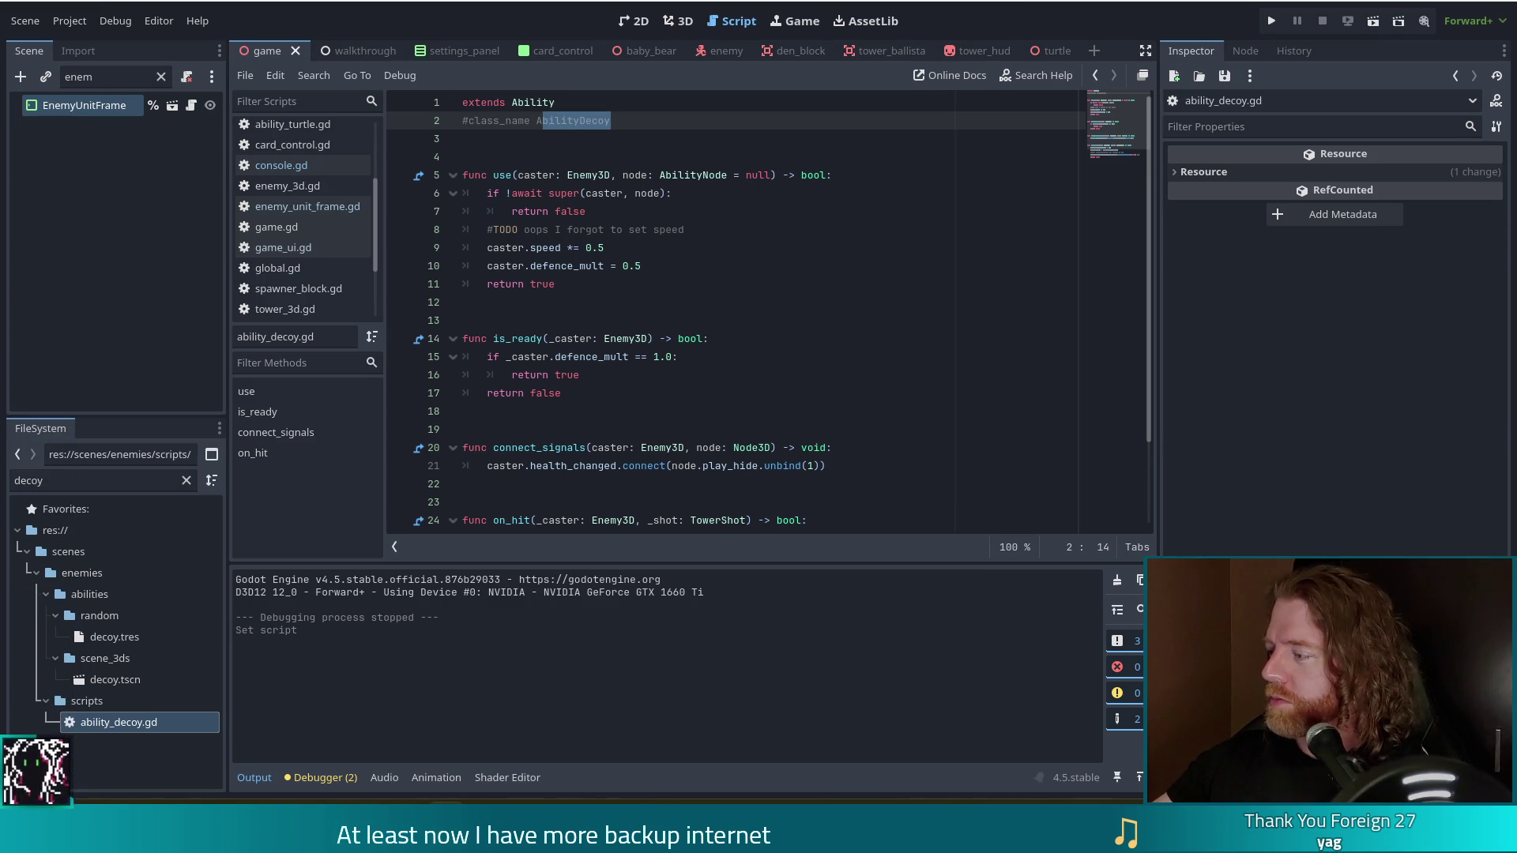
{"action": "left_click", "coordinate": [701, 295]}
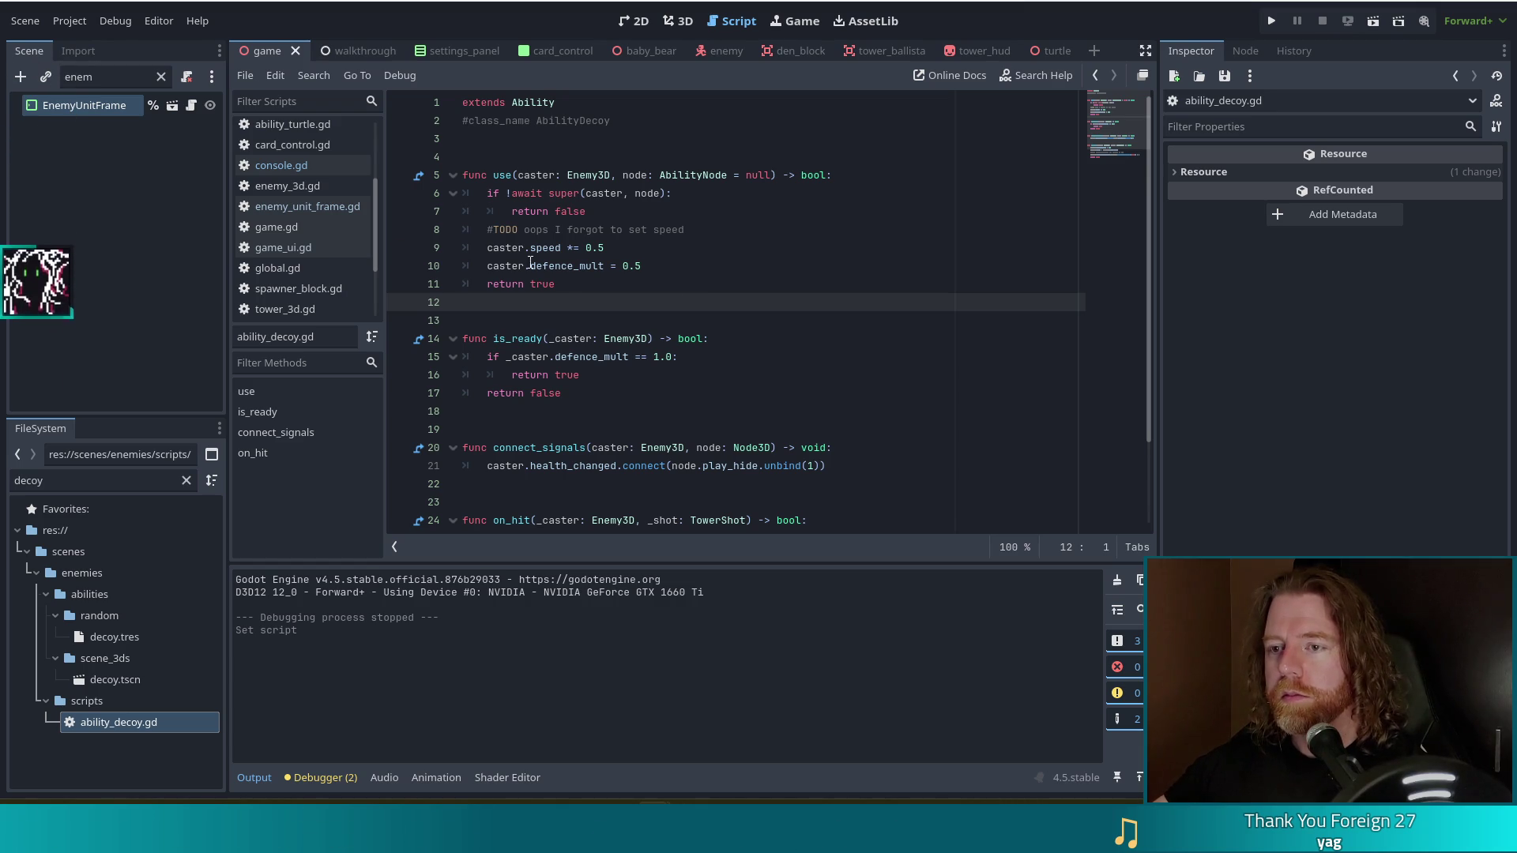
{"action": "left_click_drag", "start_coordinate": [584, 279], "coordinate": [443, 179]}
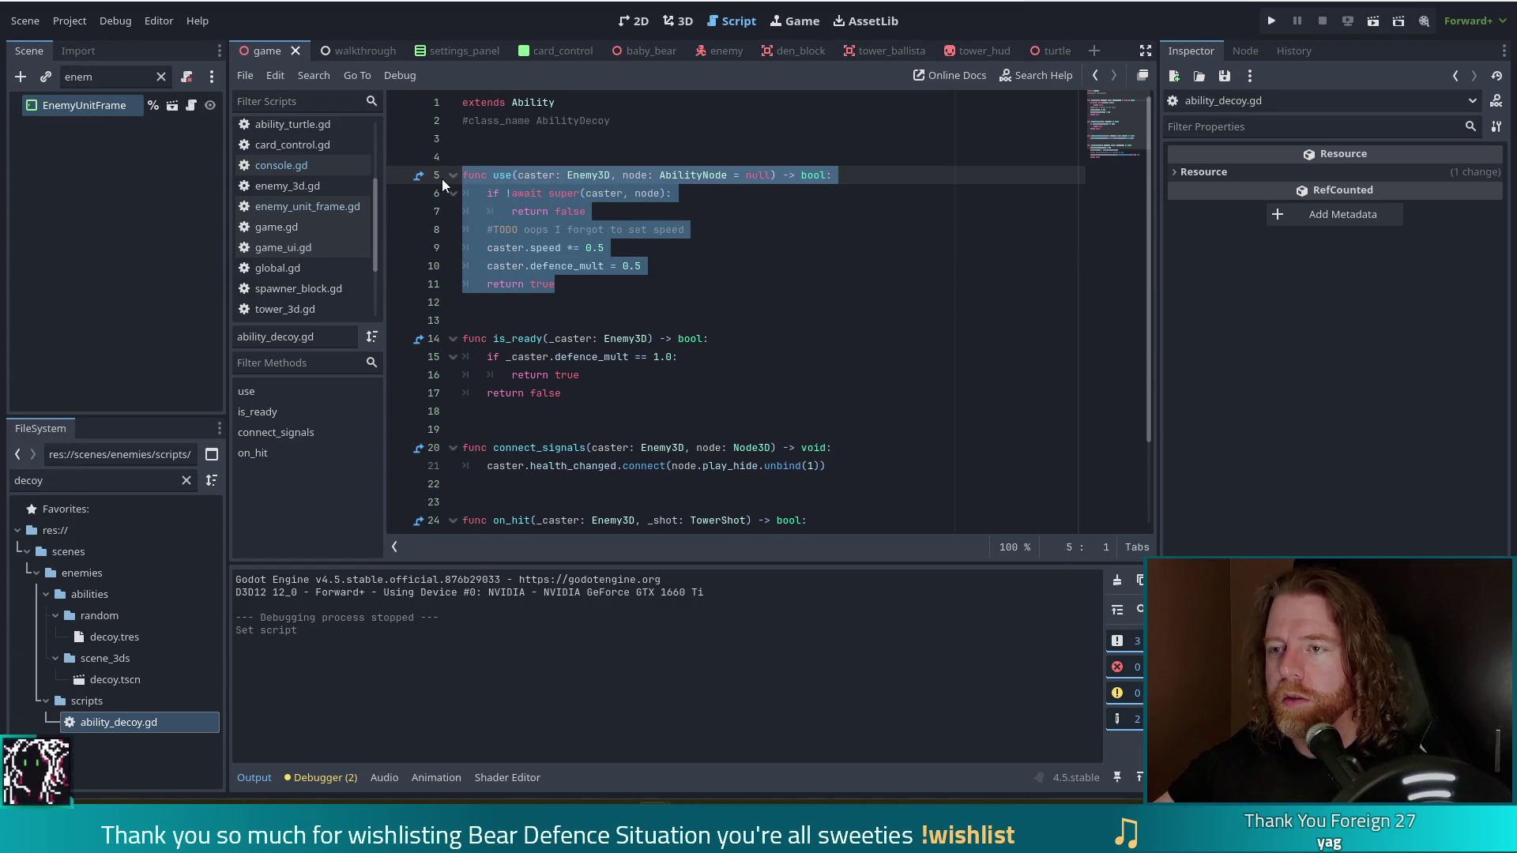
Delete the copied use() and is_ready() functions from ability_decoy.gd.
{"action": "key", "text": "BackSpace"}
{"action": "key", "text": "BackSpace"}
{"action": "key", "text": "BackSpace"}
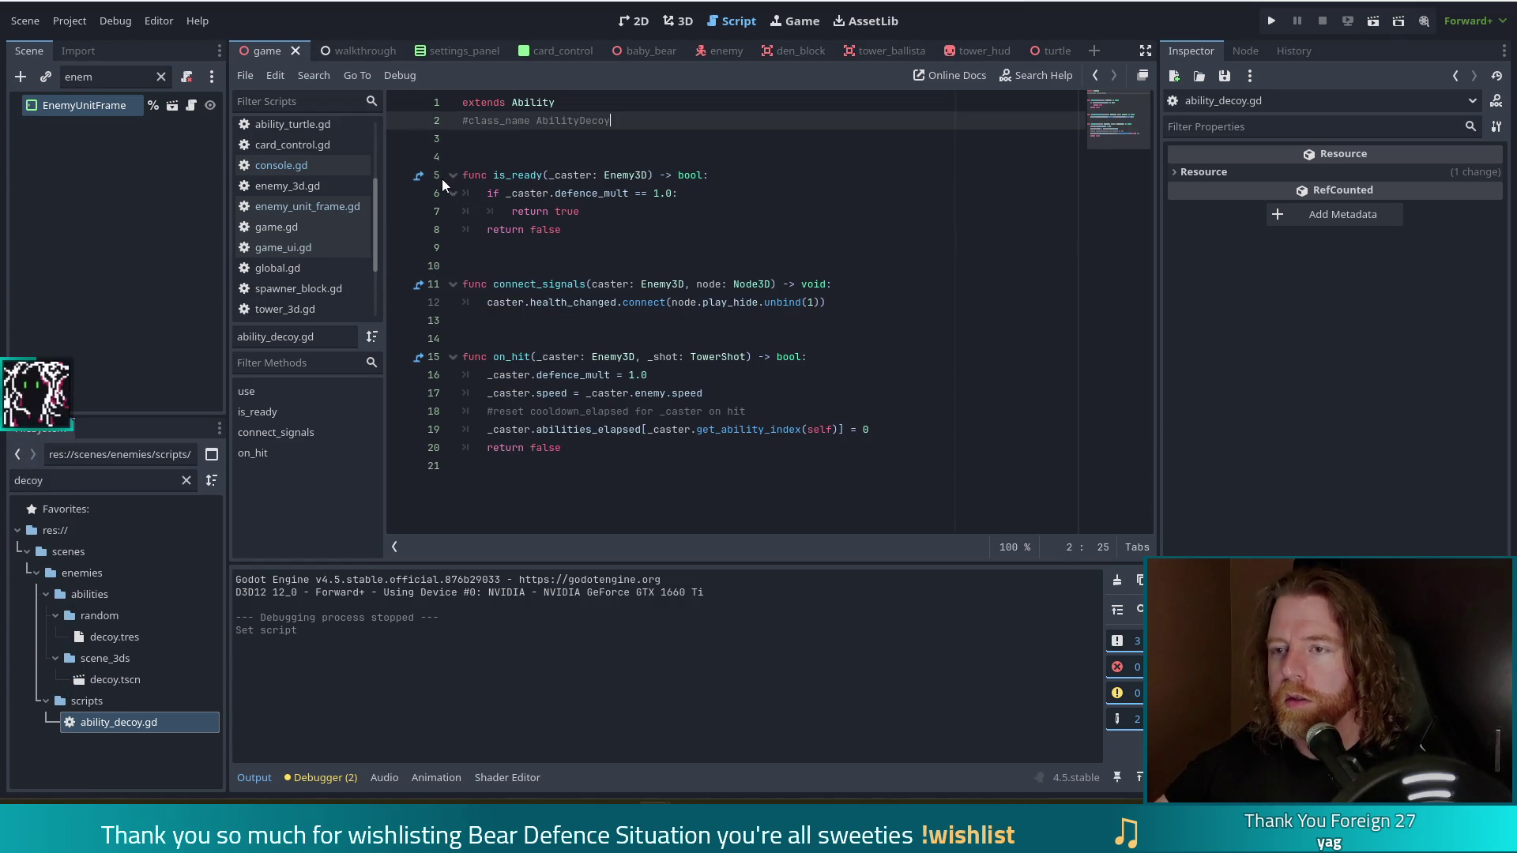
{"action": "left_click", "coordinate": [621, 228]}
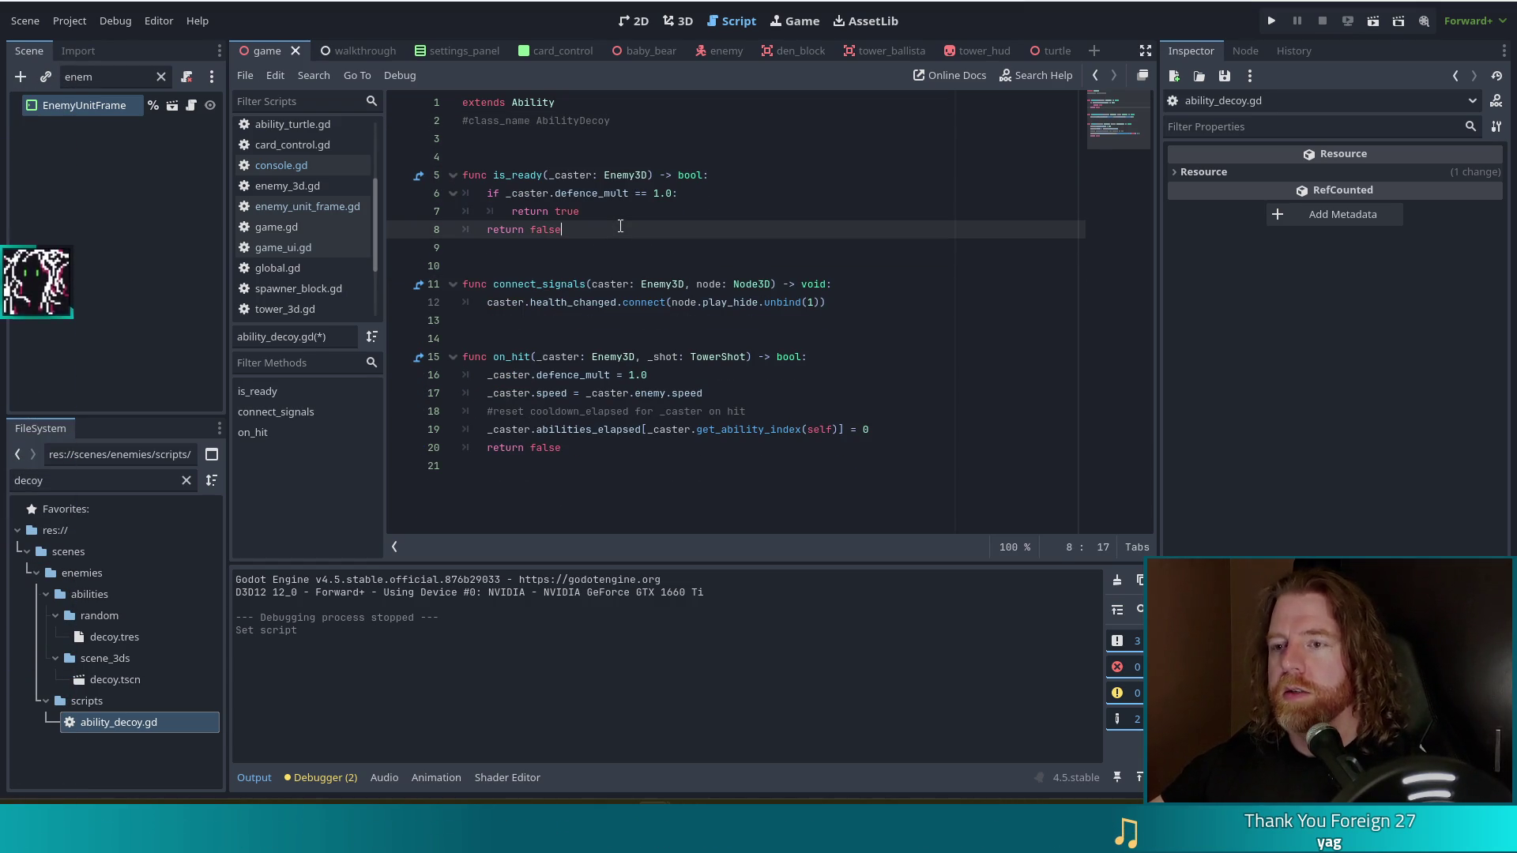
{"action": "left_click", "coordinate": [551, 192]}
{"action": "left_click", "coordinate": [514, 174]}
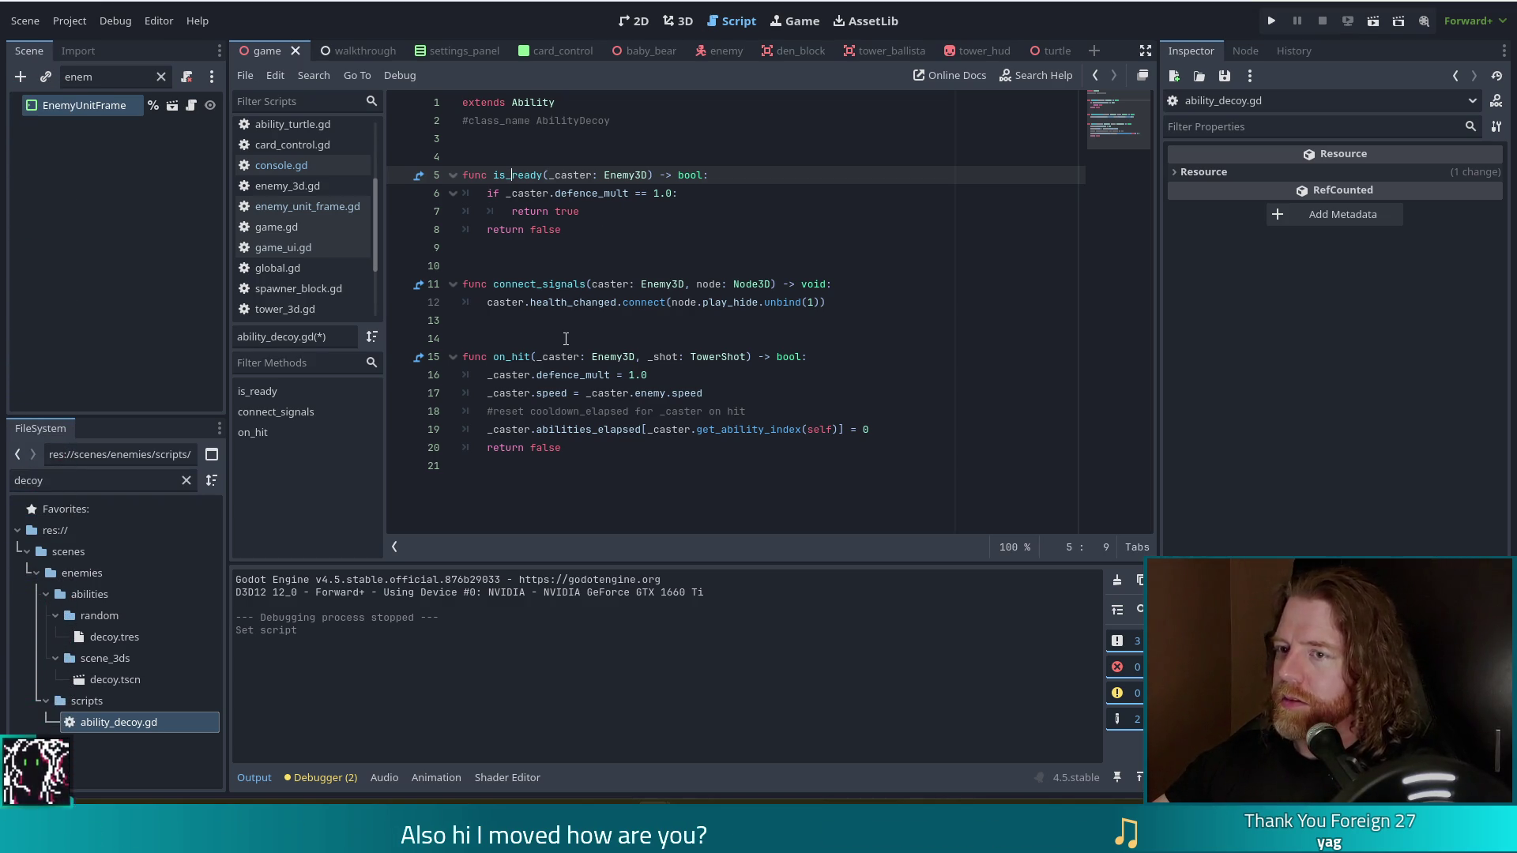
{"action": "left_click_drag", "start_coordinate": [578, 230], "coordinate": [406, 171]}
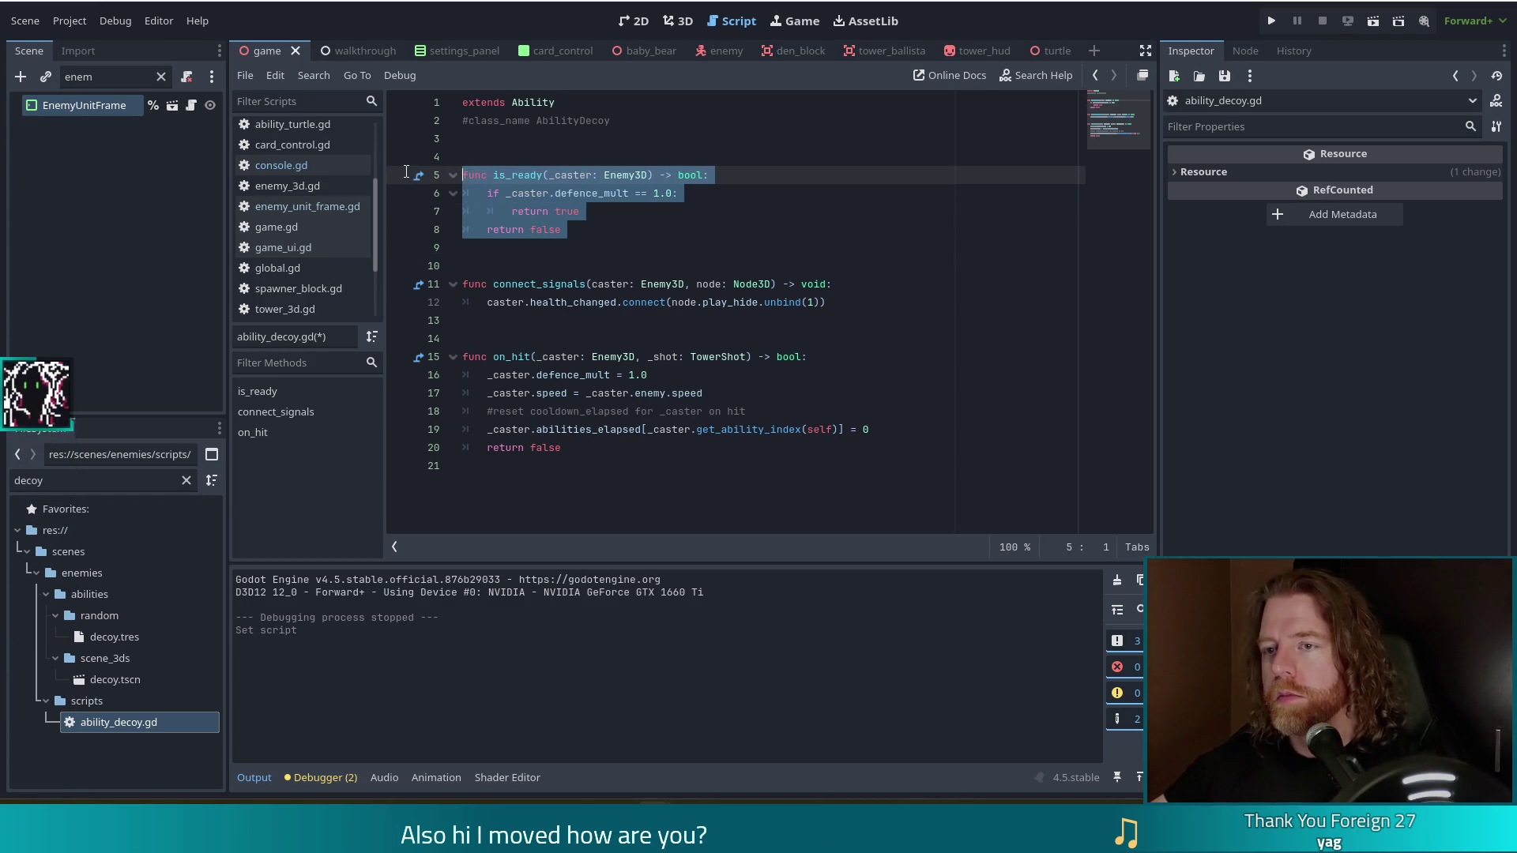
{"action": "key", "text": "BackSpace"}
{"action": "key", "text": "BackSpace"}
{"action": "key", "text": "BackSpace"}
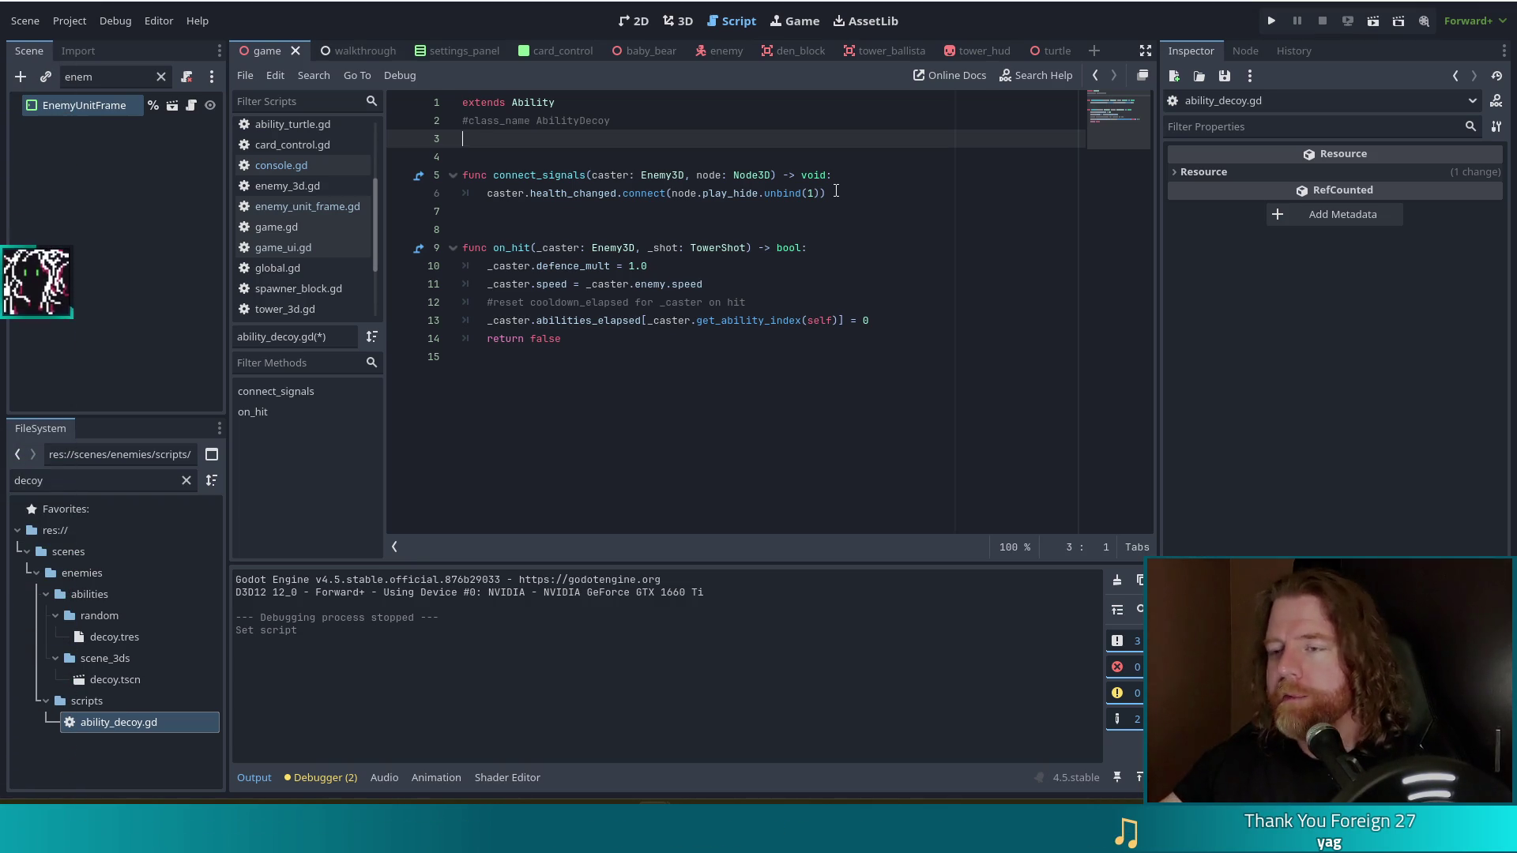
{"action": "left_click", "coordinate": [883, 194]}
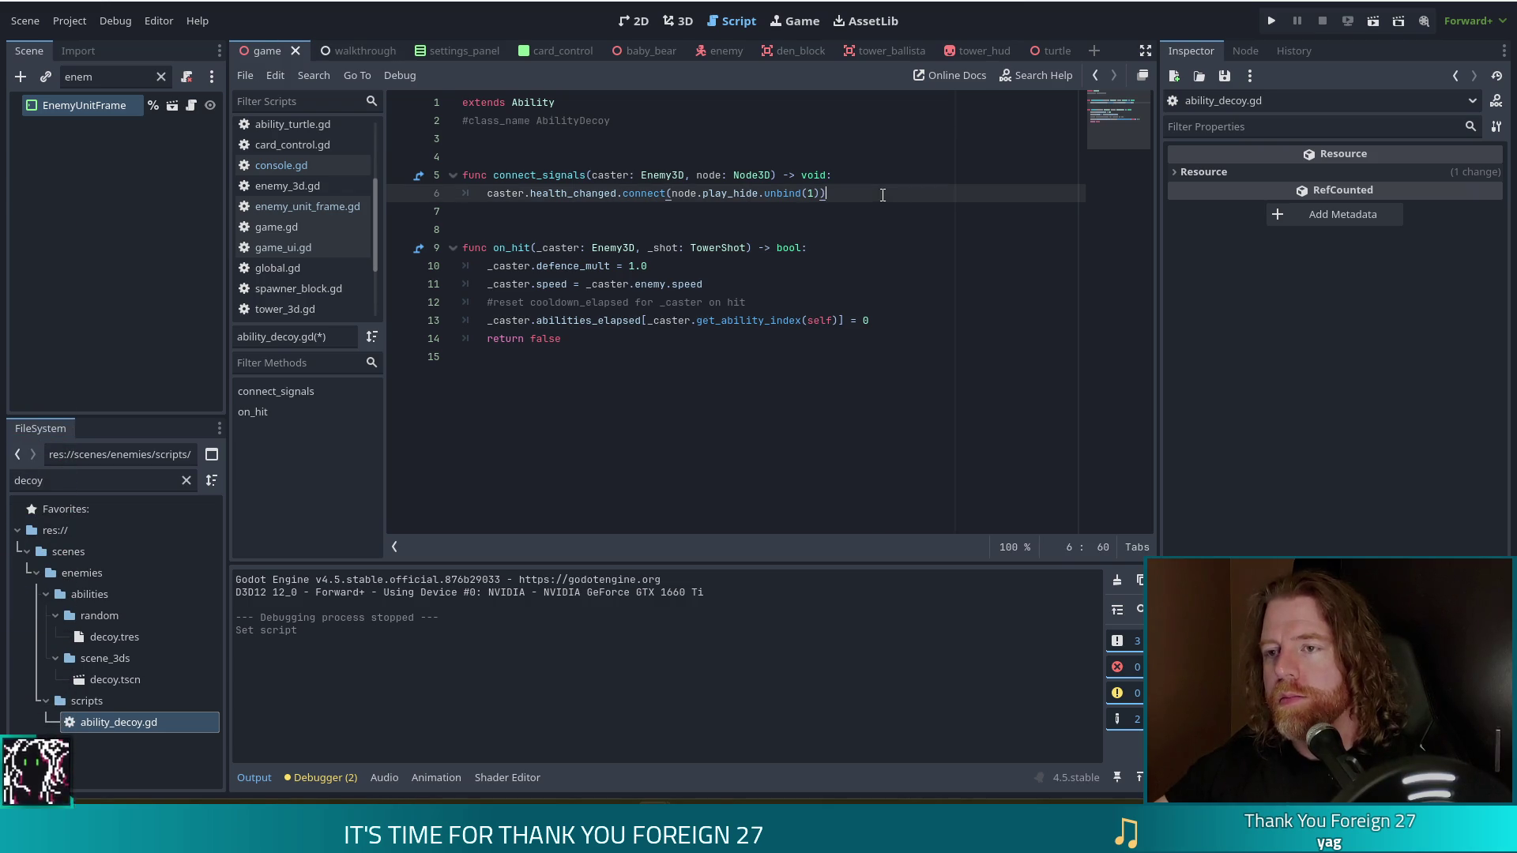
Comment out connect_signals with Ctrl+K and replace the on_hit body with '#TODO create decoy'.
{"action": "left_click_drag", "start_coordinate": [544, 174], "coordinate": [555, 193]}
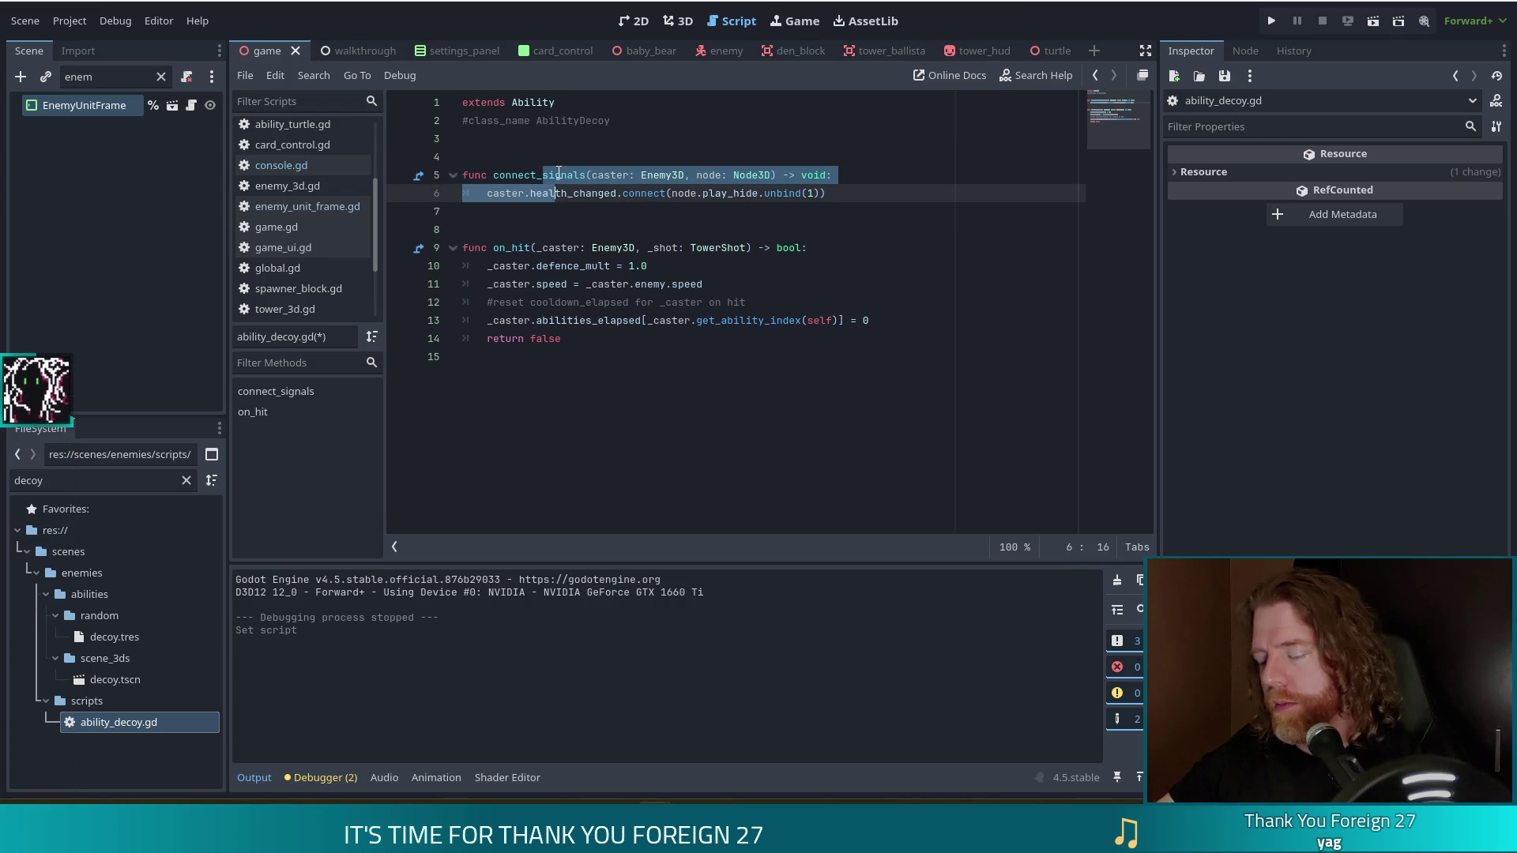
{"action": "key", "text": "ctrl+k"}
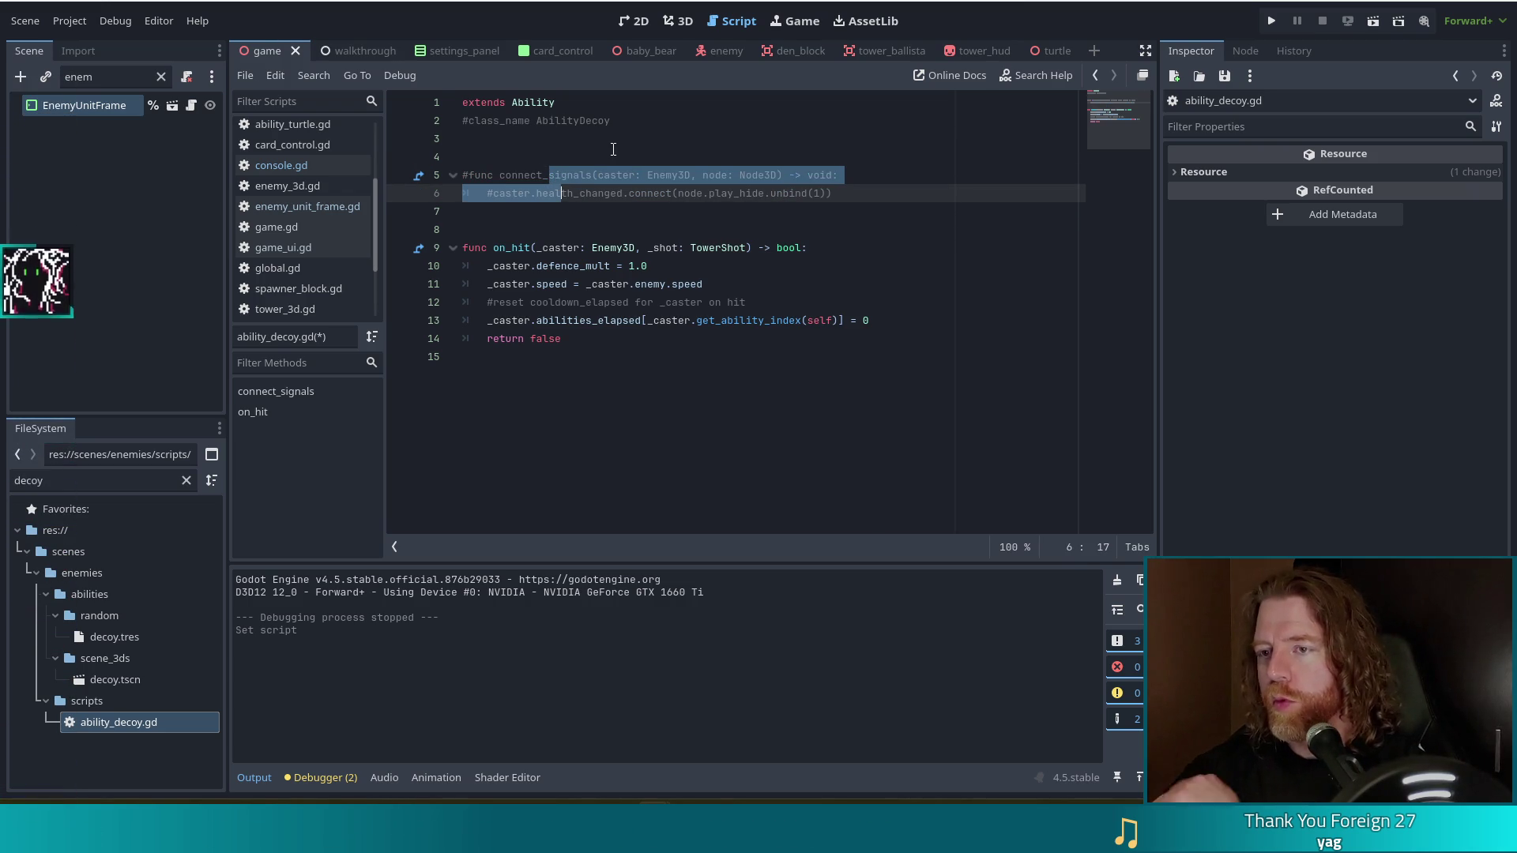
{"action": "left_click", "coordinate": [569, 265]}
{"action": "left_click", "coordinate": [703, 273]}
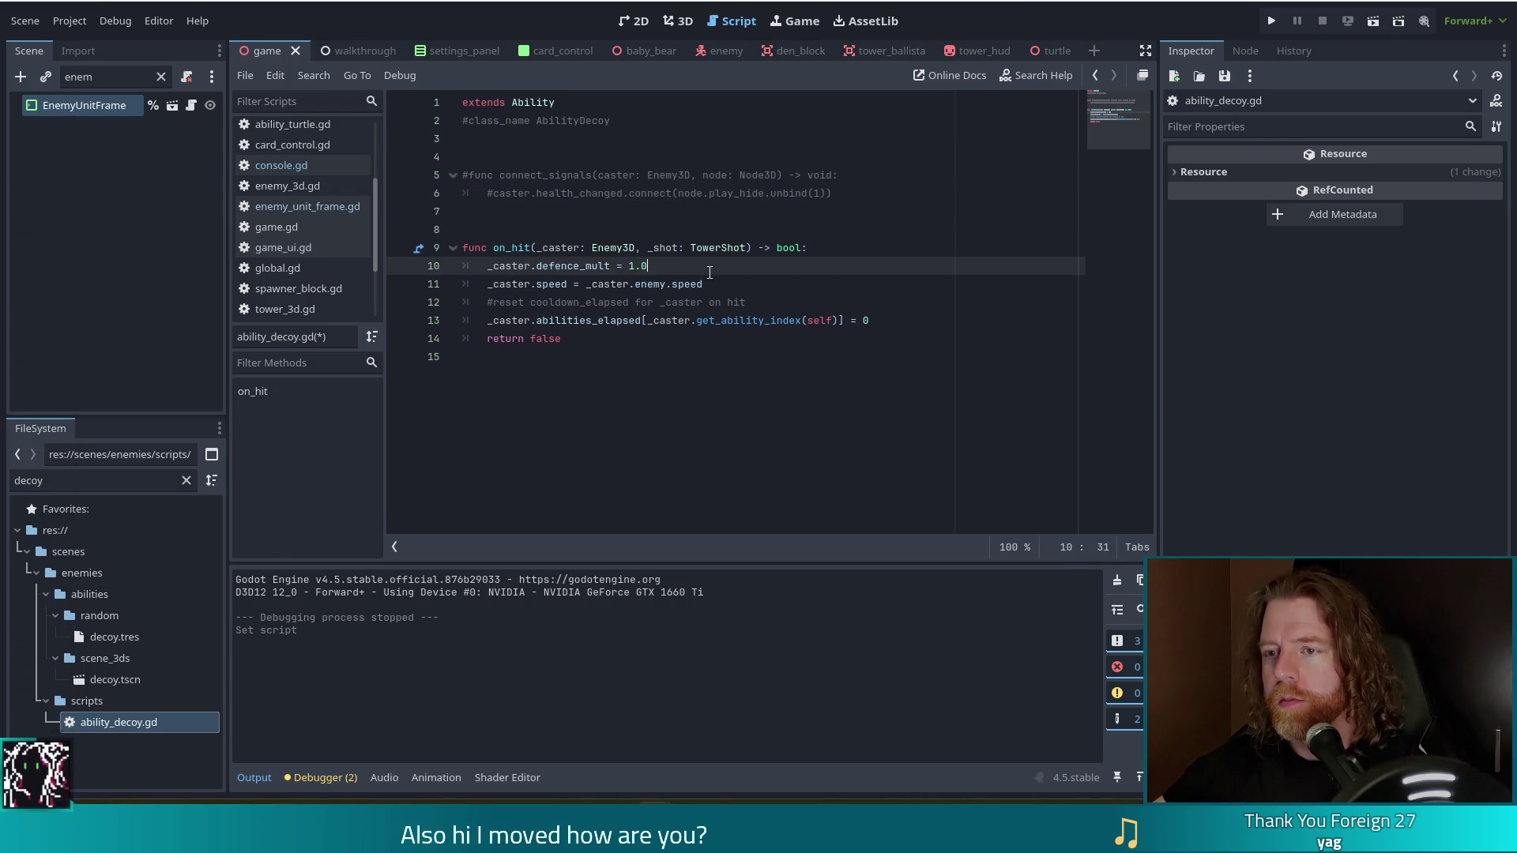
{"action": "mouse_move", "coordinate": [873, 320]}
{"action": "left_mouse_down"}
{"action": "mouse_move", "coordinate": [490, 288]}
{"action": "mouse_move", "coordinate": [481, 266]}
{"action": "left_mouse_up"}
{"action": "type", "text": "_"}
{"action": "key", "text": "ctrl+z"}
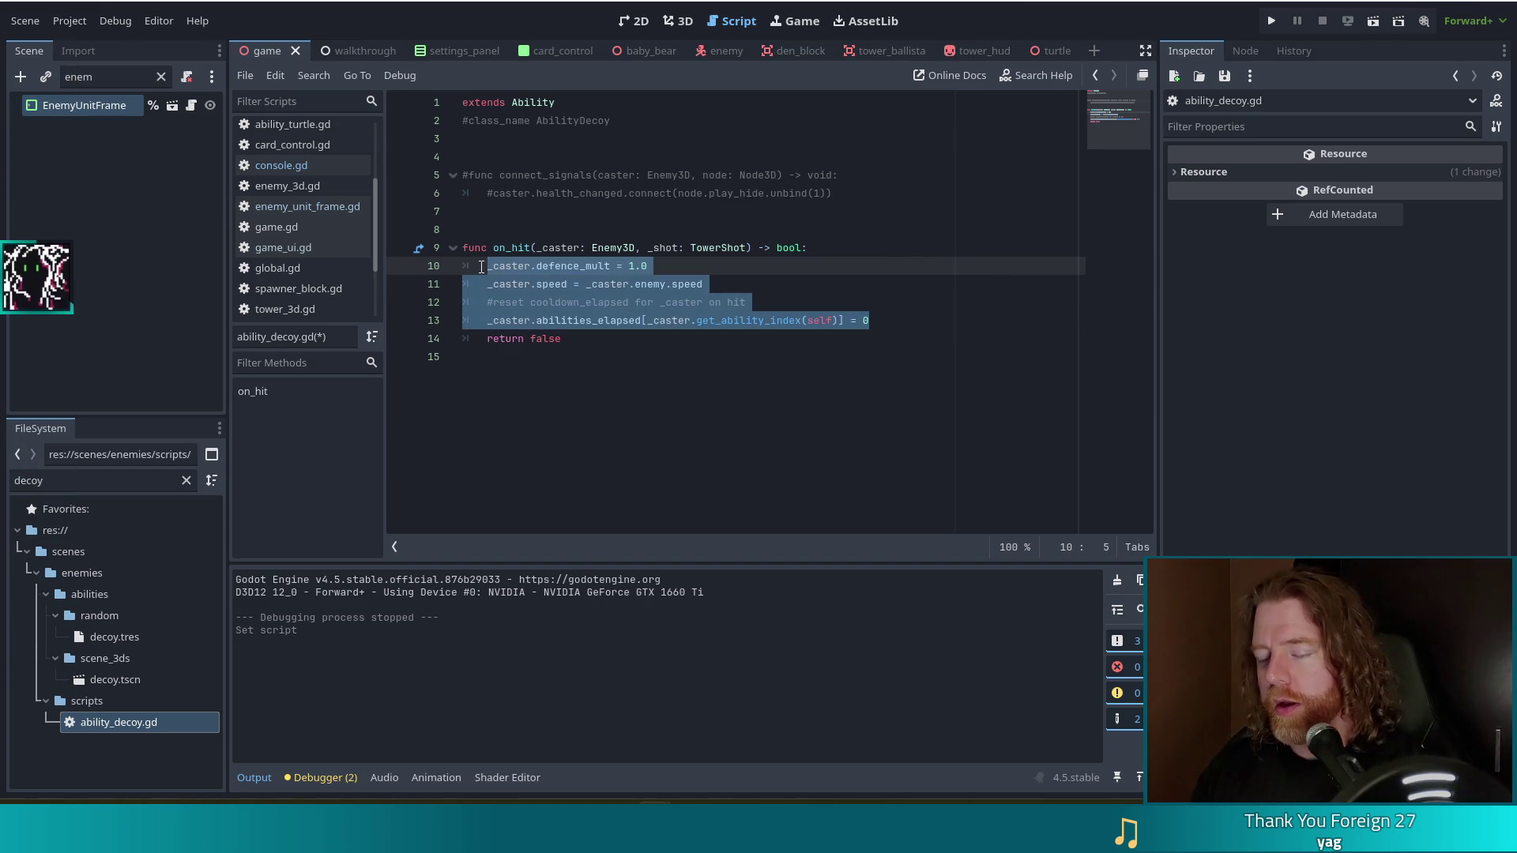
{"action": "type", "text": "#TODO create decoy"}
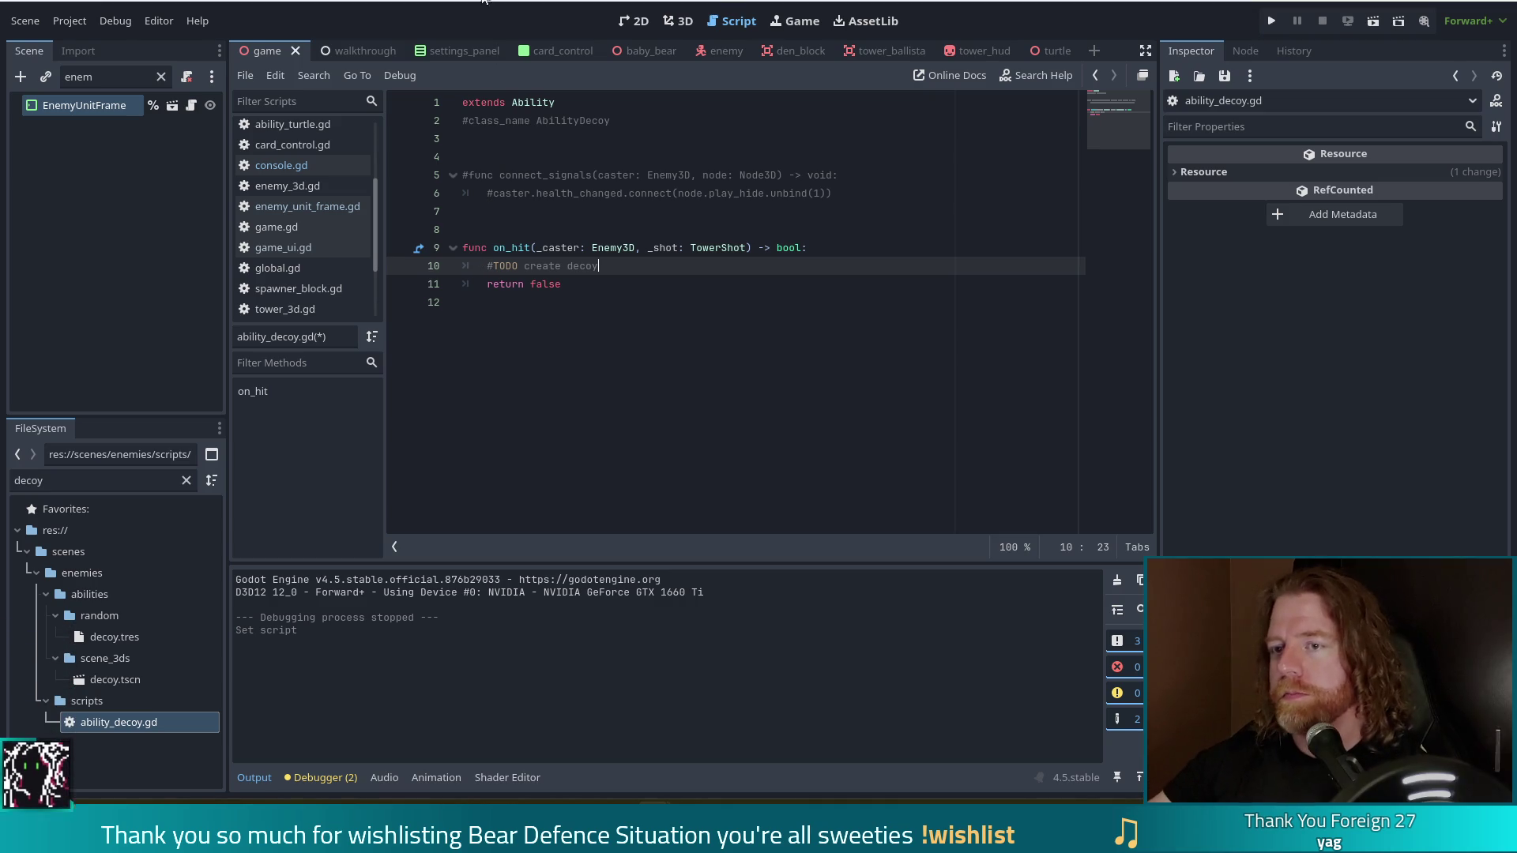
{"action": "left_click", "coordinate": [530, 156]}
Add a '#TODO decide if the decoy should be destroyed with the original enemy' line and save.
{"action": "key", "text": "Return"}
{"action": "type", "text": "#TODO decide if "}
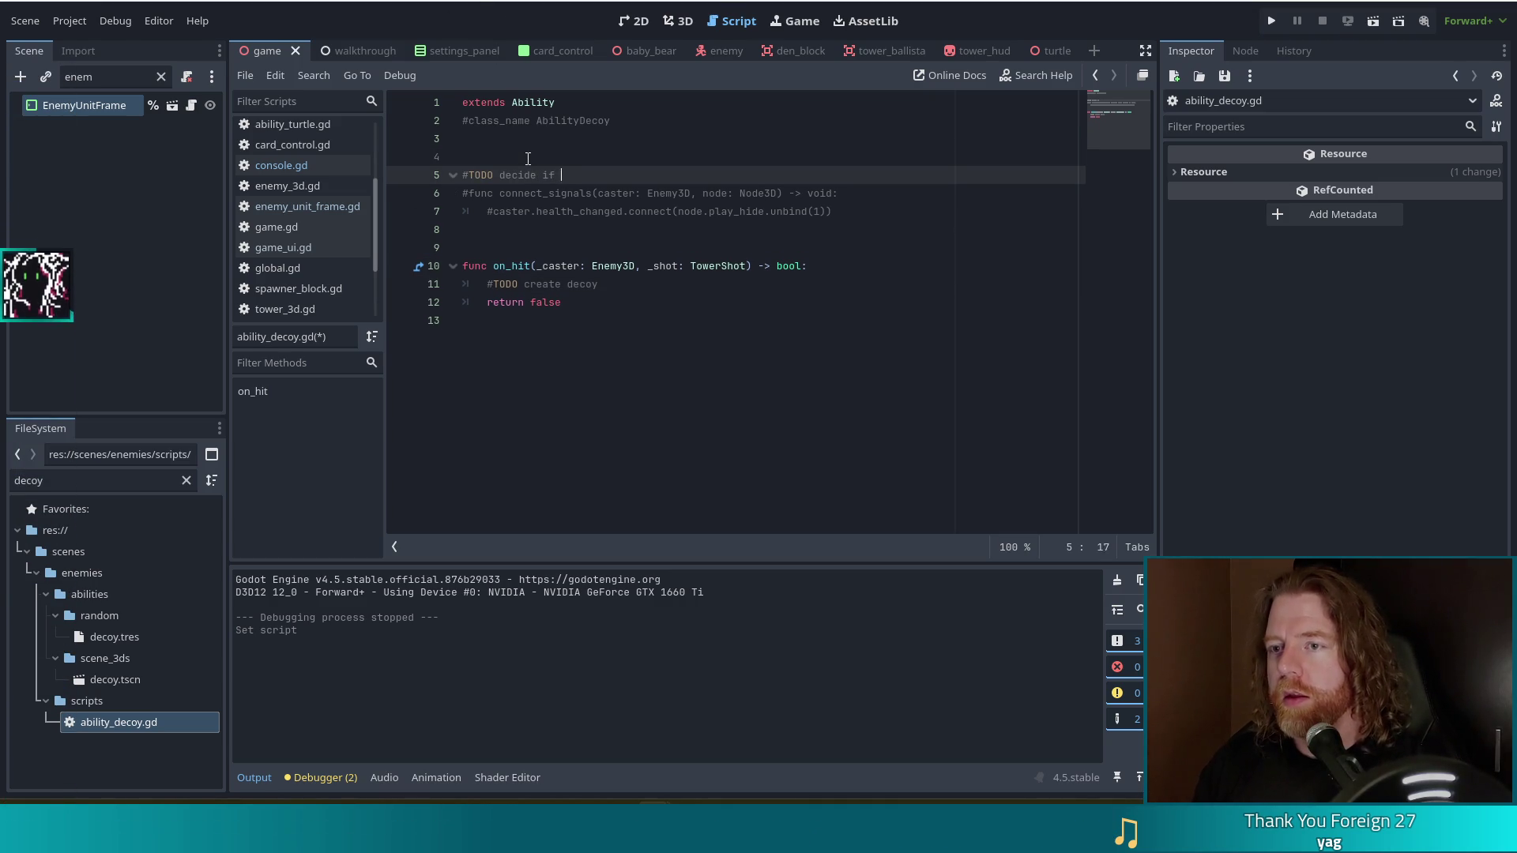
{"action": "type", "text": "the decoy shou"}
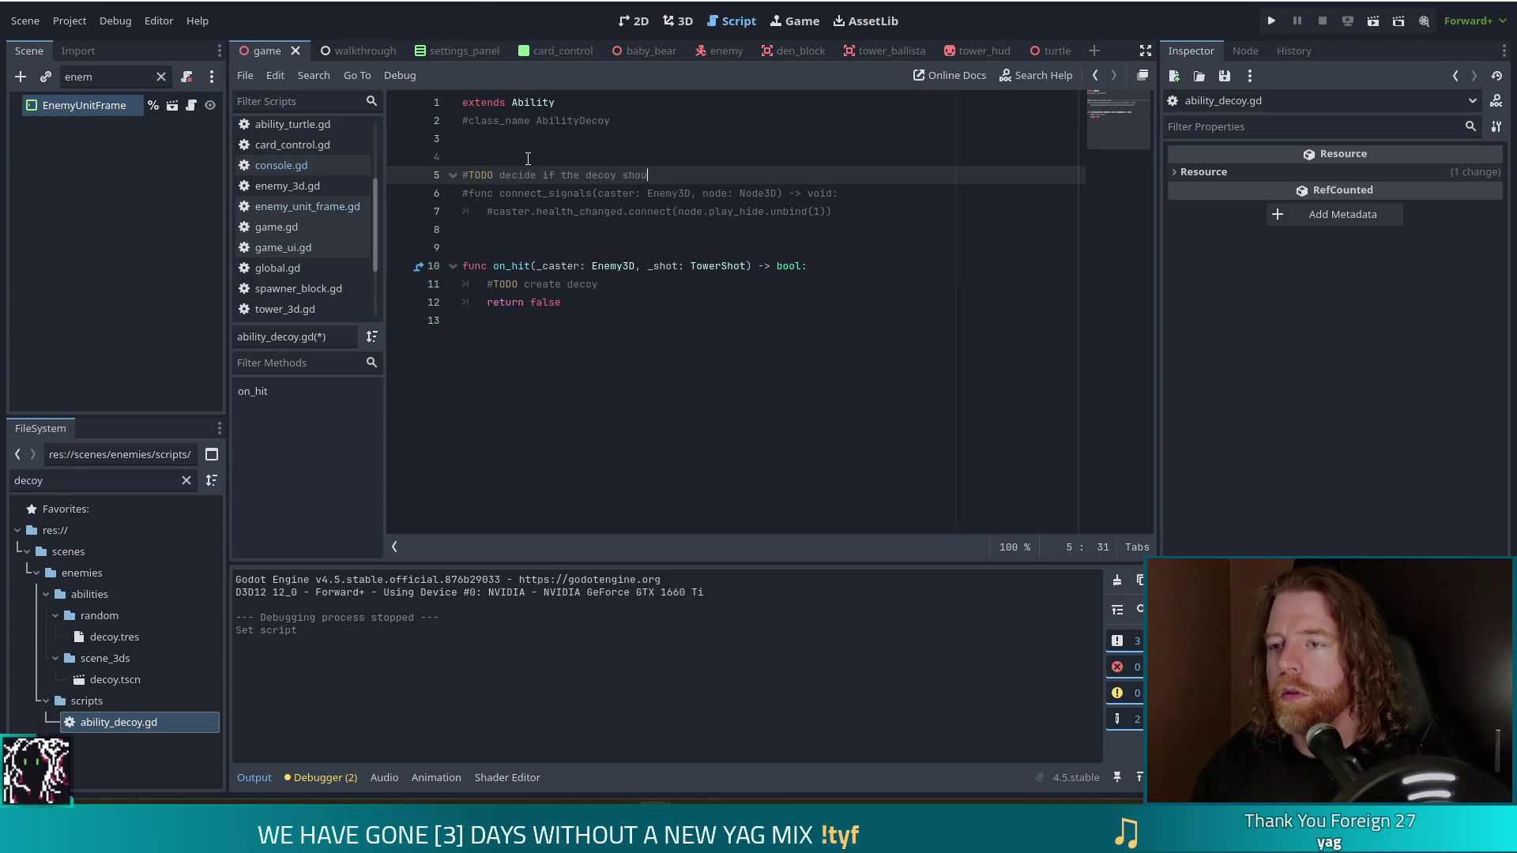
{"action": "type", "text": "ld be destroyed with the "}
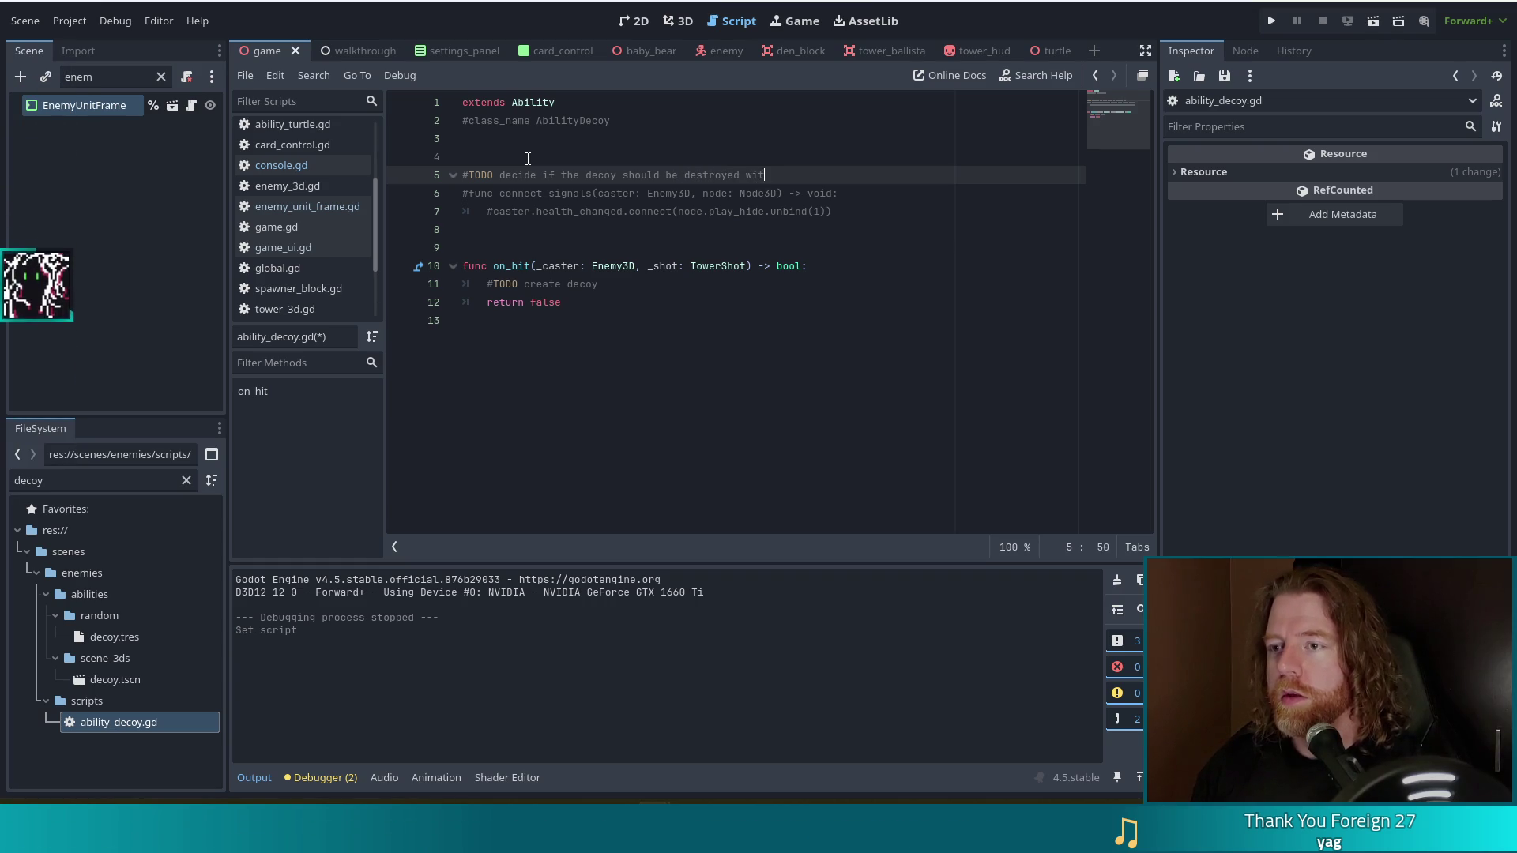
{"action": "type", "text": "original enemy"}
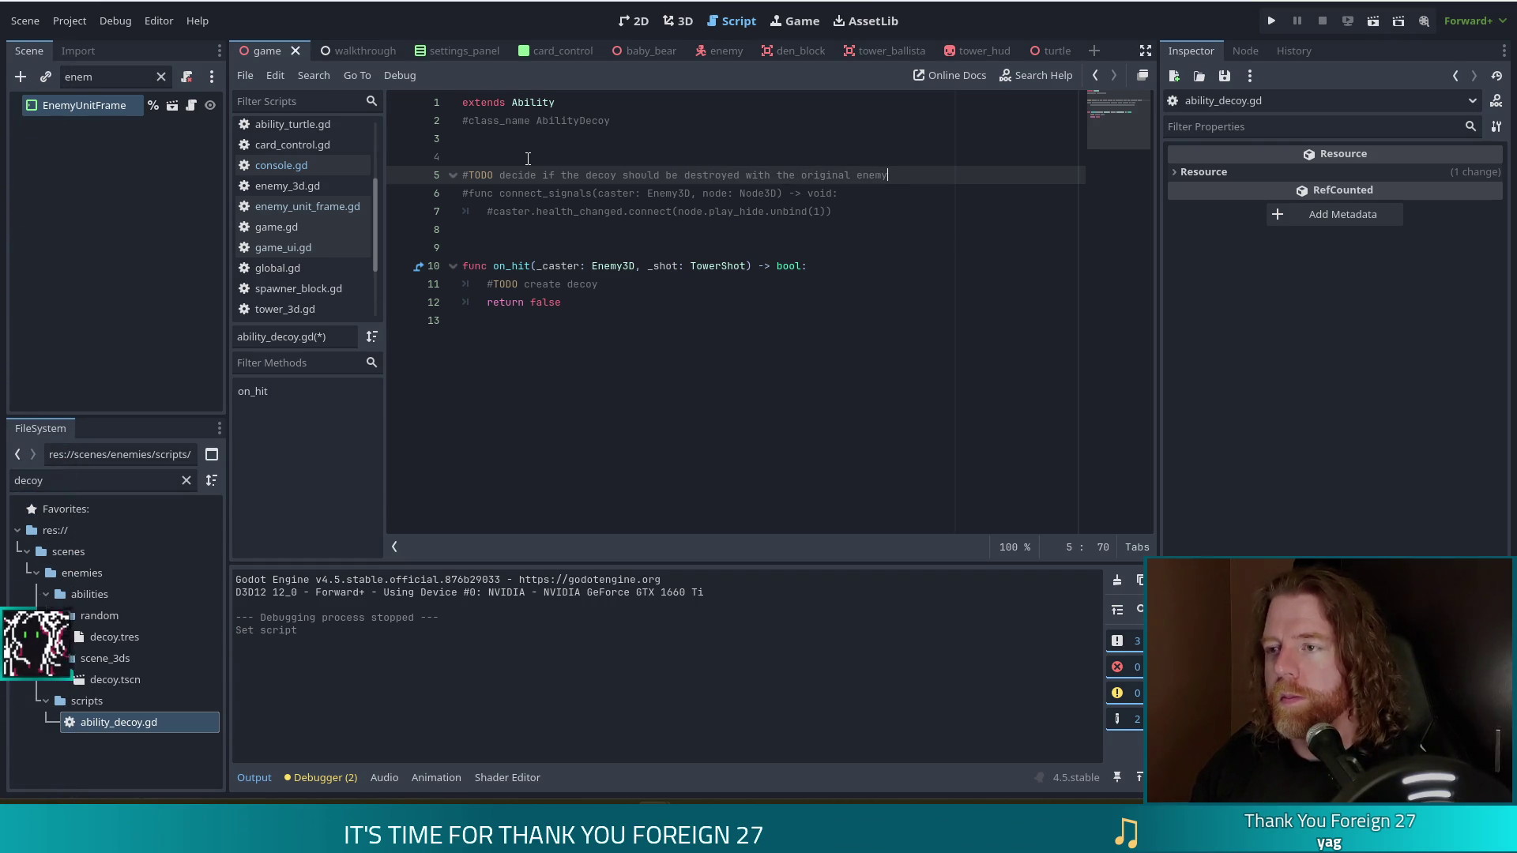
{"action": "key", "text": "ctrl+s"}
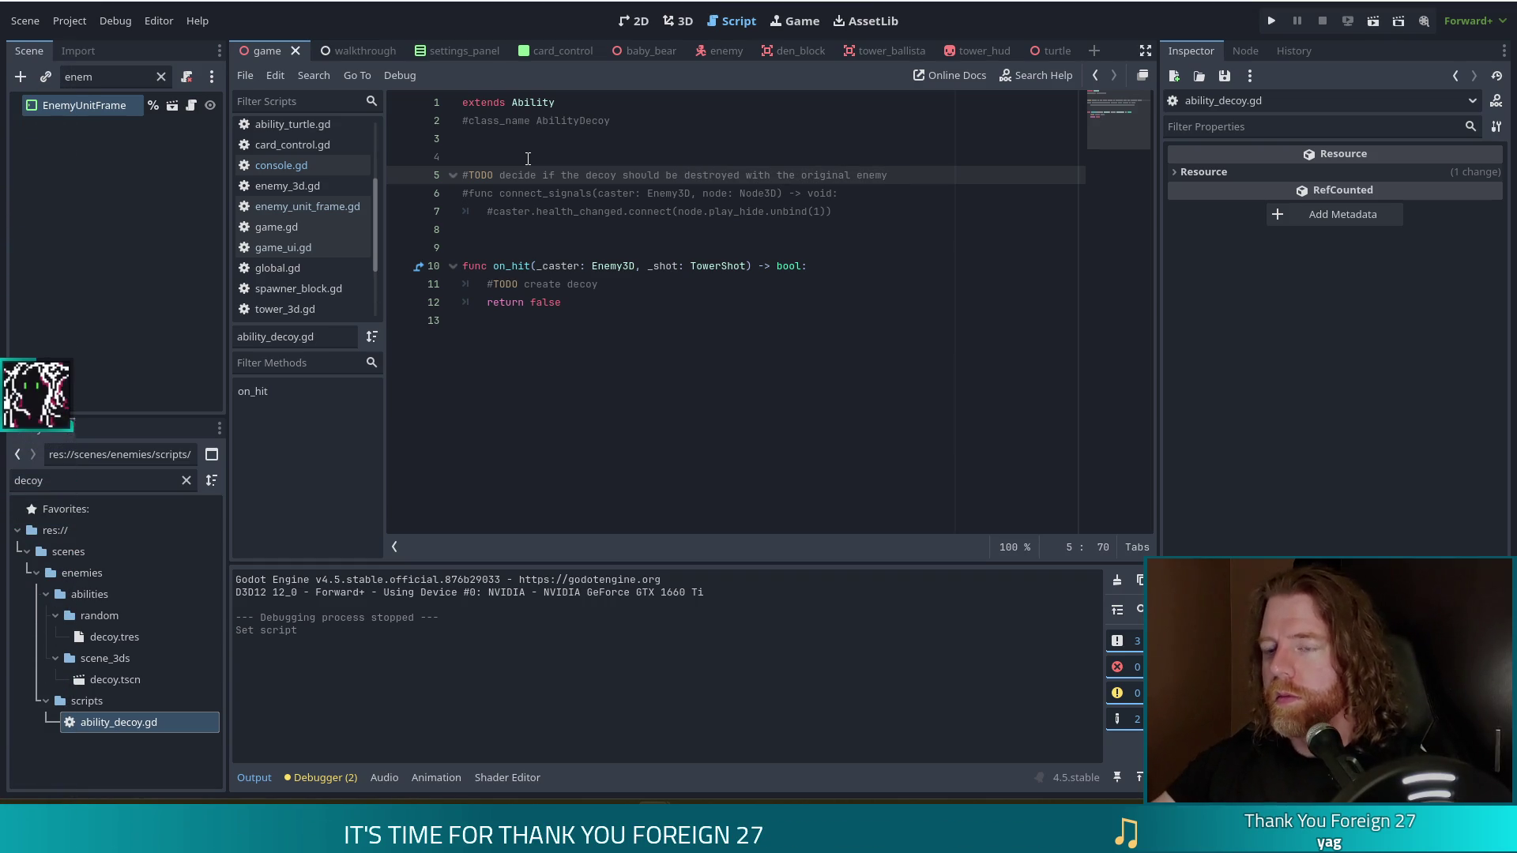
{"action": "left_click", "coordinate": [670, 292]}
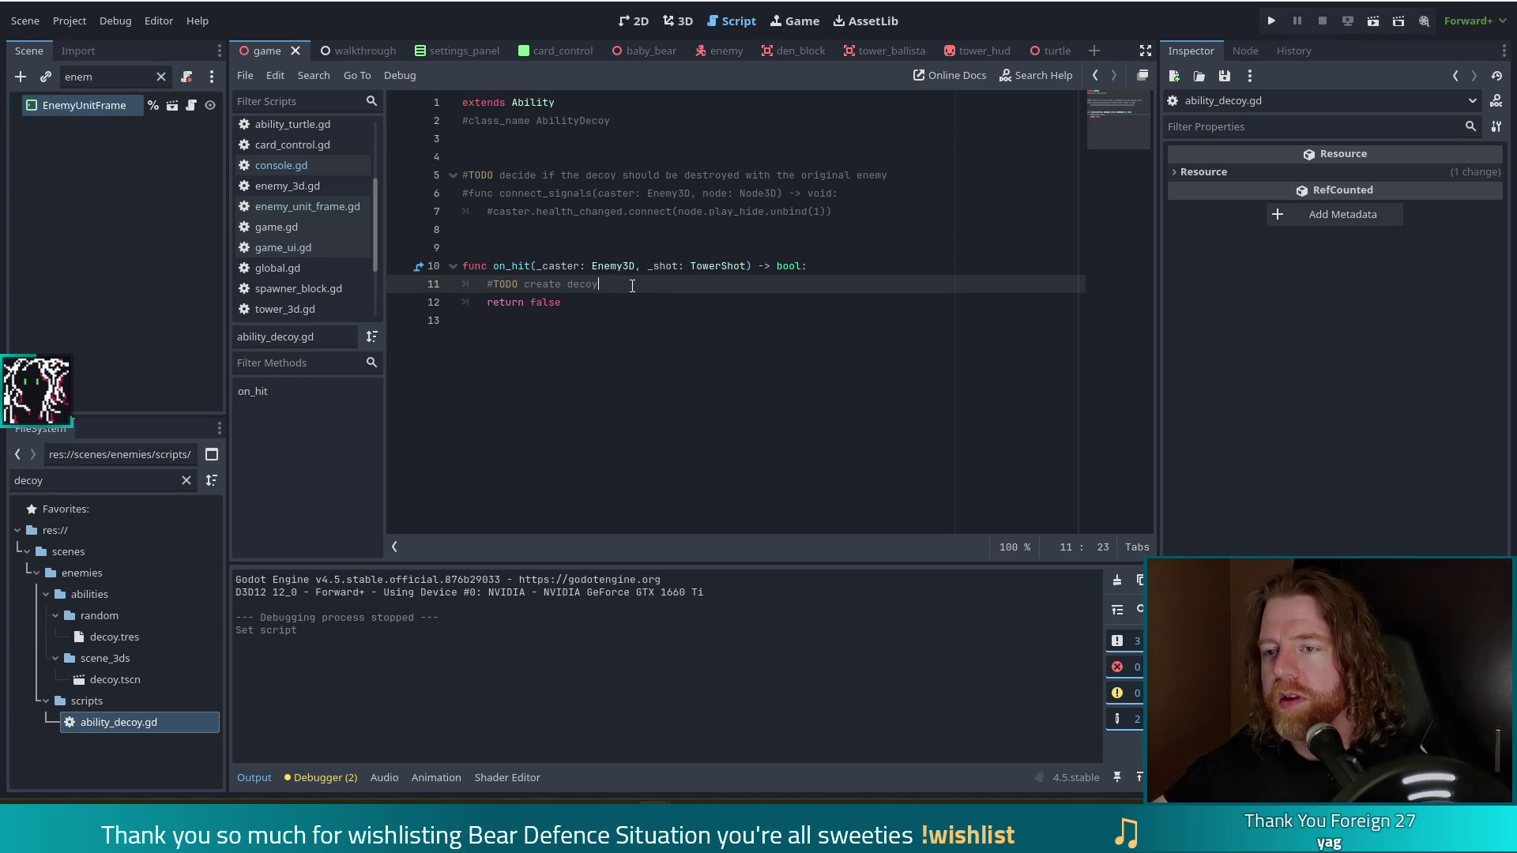
{"action": "left_click", "coordinate": [609, 267]}
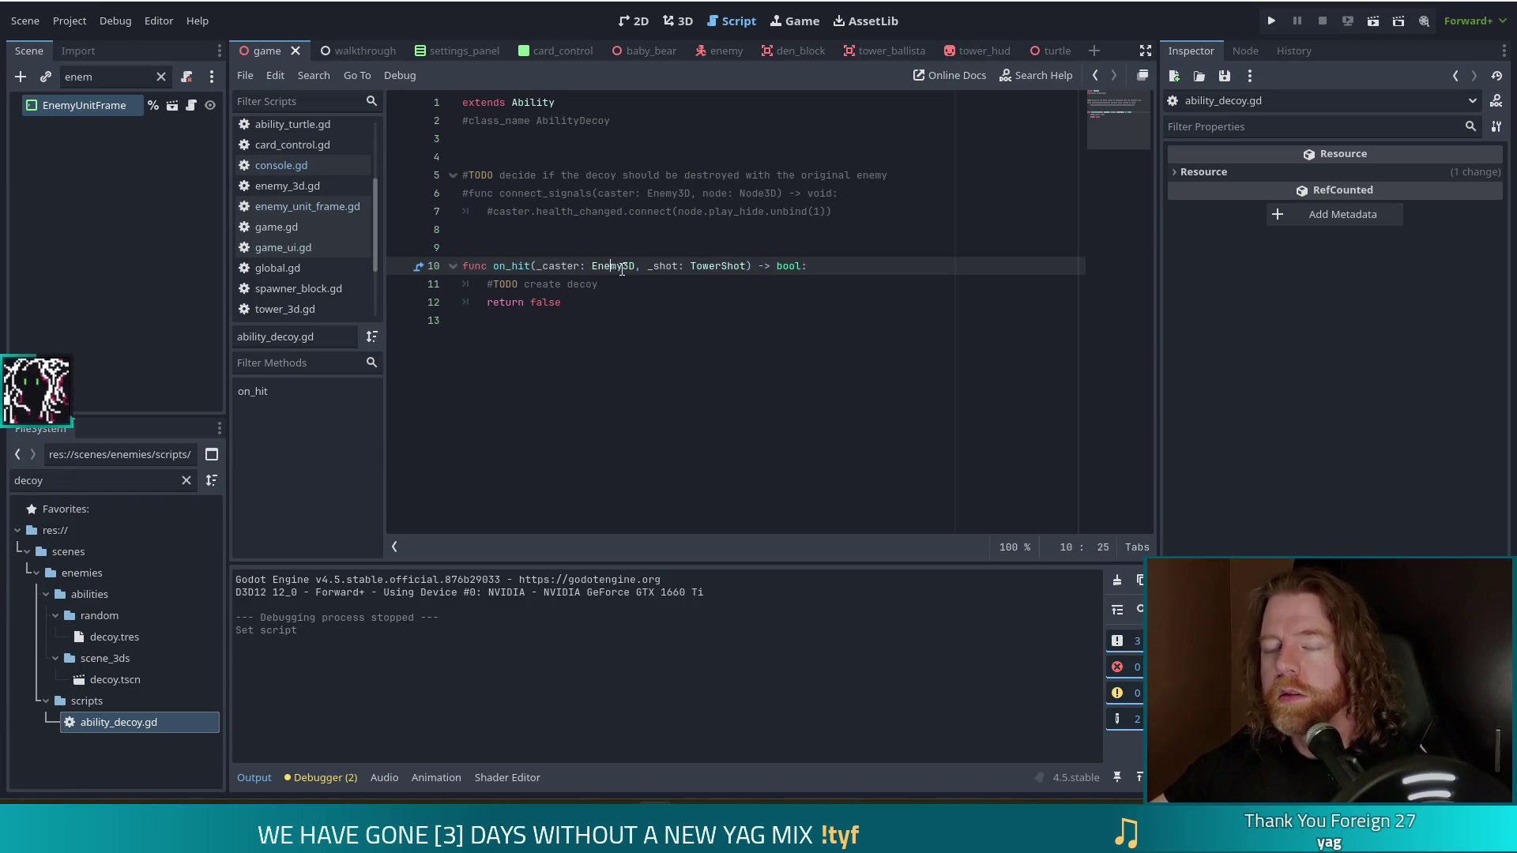
Open enemy_3d.gd and search it for 'is_'.
{"action": "left_click", "coordinate": [613, 266], "text": "ctrl"}
{"action": "scroll", "coordinate": [1129, 154], "scroll_direction": "down", "scroll_amount": 10}
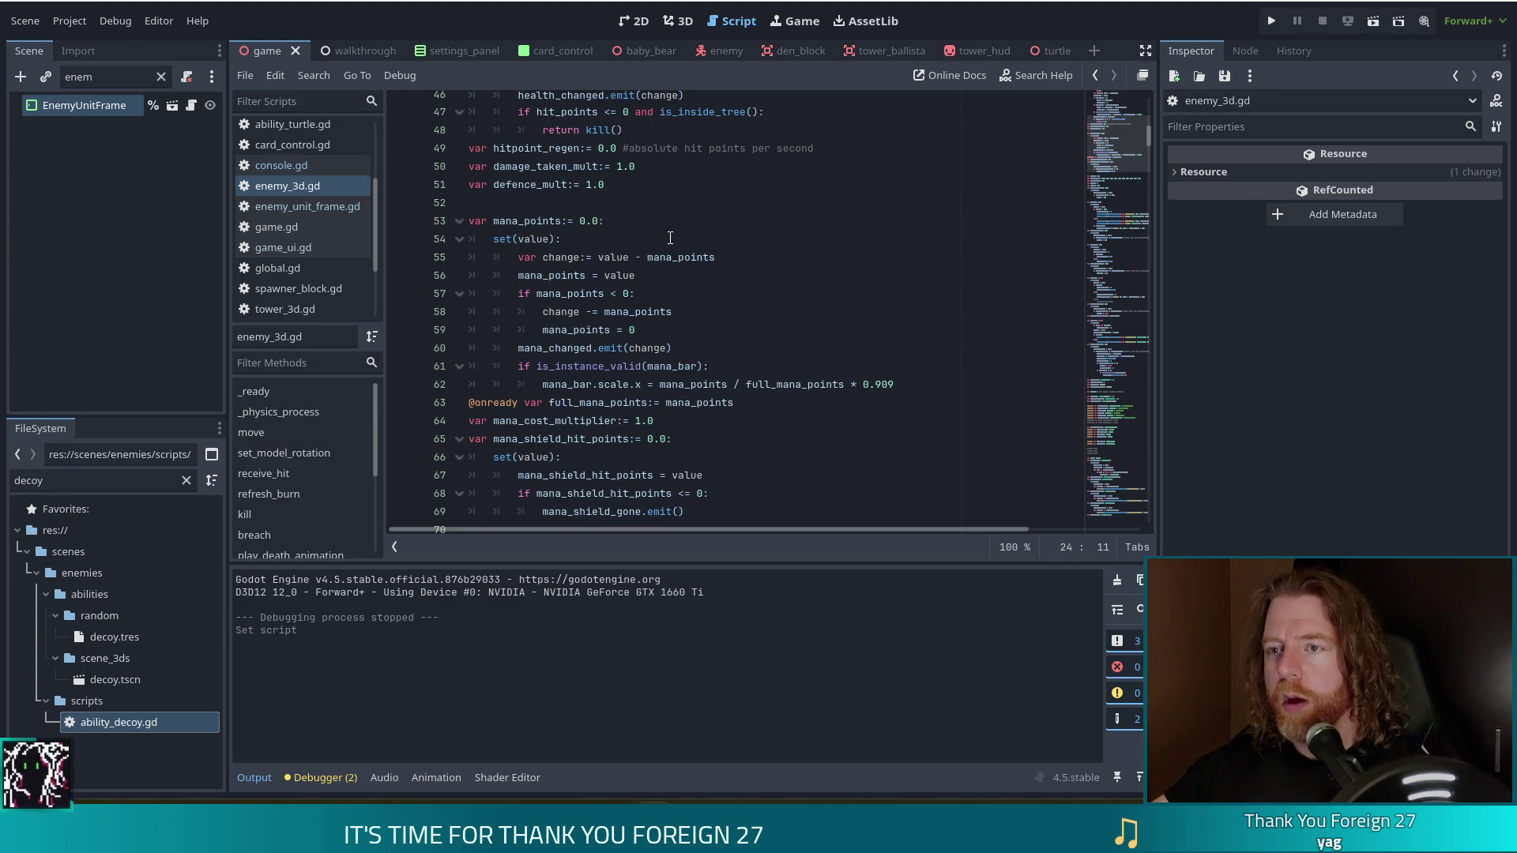
{"action": "scroll", "coordinate": [666, 230], "scroll_direction": "down", "scroll_amount": 7}
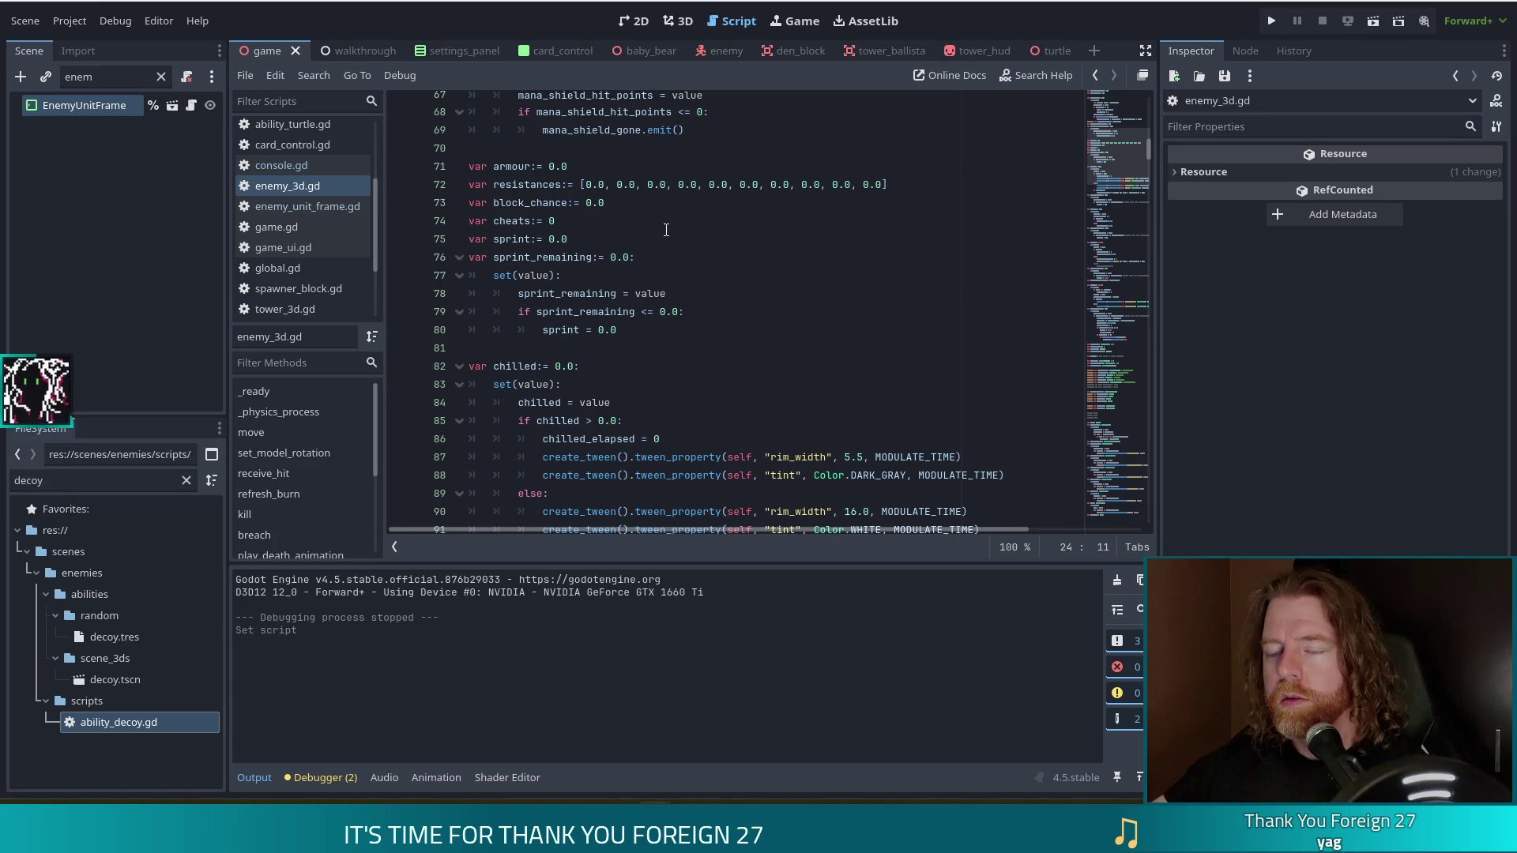
{"action": "left_click", "coordinate": [662, 221]}
{"action": "key", "text": "ctrl+f"}
{"action": "type", "text": "is_"}
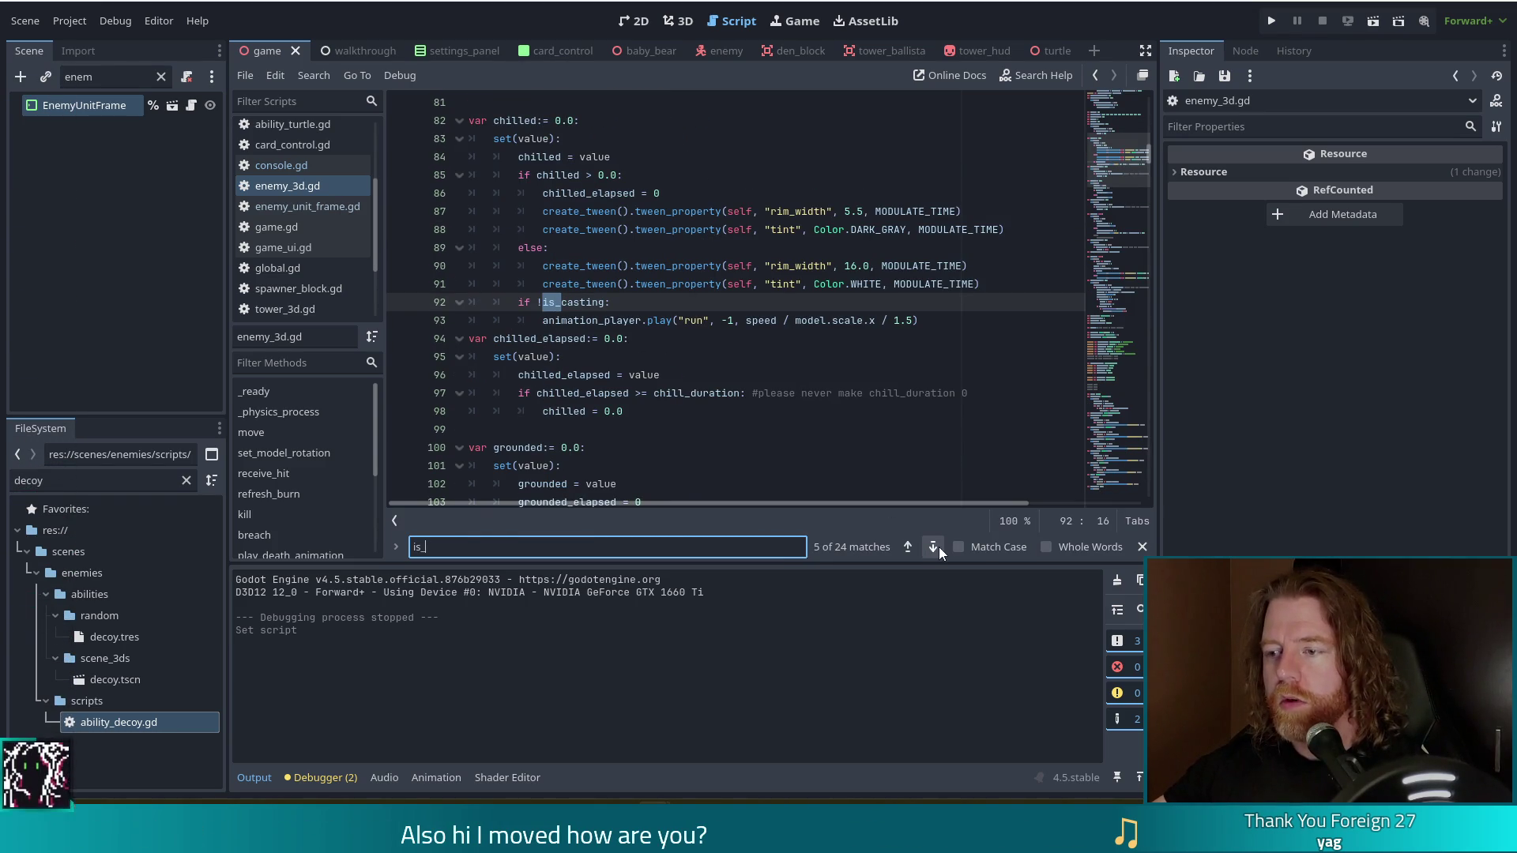
Step through the is_ matches to is_casting, then start a new line after defence_mult.
{"action": "left_click", "coordinate": [909, 547]}
{"action": "left_click", "coordinate": [908, 547]}
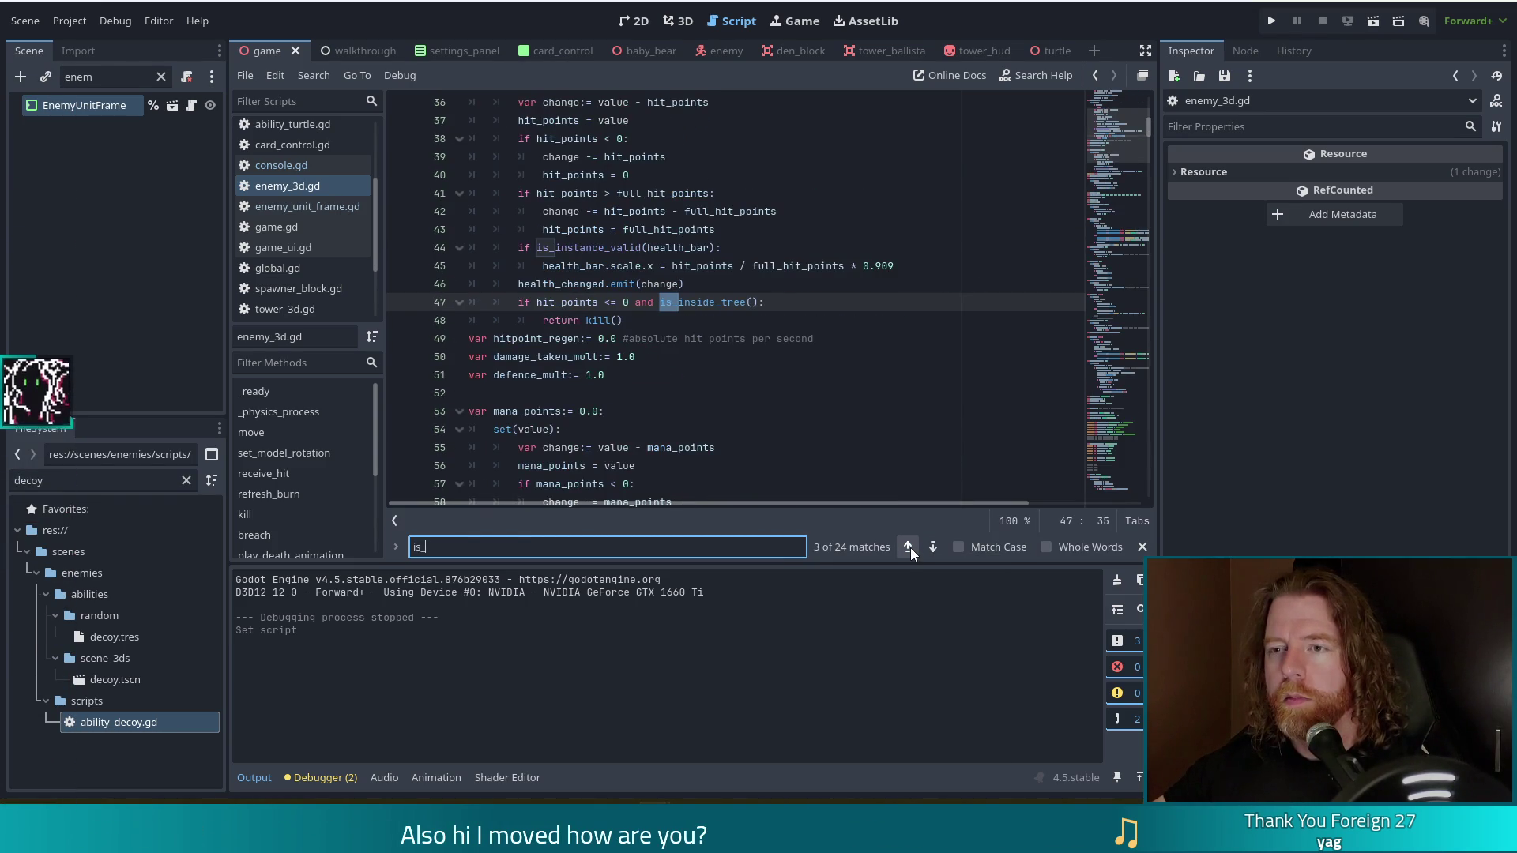
{"action": "left_click", "coordinate": [909, 548]}
{"action": "left_click", "coordinate": [909, 547]}
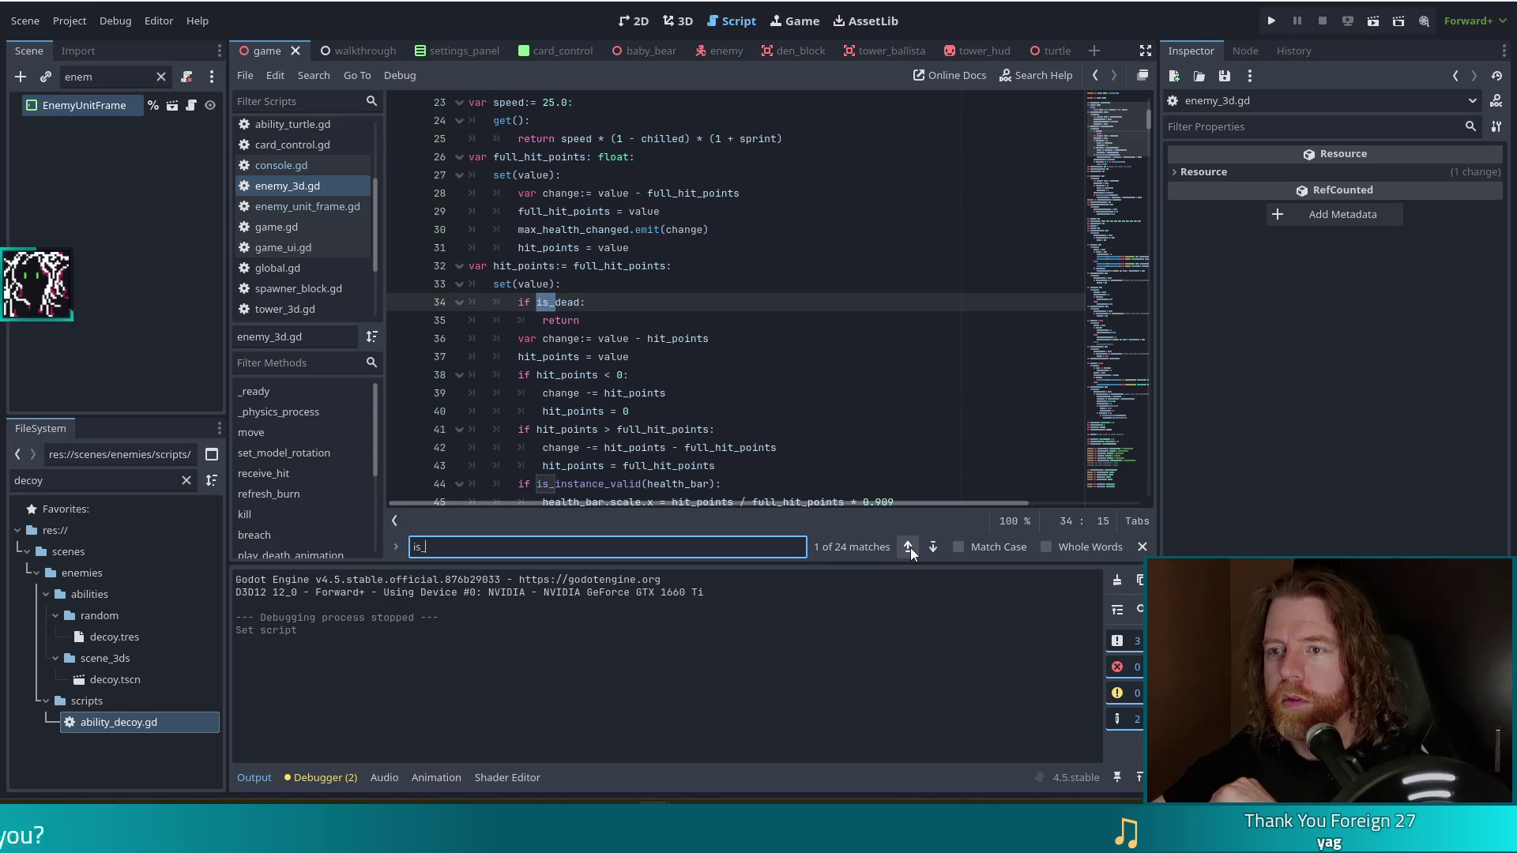
{"action": "left_click", "coordinate": [909, 547]}
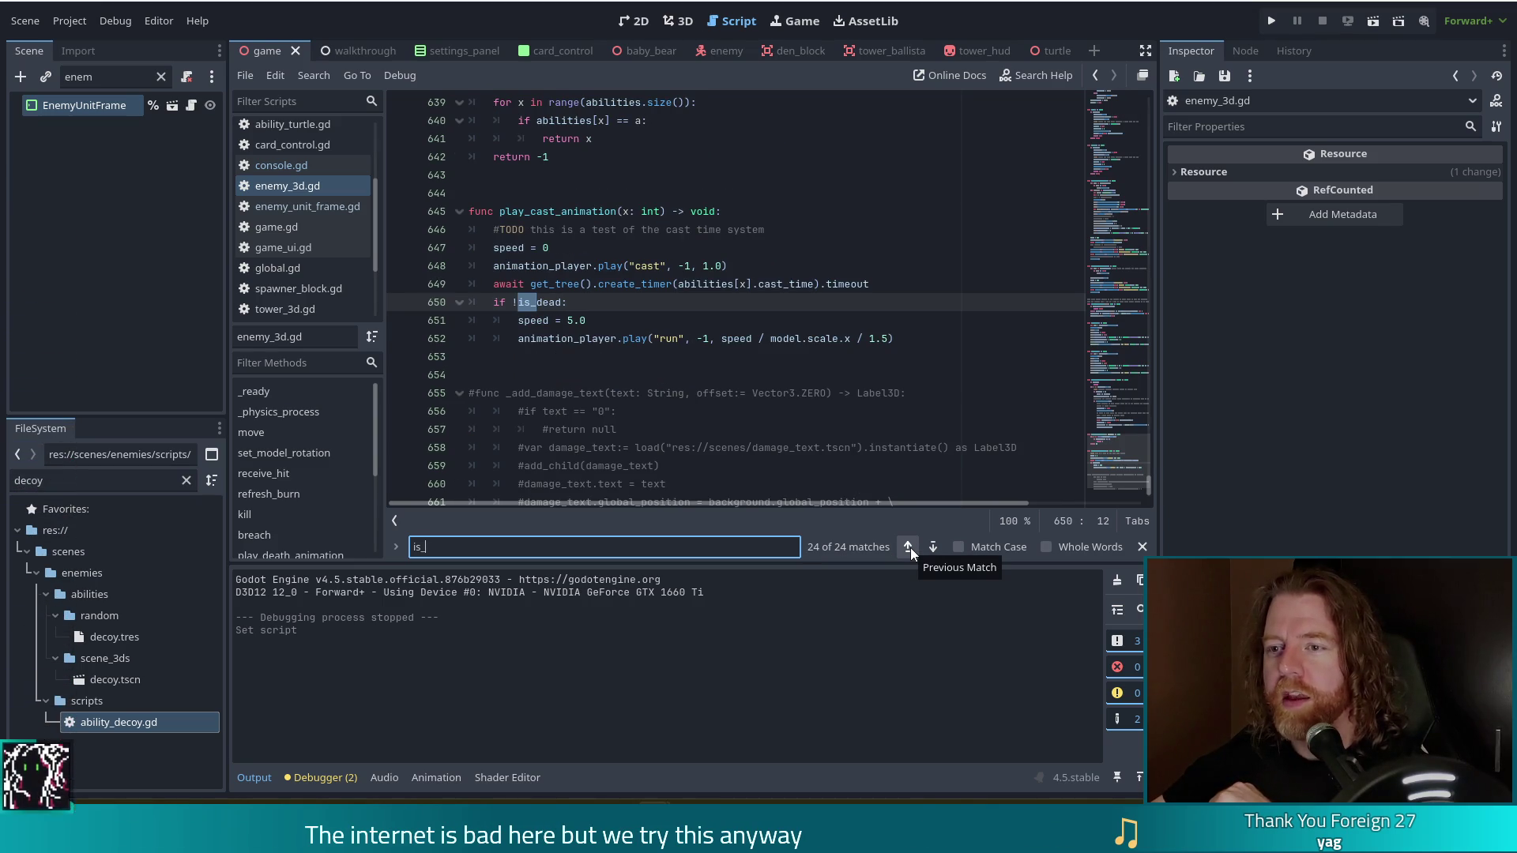
{"action": "left_click", "coordinate": [933, 549]}
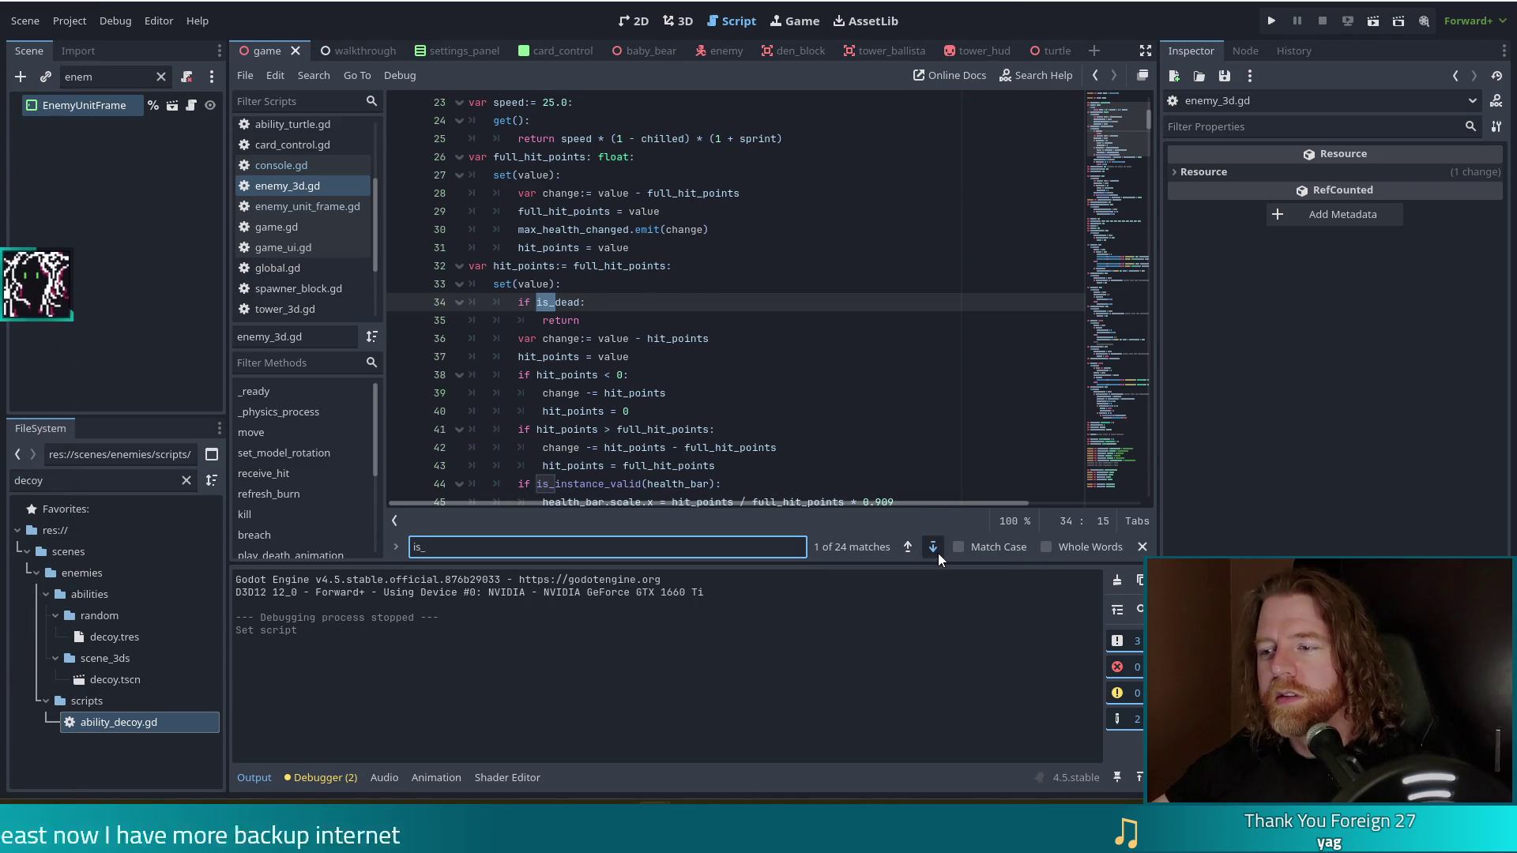
{"action": "left_click", "coordinate": [937, 553]}
{"action": "left_click", "coordinate": [934, 553]}
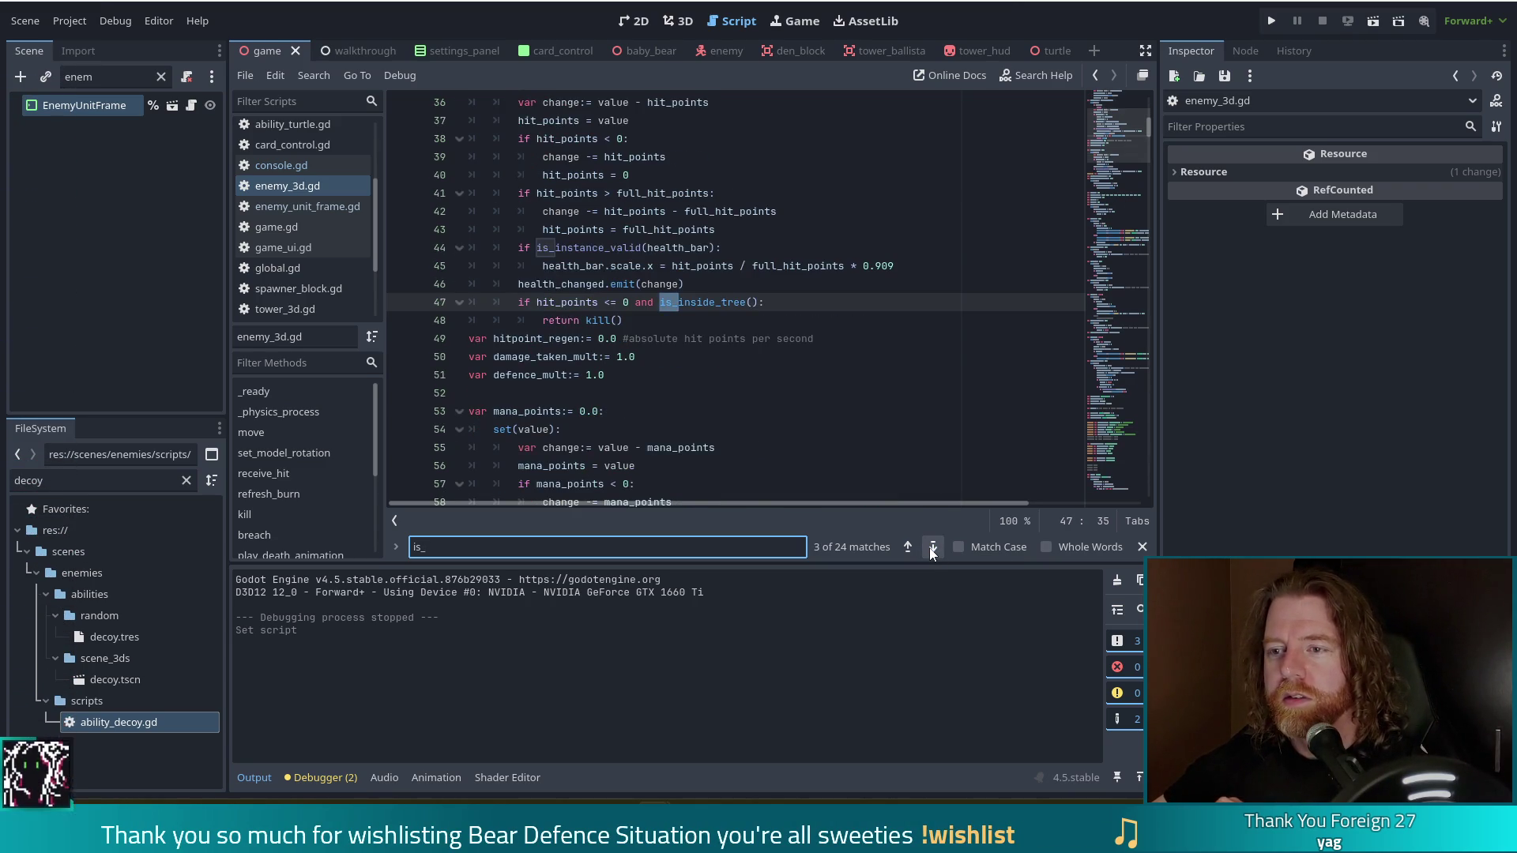
{"action": "left_click", "coordinate": [933, 553]}
{"action": "left_click", "coordinate": [933, 553]}
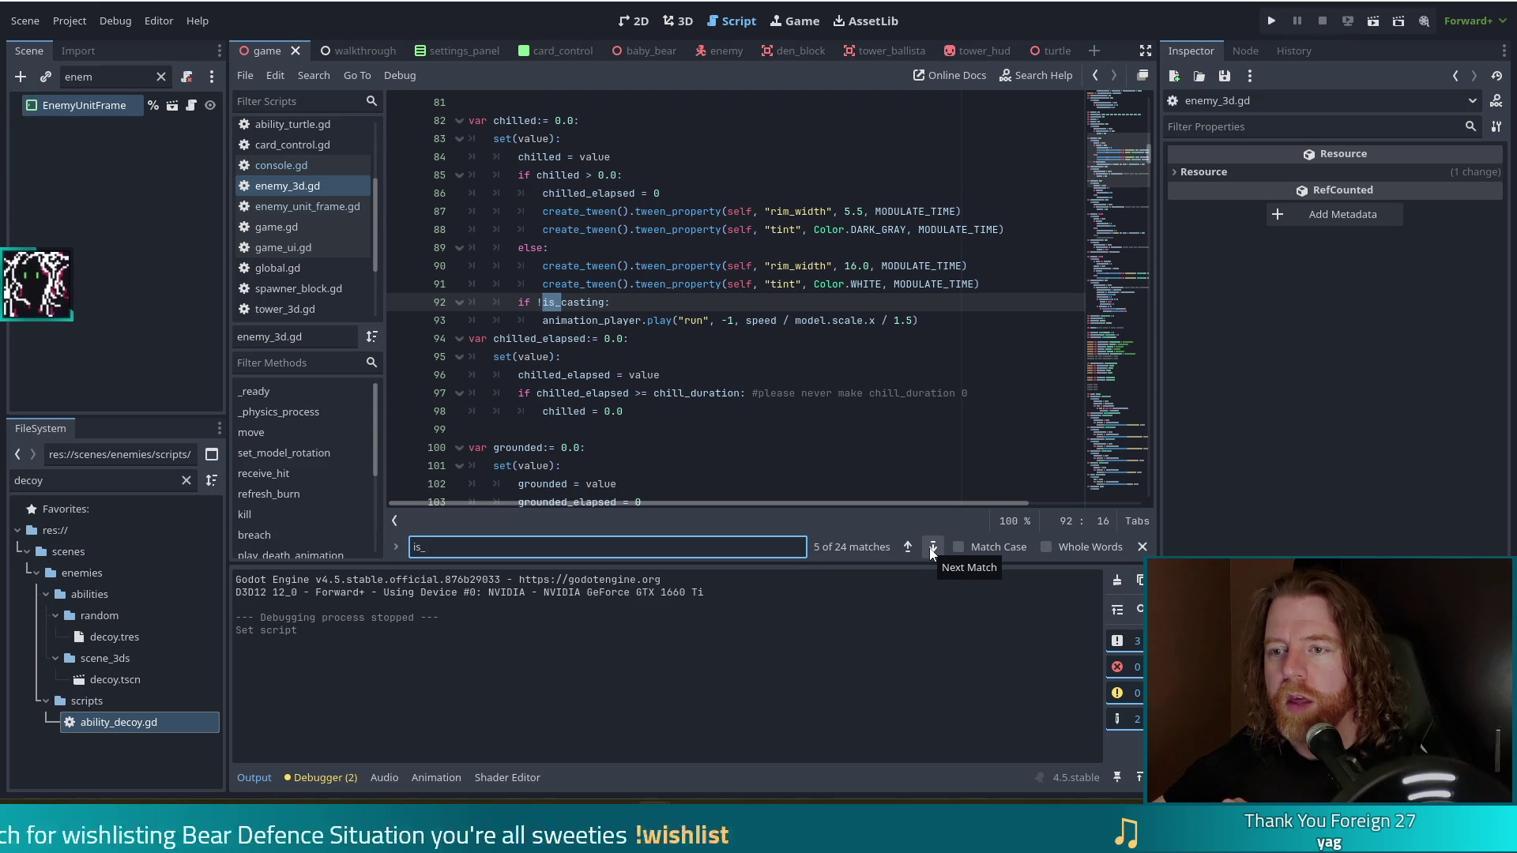
{"action": "scroll", "coordinate": [662, 380], "scroll_direction": "down", "scroll_amount": 2}
{"action": "scroll", "coordinate": [662, 380], "scroll_direction": "up", "scroll_amount": 10}
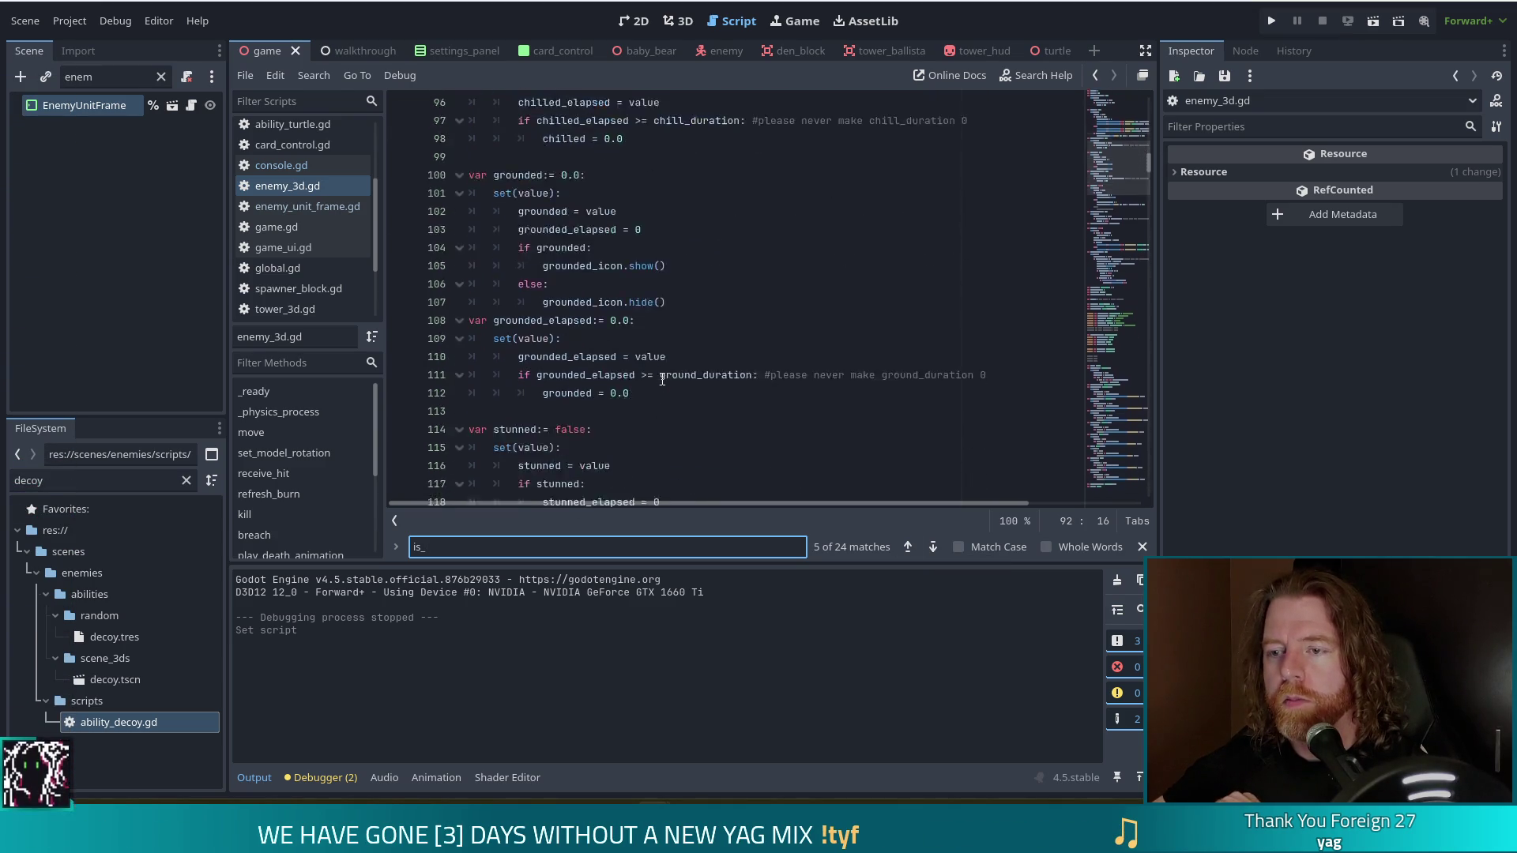
{"action": "scroll", "coordinate": [659, 376], "scroll_direction": "up", "scroll_amount": 7}
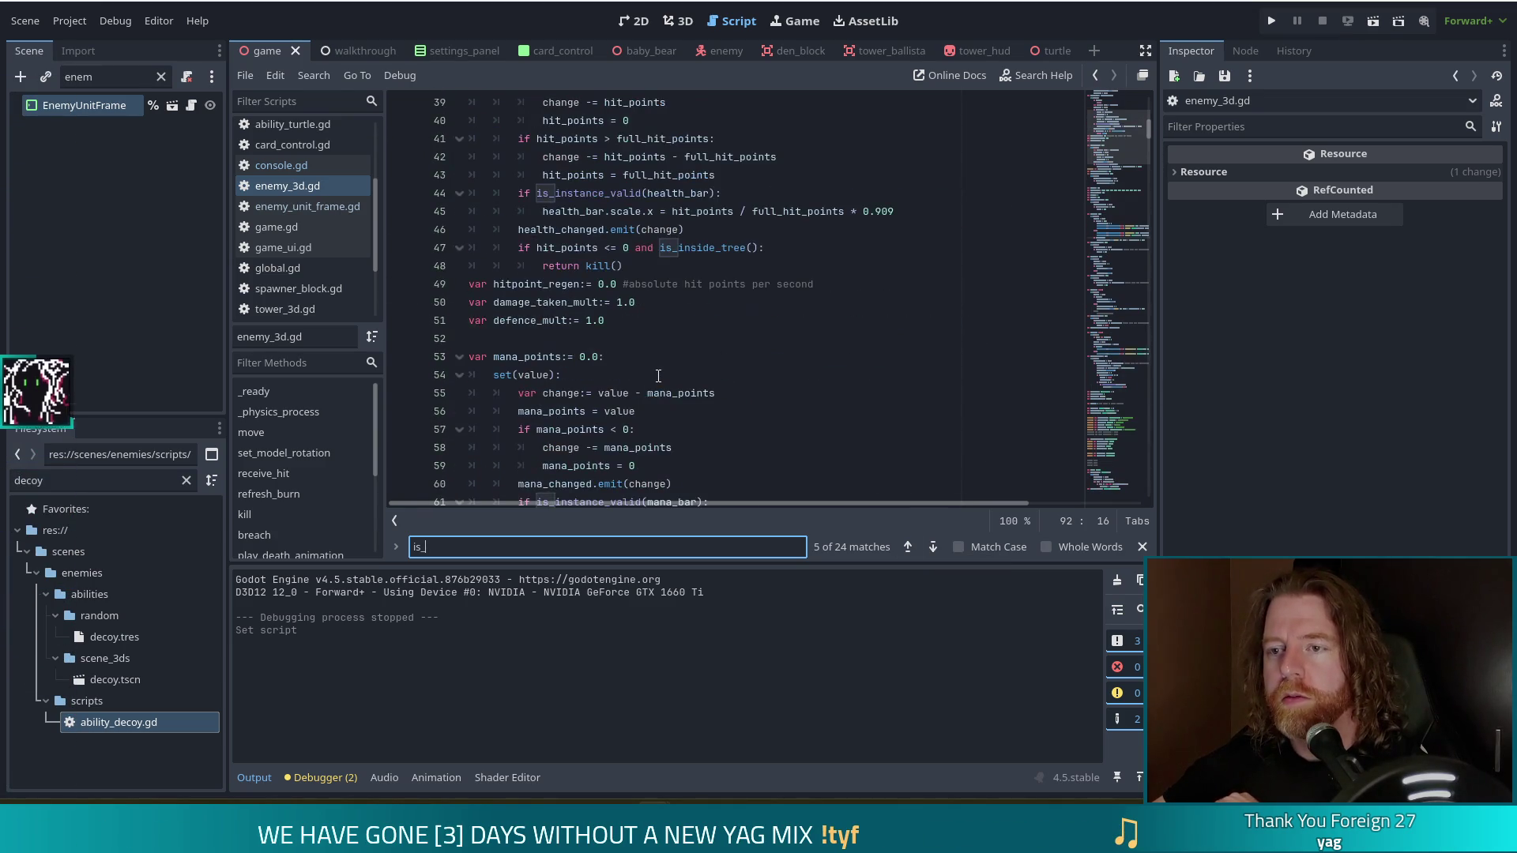
{"action": "left_click", "coordinate": [641, 375]}
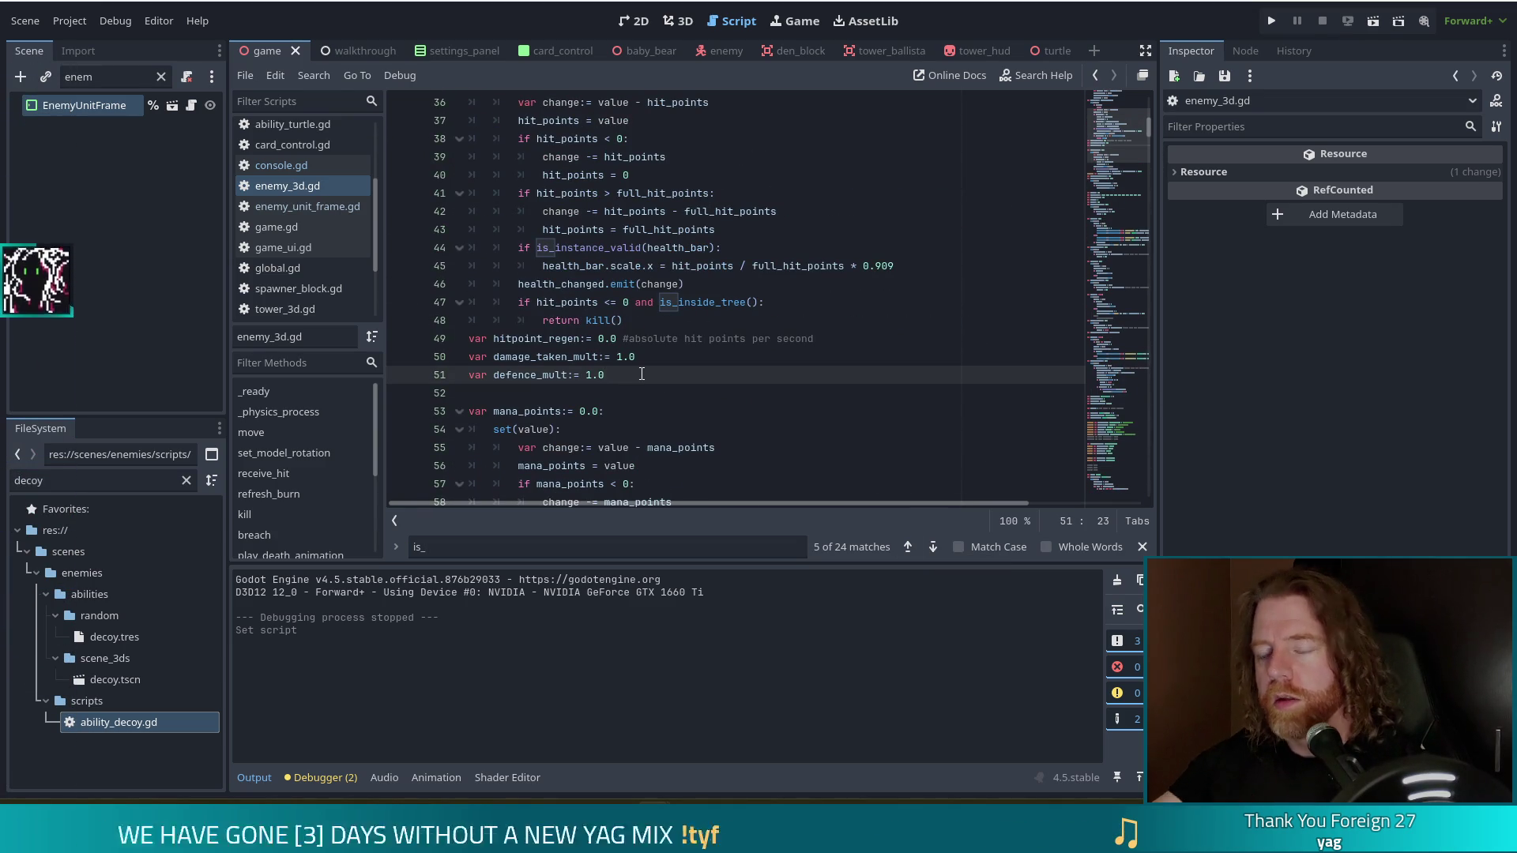
{"action": "key", "text": "Return"}
Type 'var is_decoy:= false' on the line beneath defence_mult.
{"action": "type", "text": "var i"}
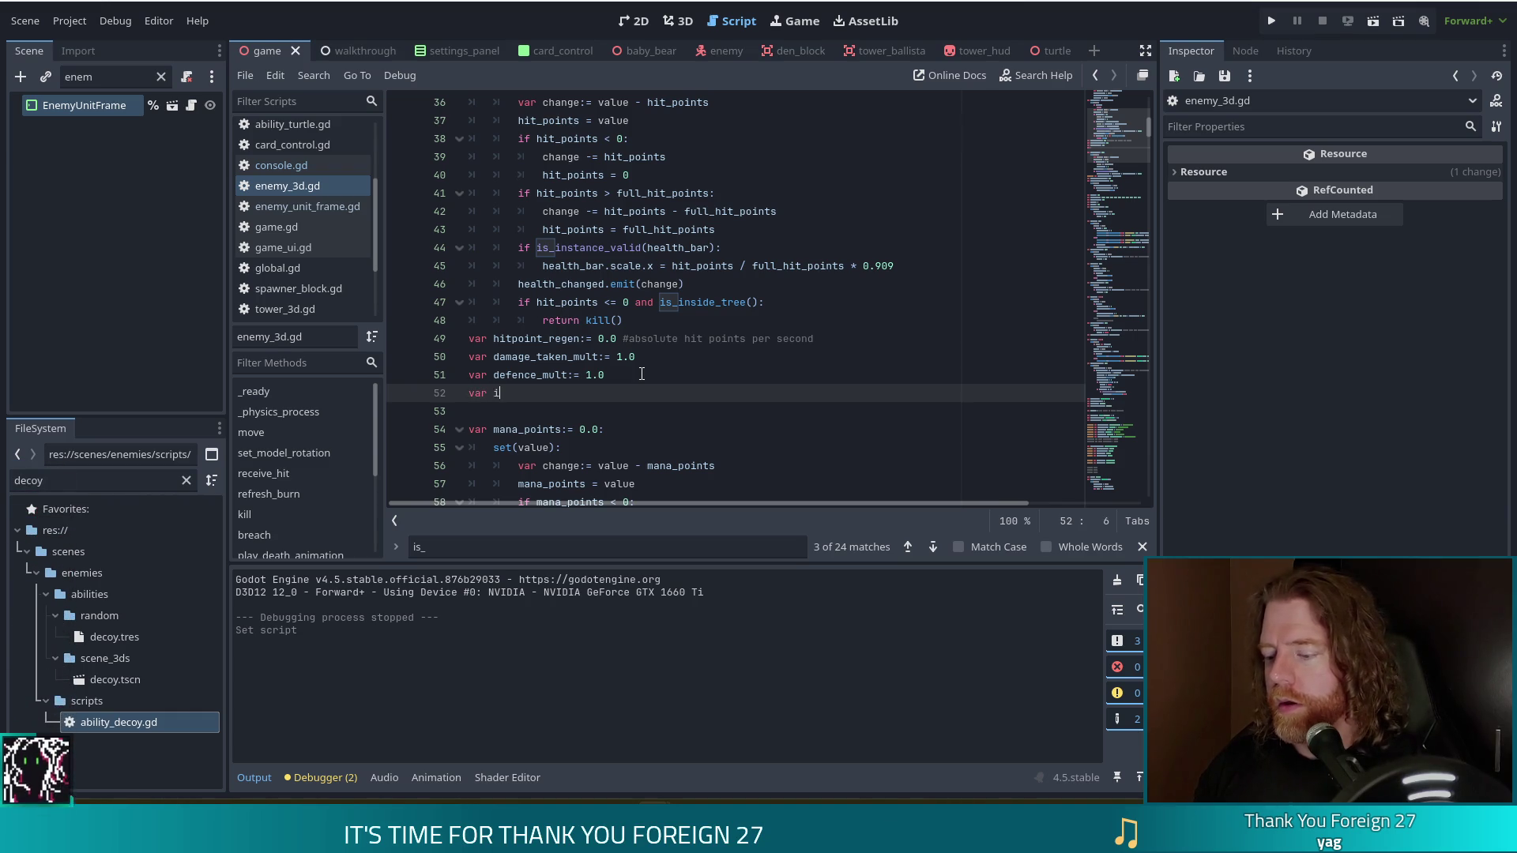
{"action": "type", "text": "s_decoy"}
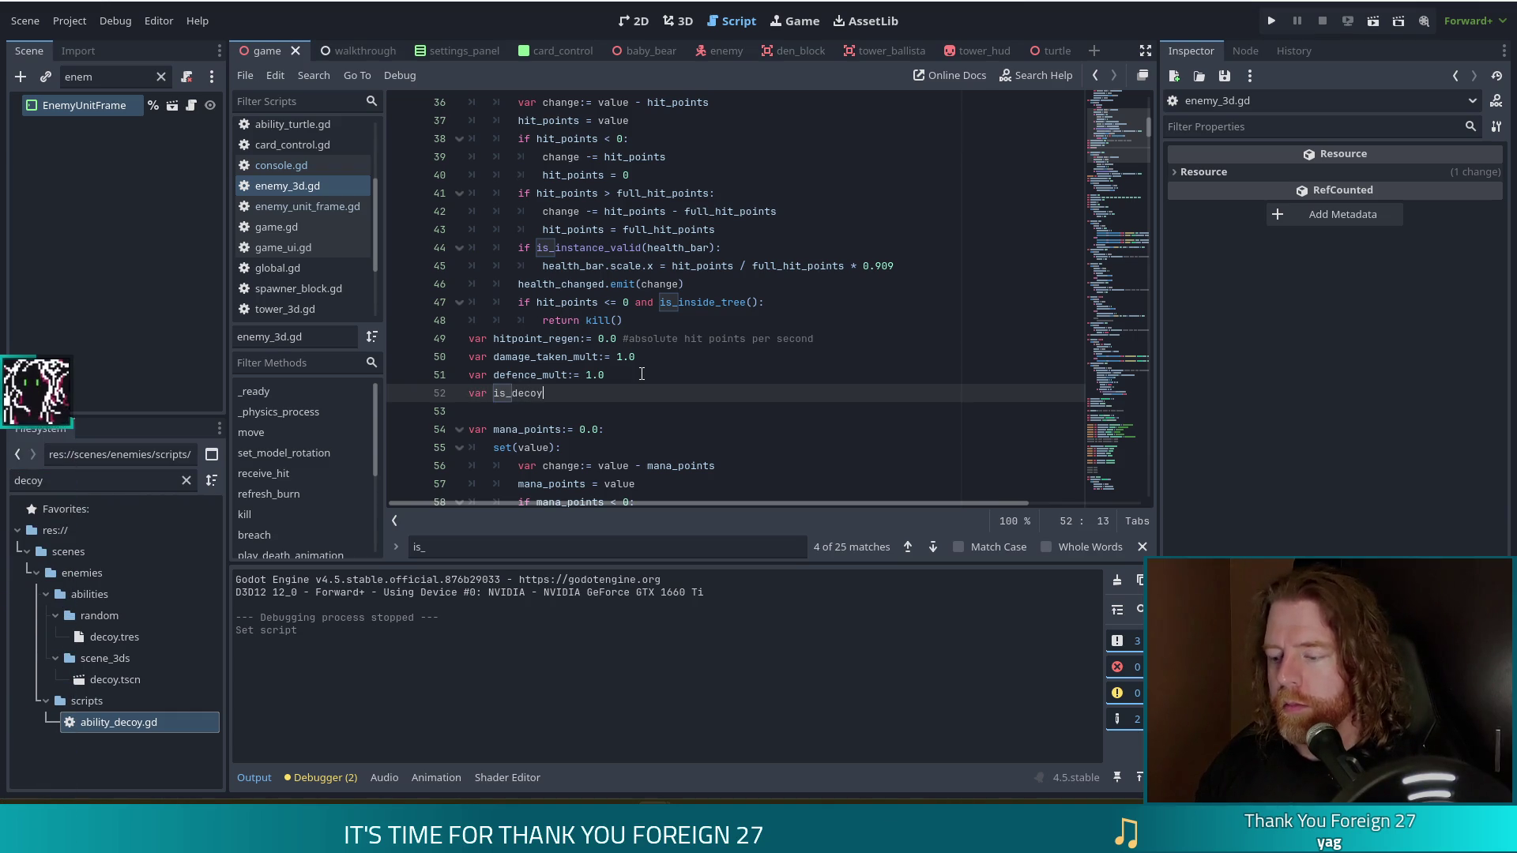
{"action": "type", "text": ":= false"}
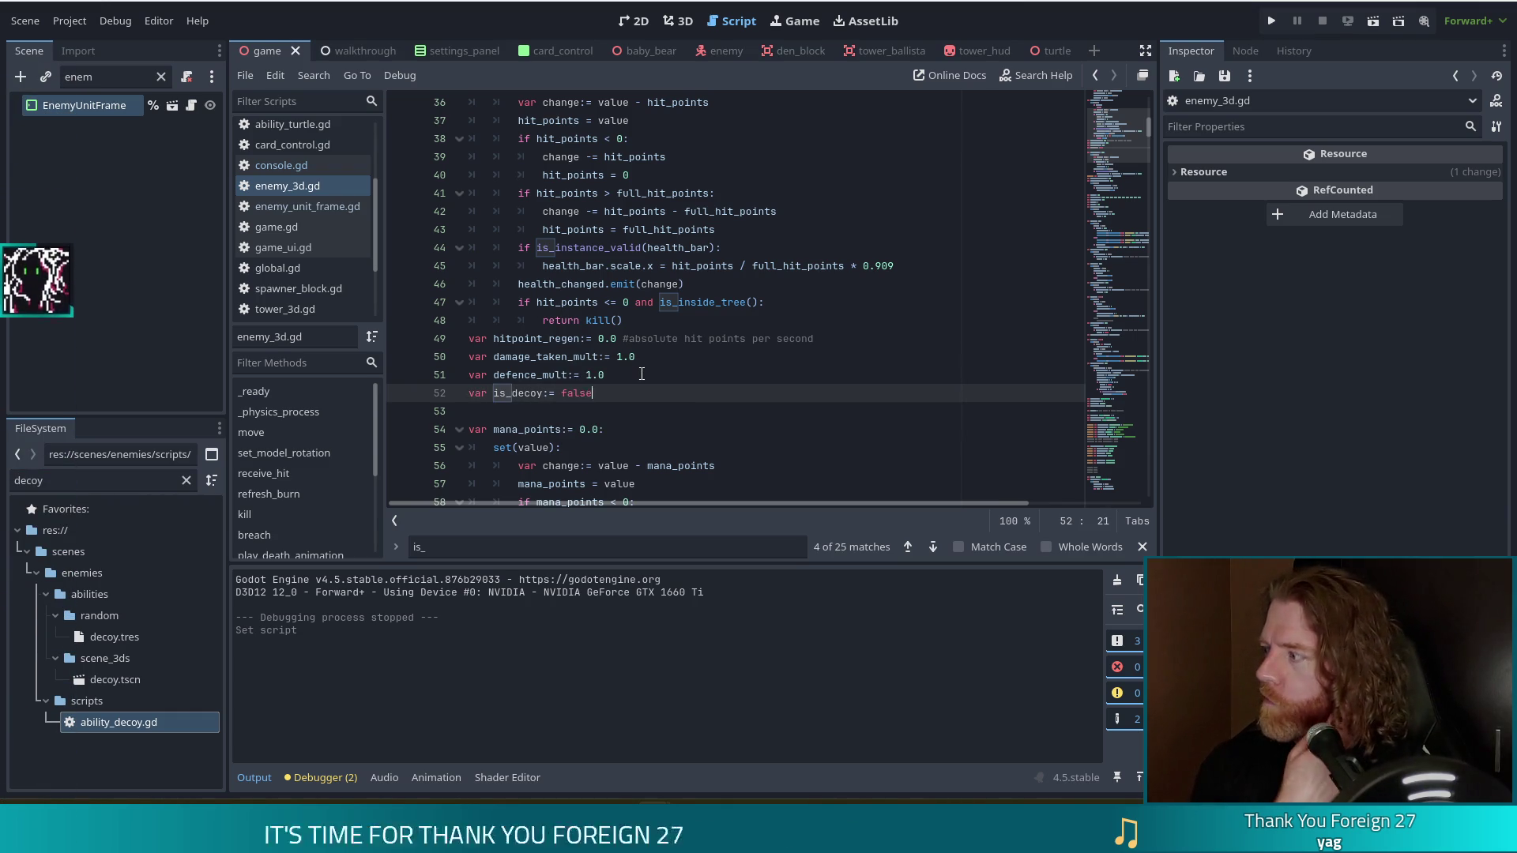
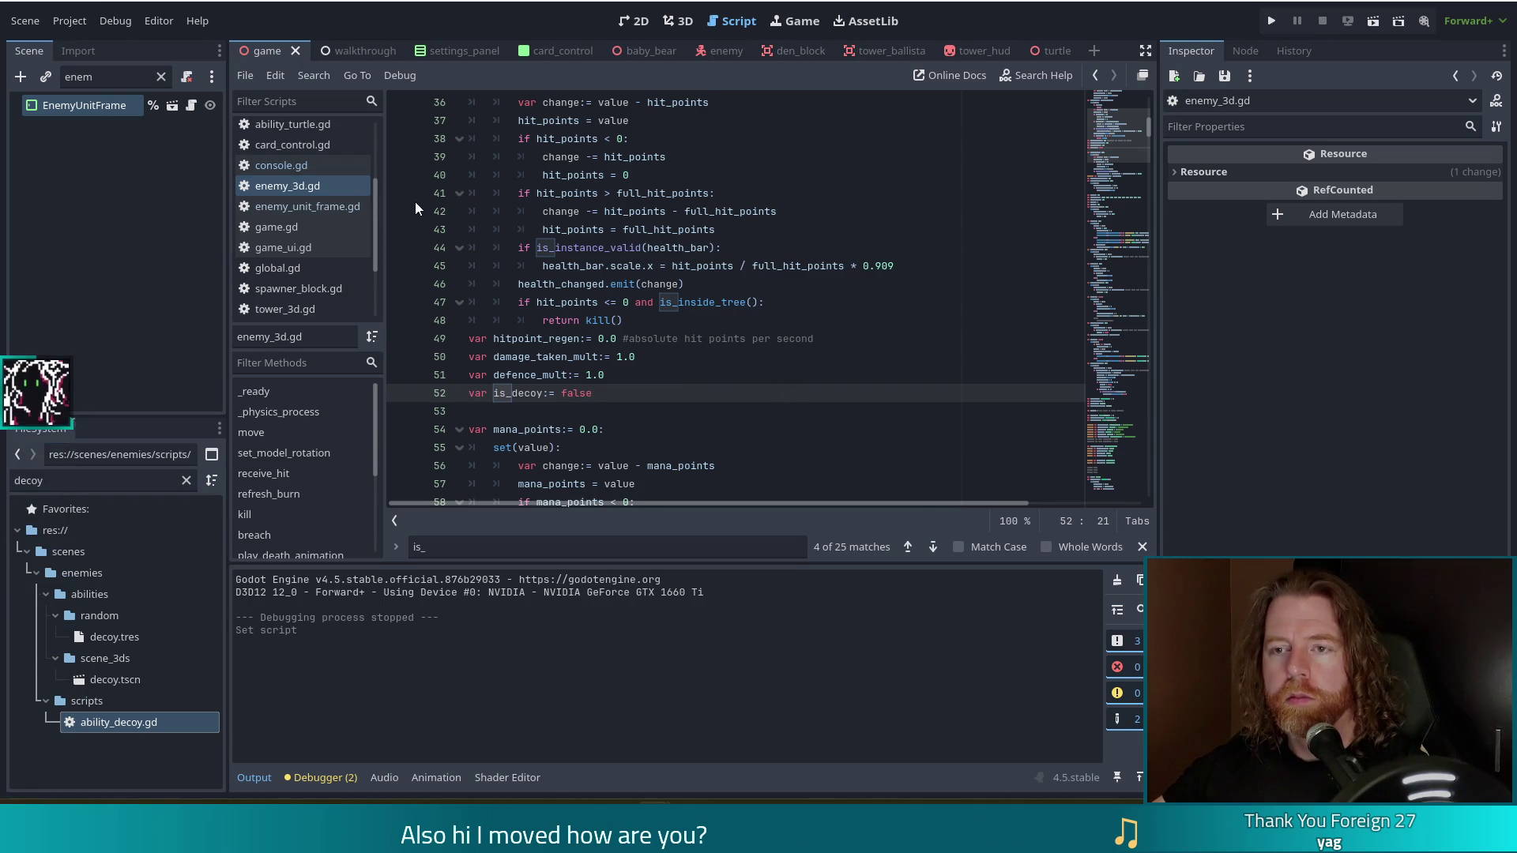
Open ability_decoy.gd and place the caret after the create-decoy TODO in on_hit.
{"action": "scroll", "coordinate": [311, 158], "scroll_direction": "up", "scroll_amount": 3}
{"action": "left_click", "coordinate": [315, 173]}
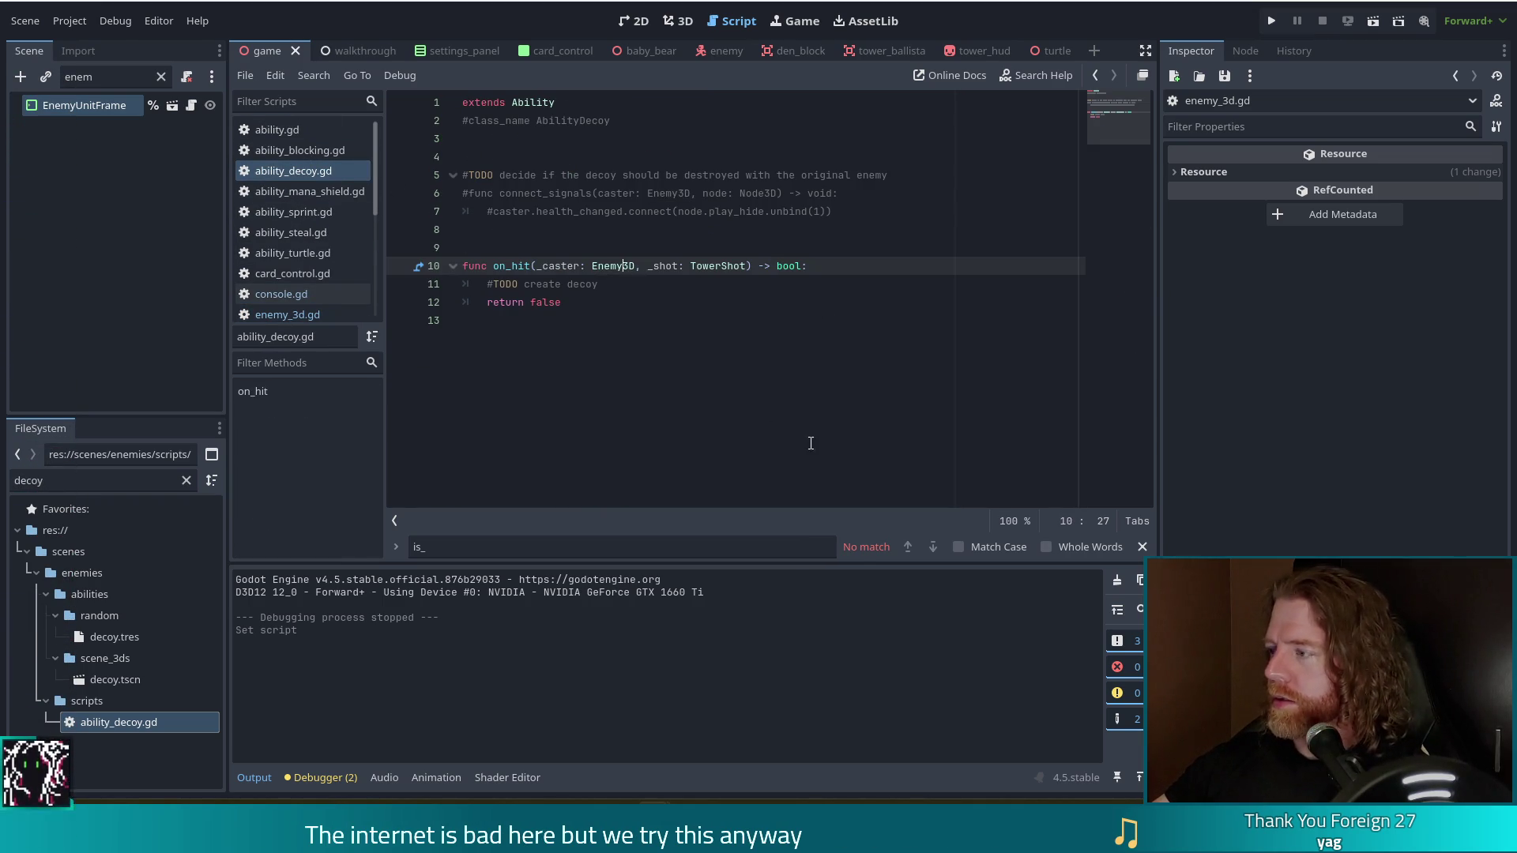
{"action": "left_click", "coordinate": [643, 286]}
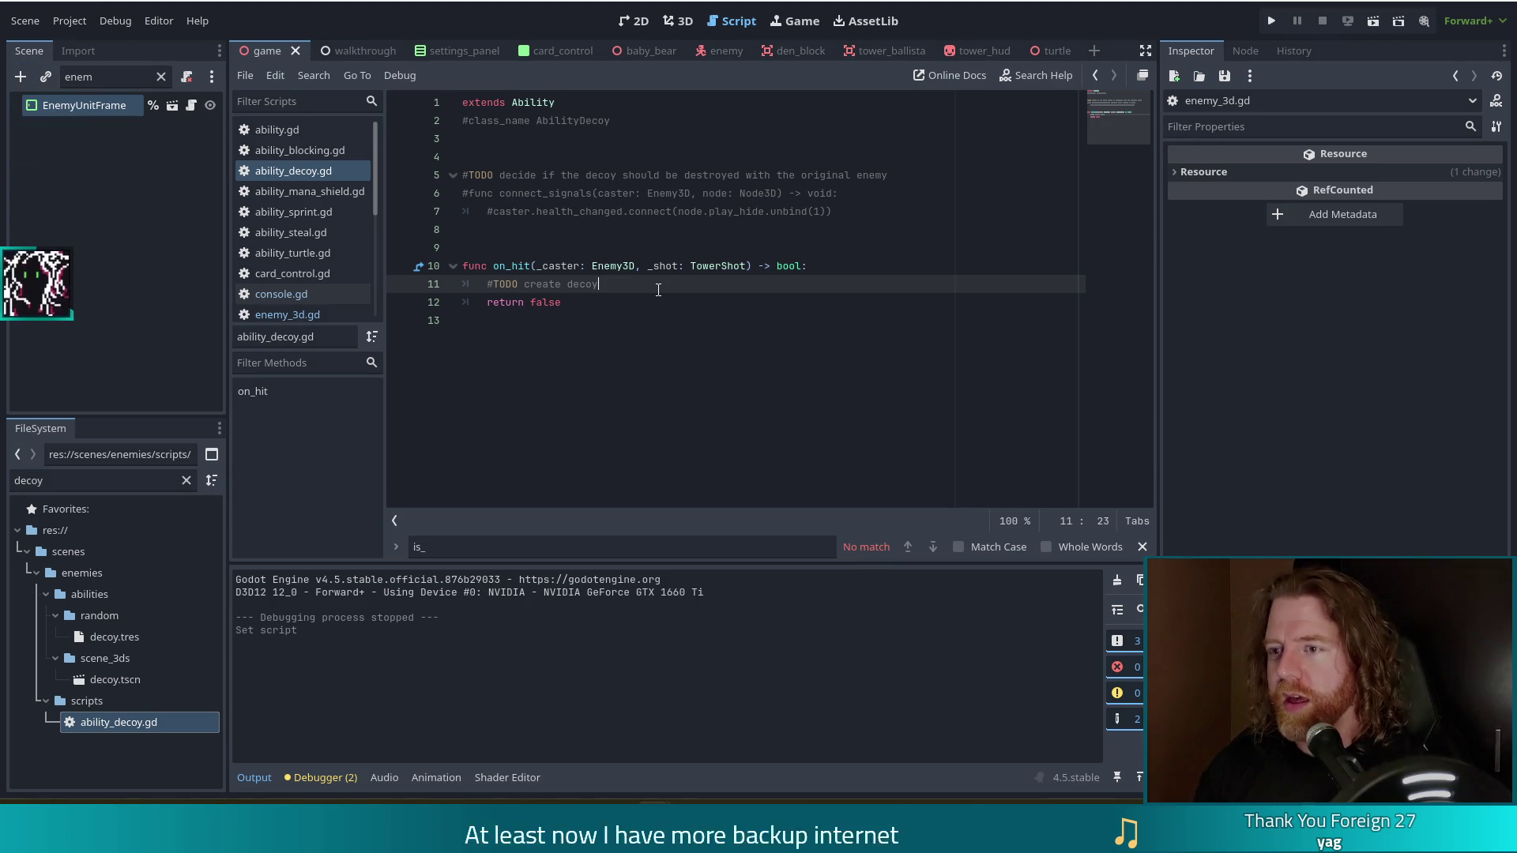
Add 'var decoy = _caster.duplicate()' under the TODO, followed by an empty line.
{"action": "key", "text": "Return"}
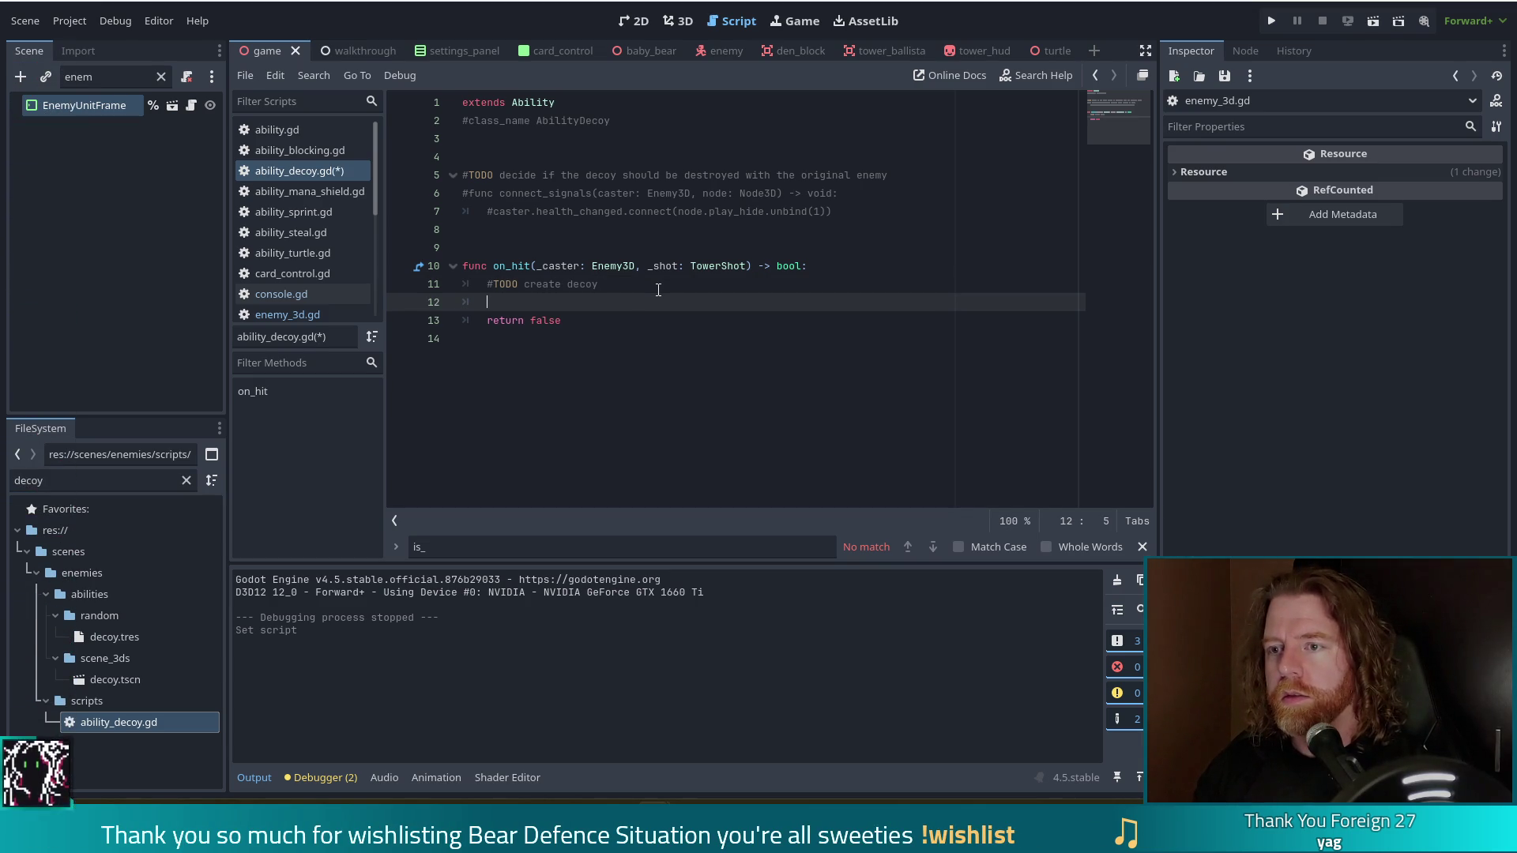
{"action": "type", "text": "_cast"}
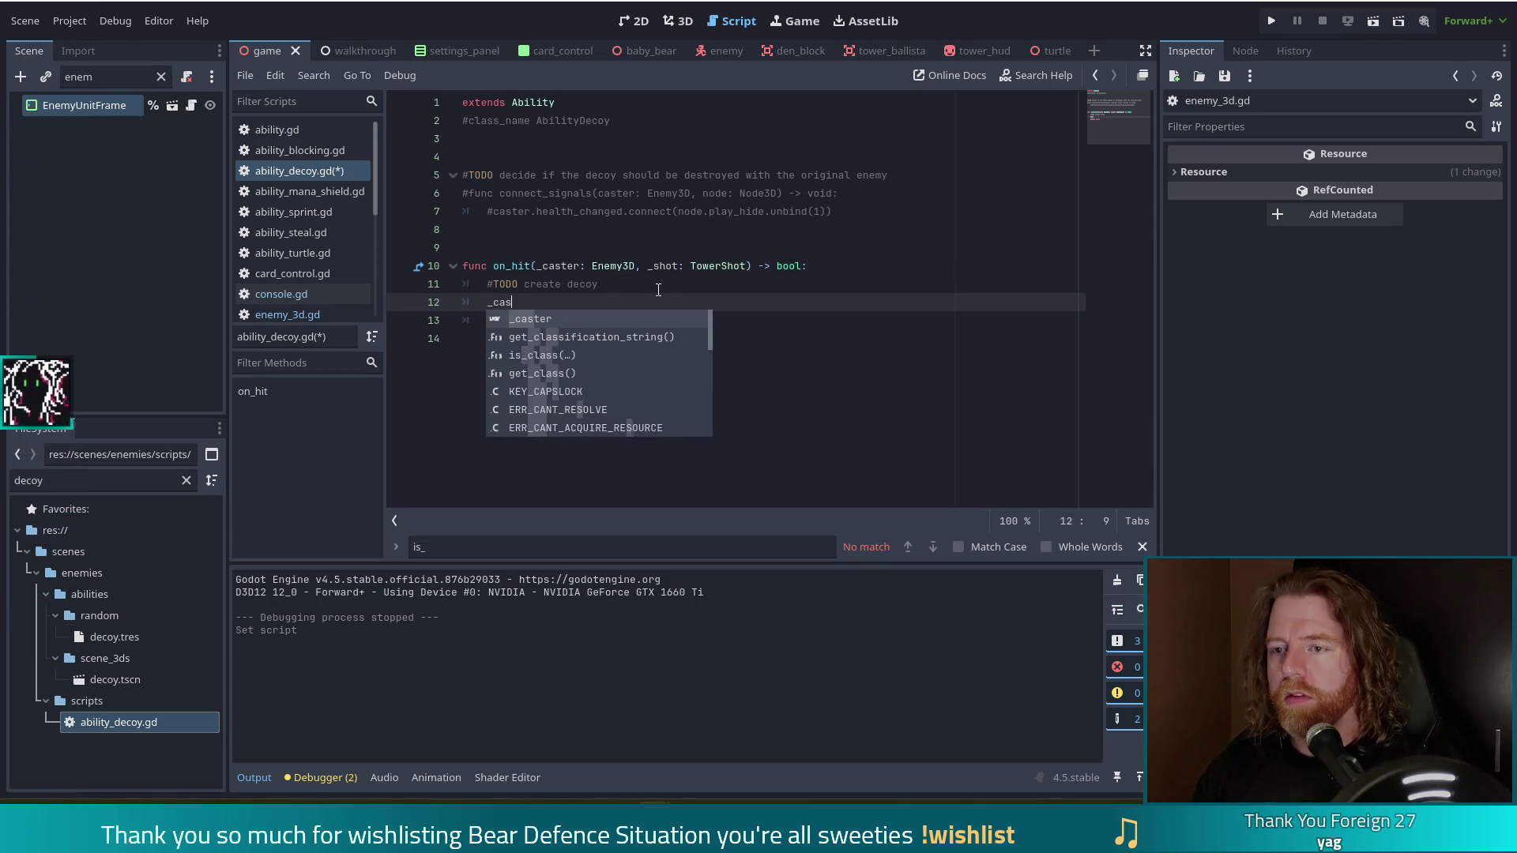
{"action": "key", "text": "Return"}
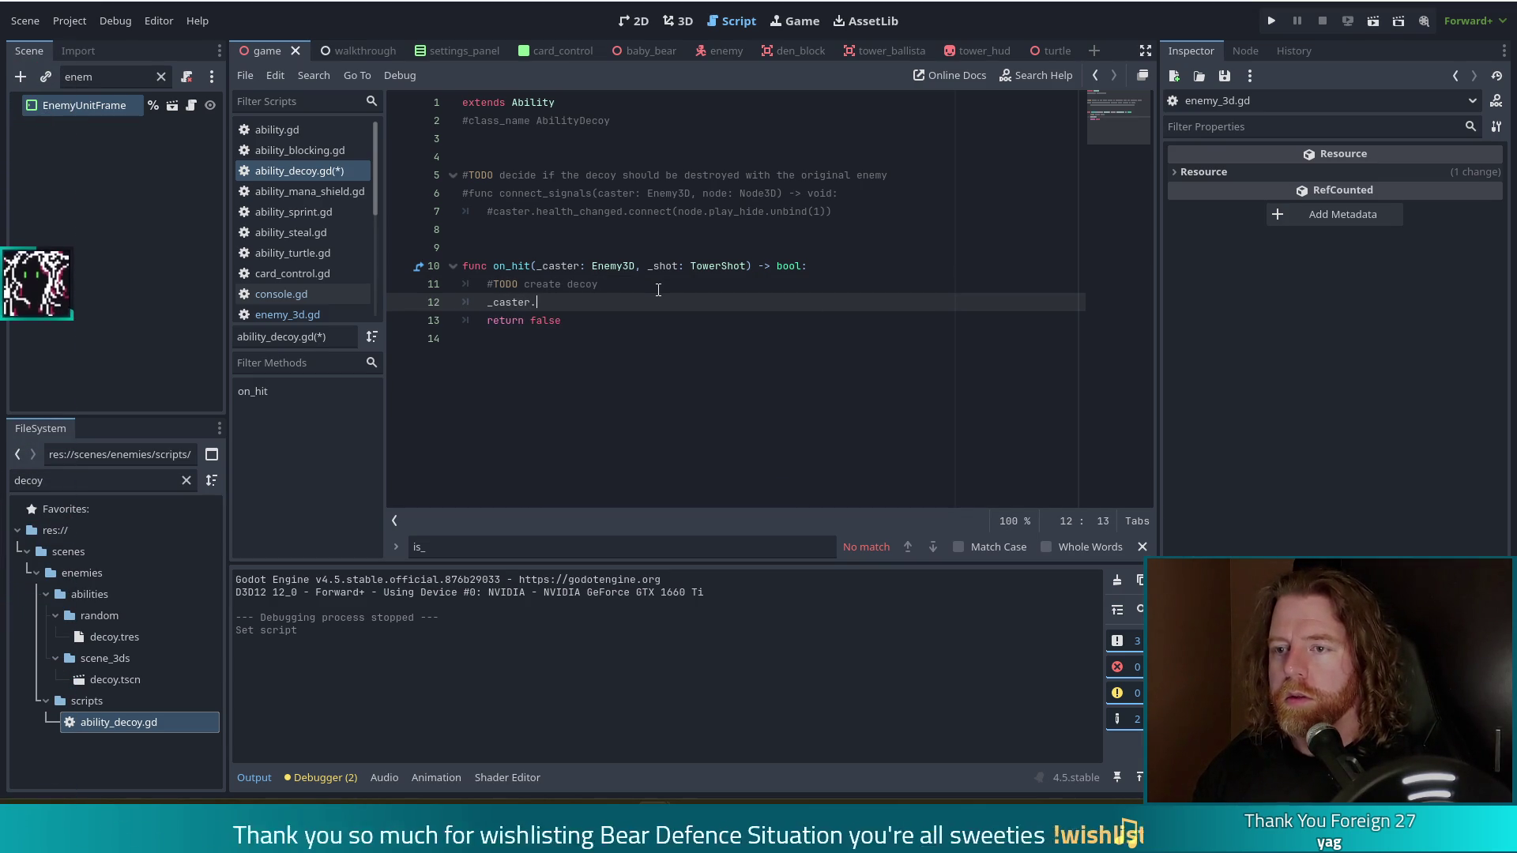
{"action": "type", "text": ".du"}
{"action": "key", "text": "Return"}
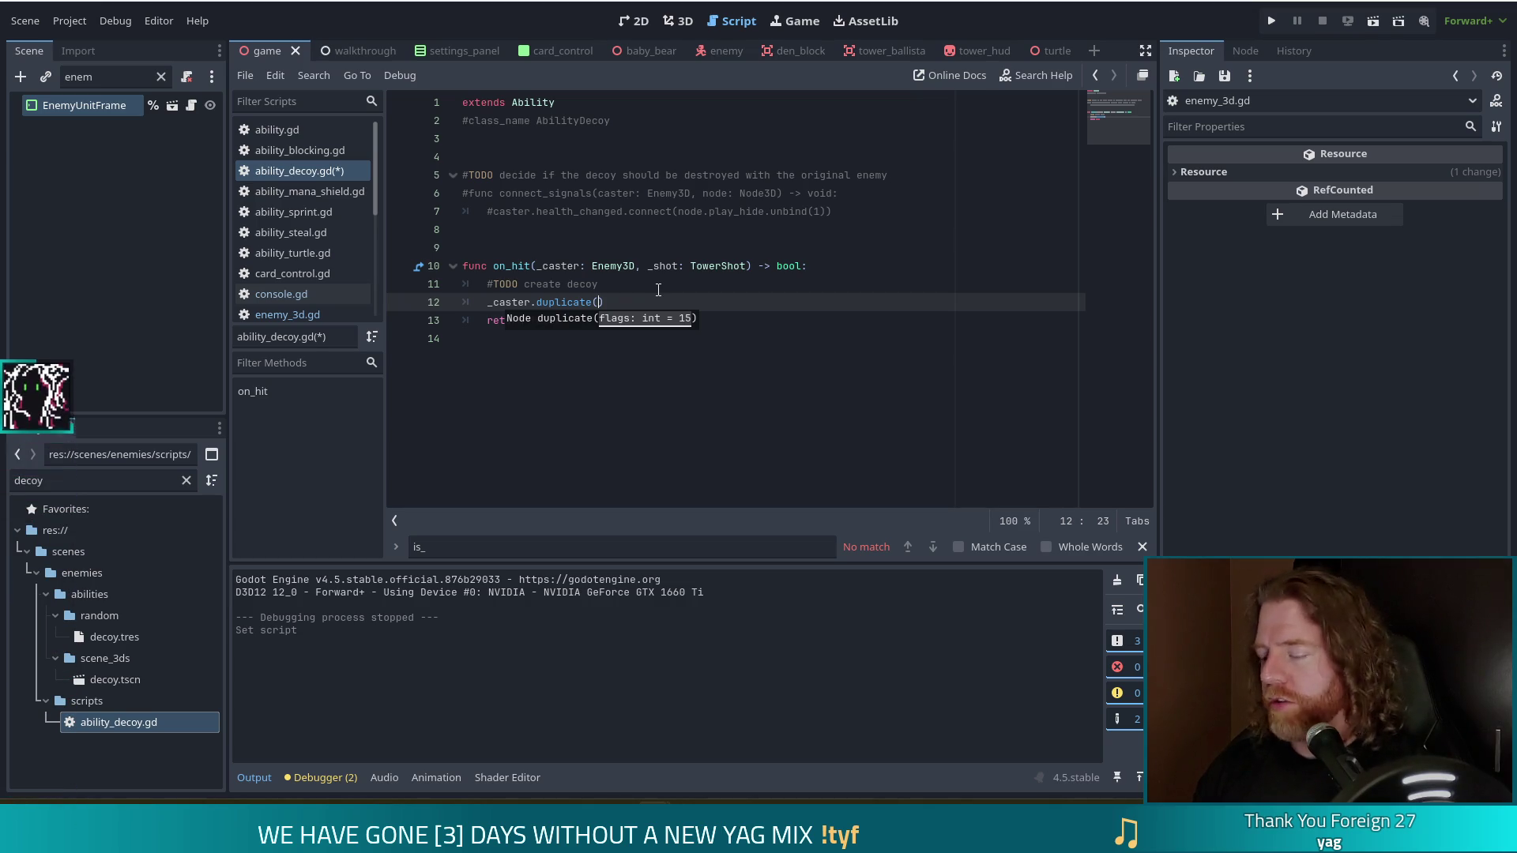
{"action": "key", "text": "Escape"}
{"action": "key", "text": "Home"}
{"action": "type", "text": "var decoy"}
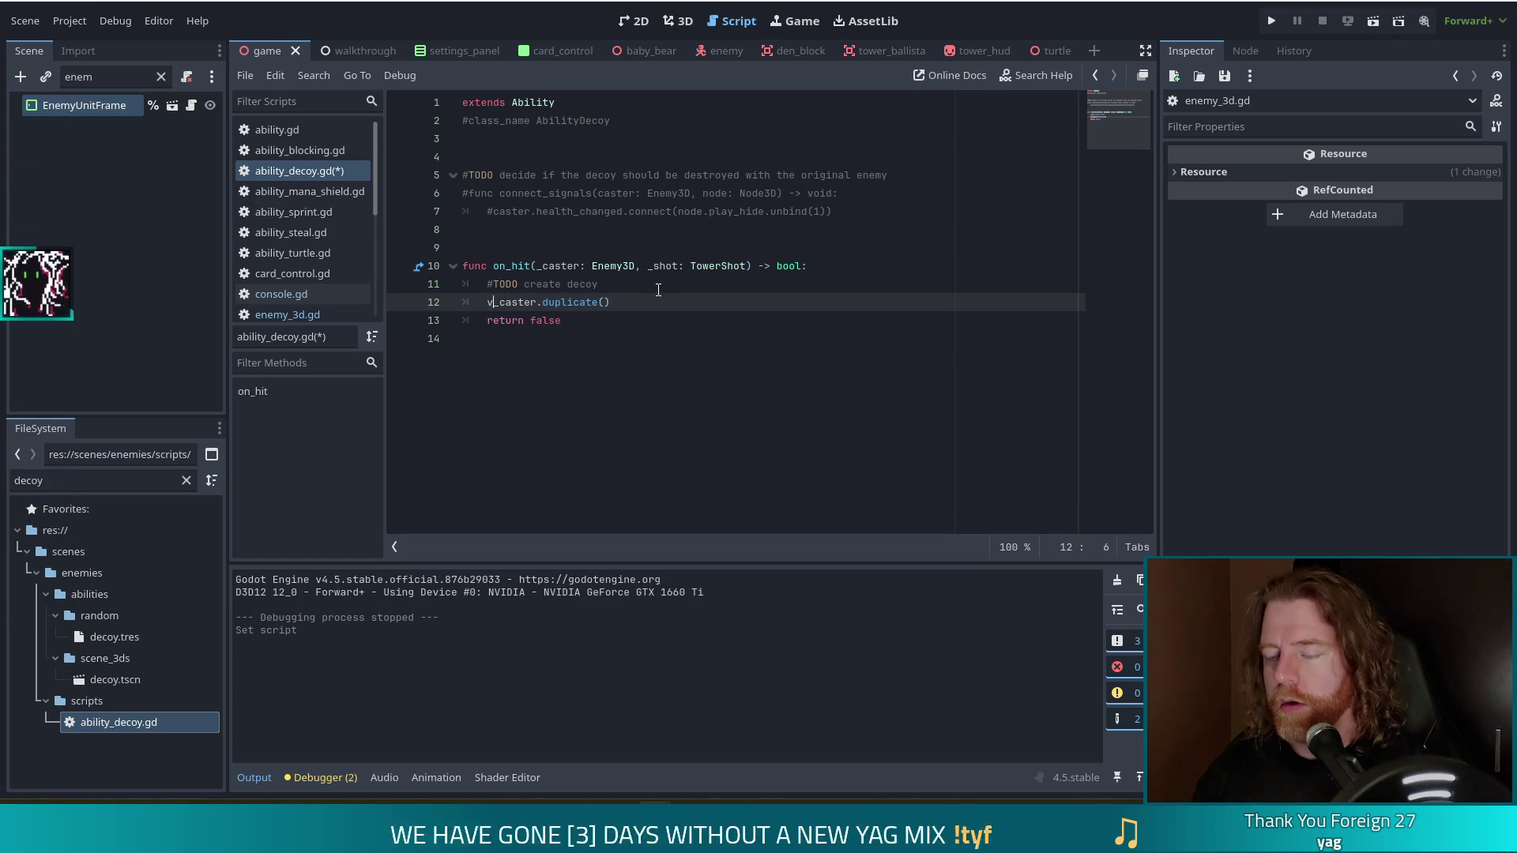
{"action": "type", "text": " ="}
{"action": "key", "text": "End"}
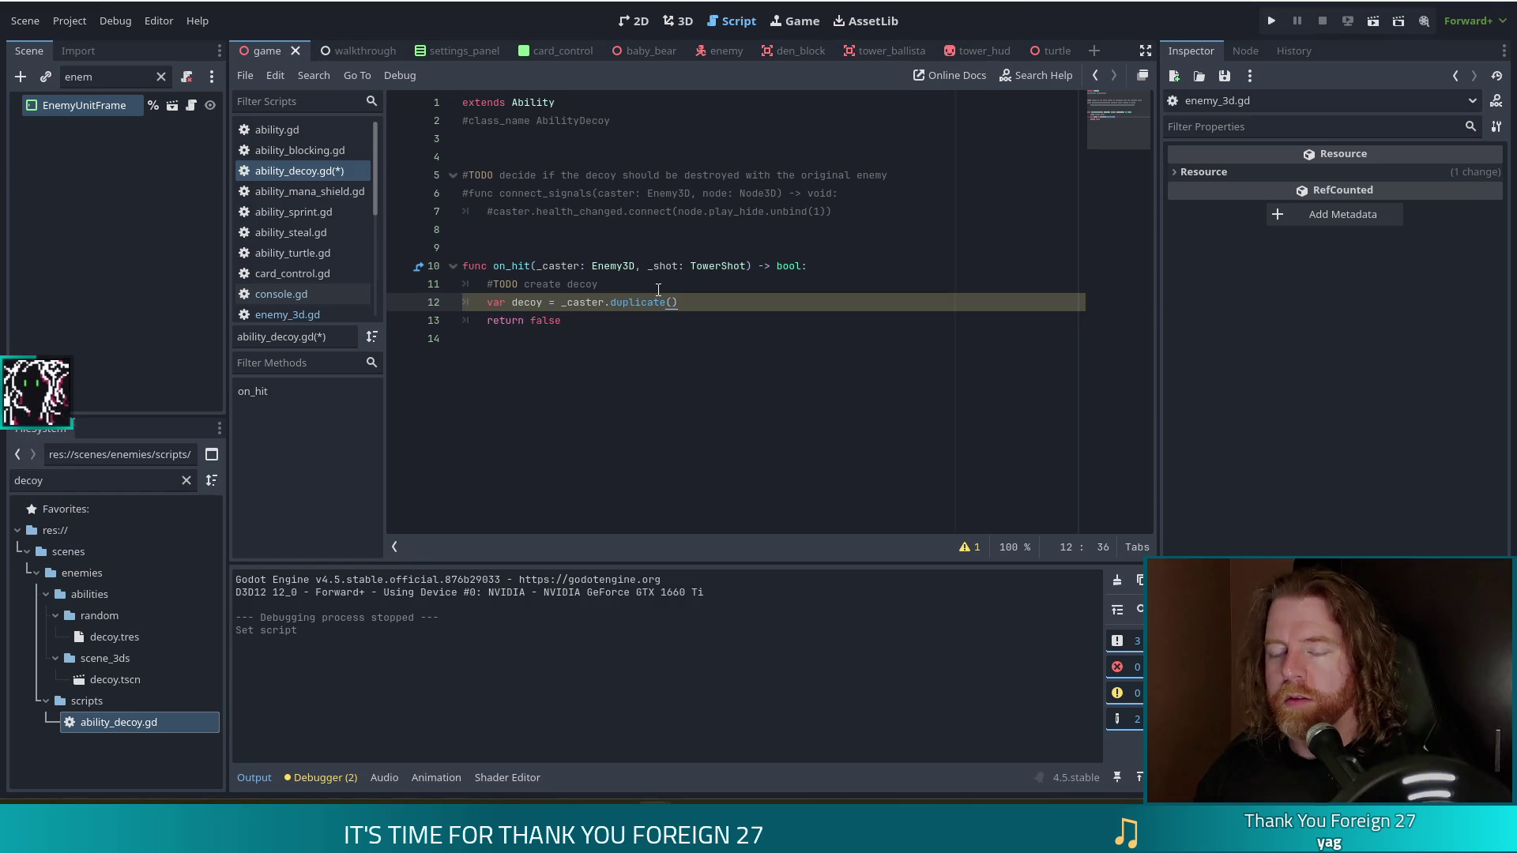
{"action": "key", "text": "Return"}
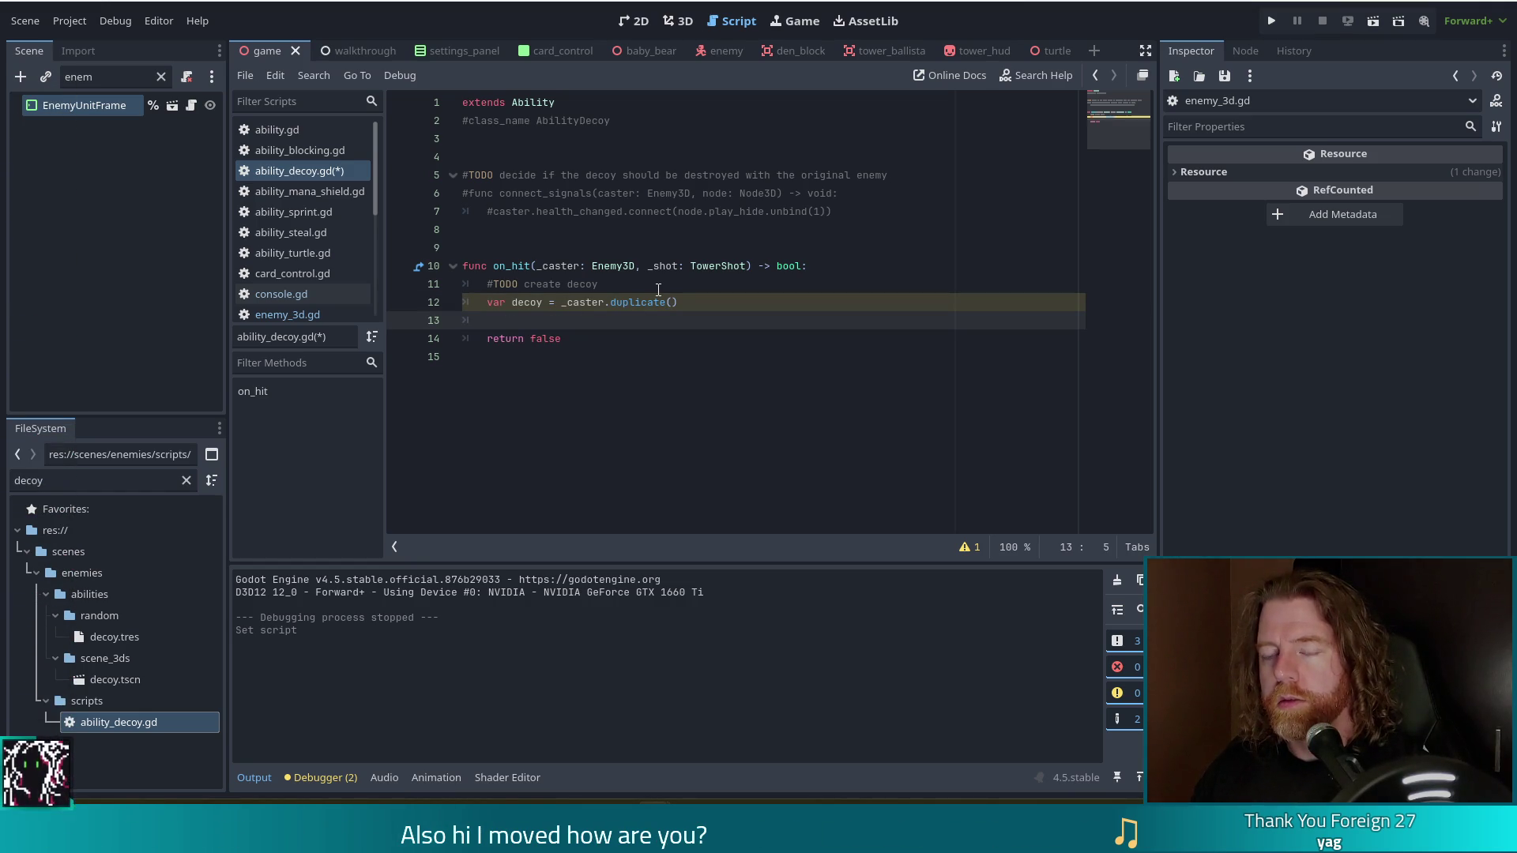
{"action": "key", "text": "Up"}
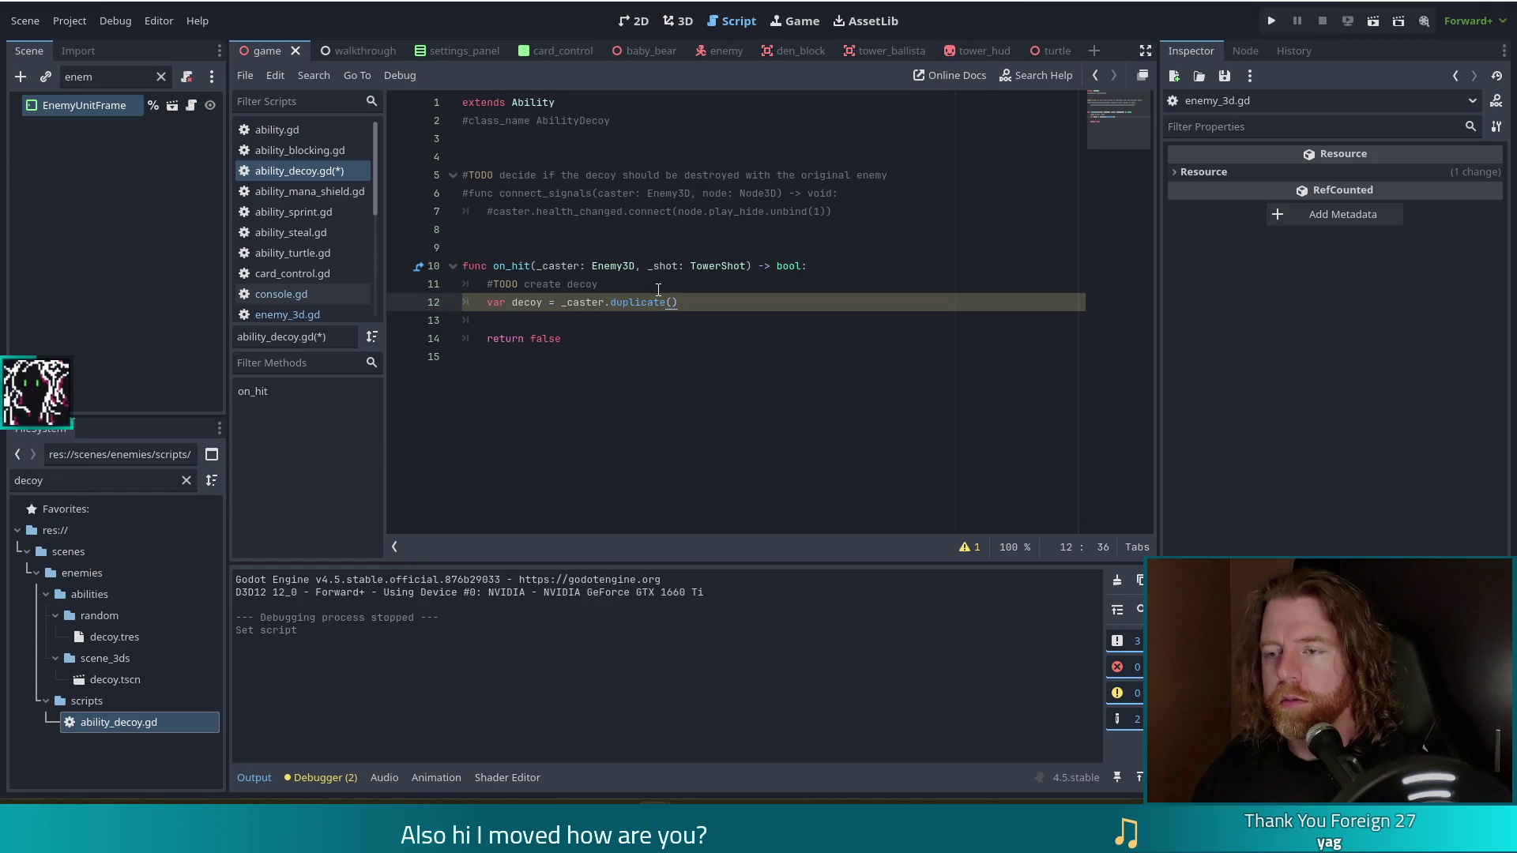
{"action": "key", "text": "Down"}
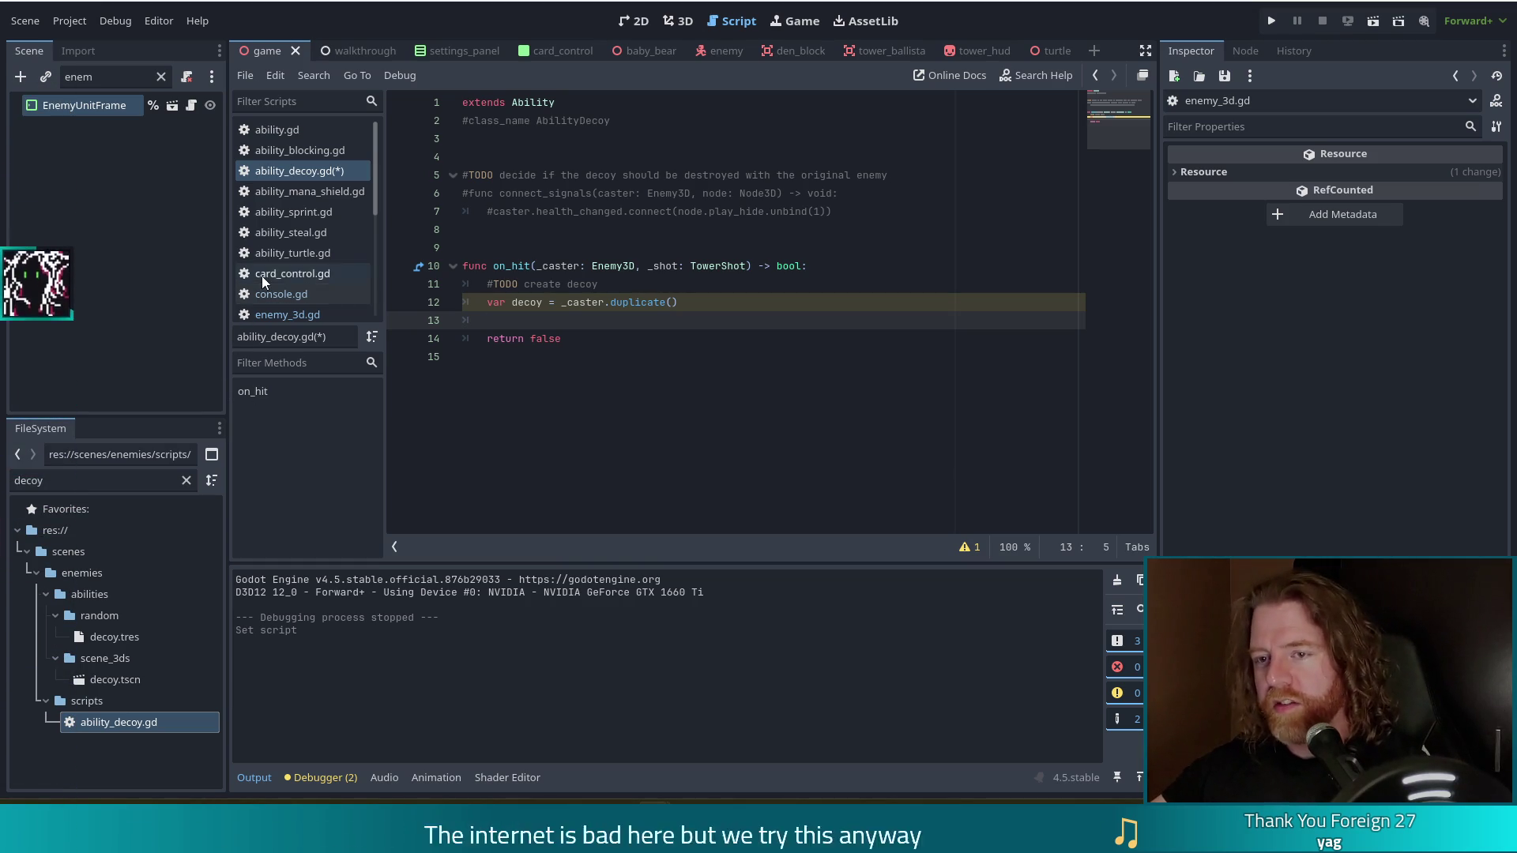
{"action": "scroll", "coordinate": [308, 257], "scroll_direction": "down", "scroll_amount": 5}
{"action": "left_click", "coordinate": [321, 197]}
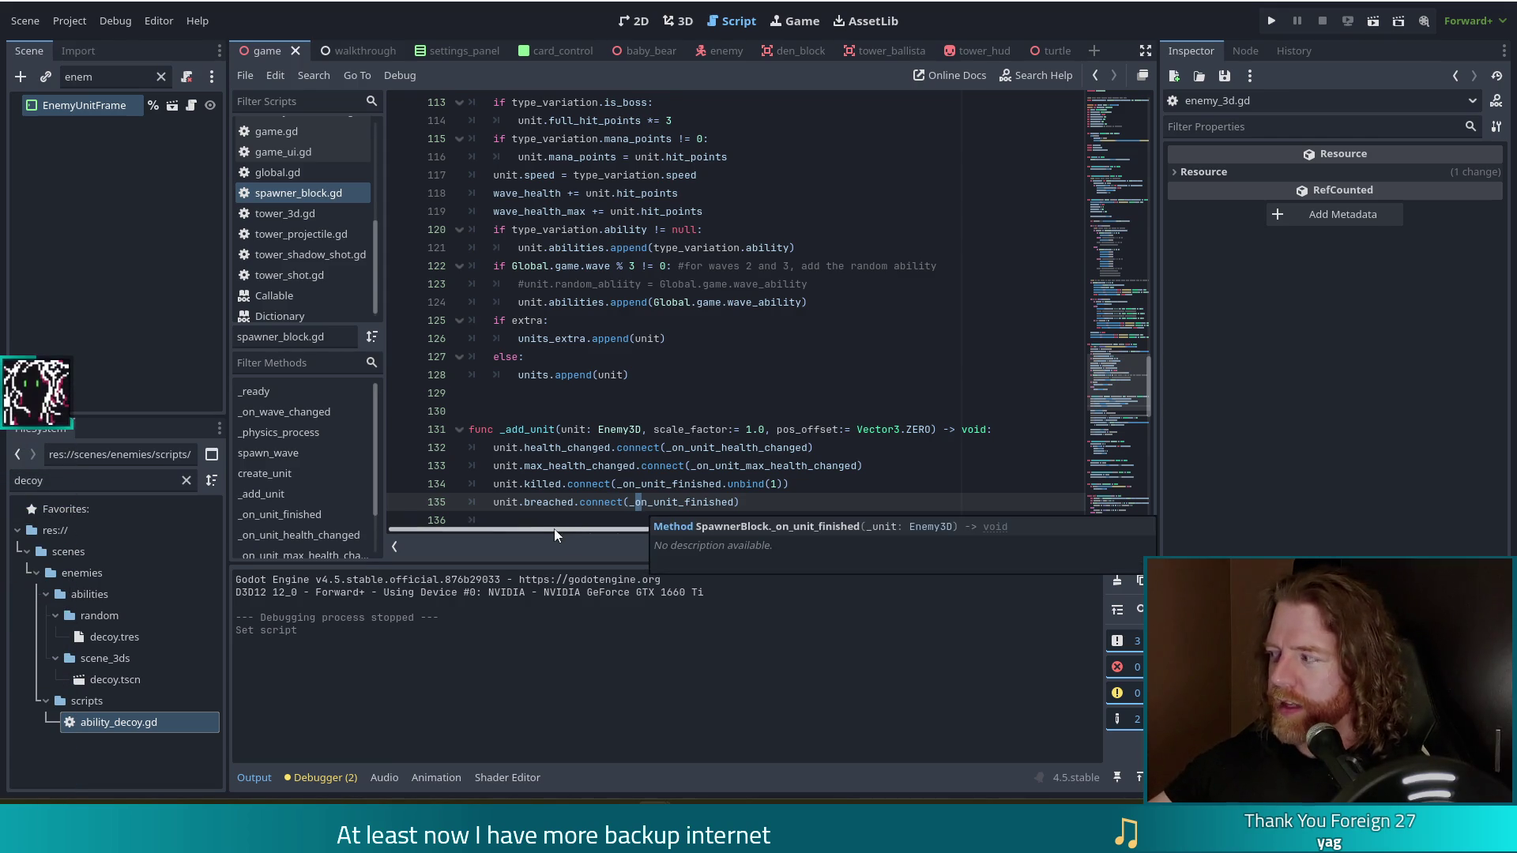
{"action": "left_click", "coordinate": [756, 466]}
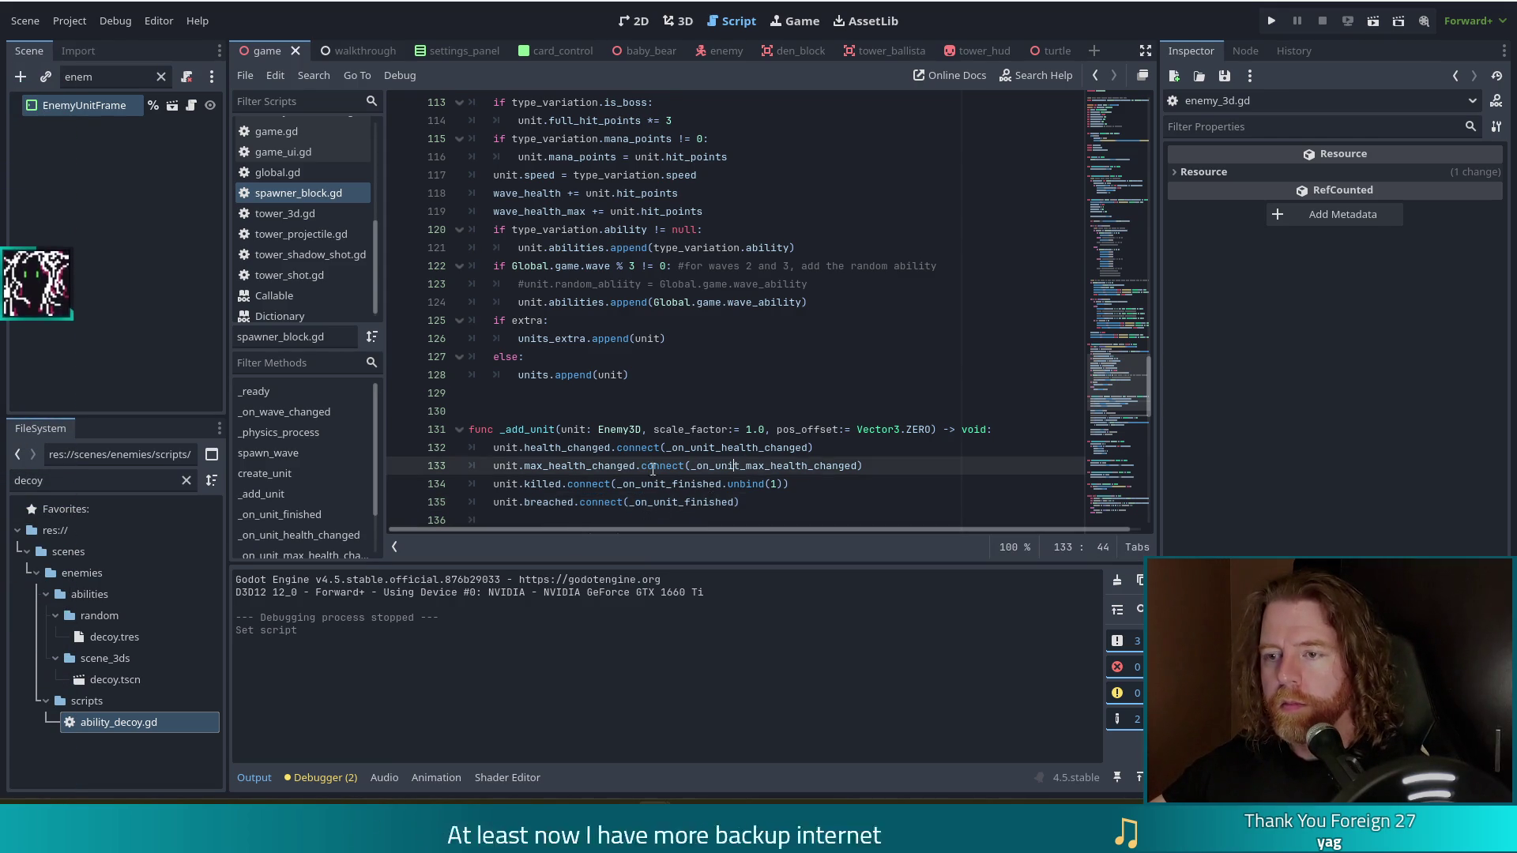
{"action": "scroll", "coordinate": [711, 427], "scroll_direction": "down", "scroll_amount": 3}
{"action": "left_click", "coordinate": [589, 375]}
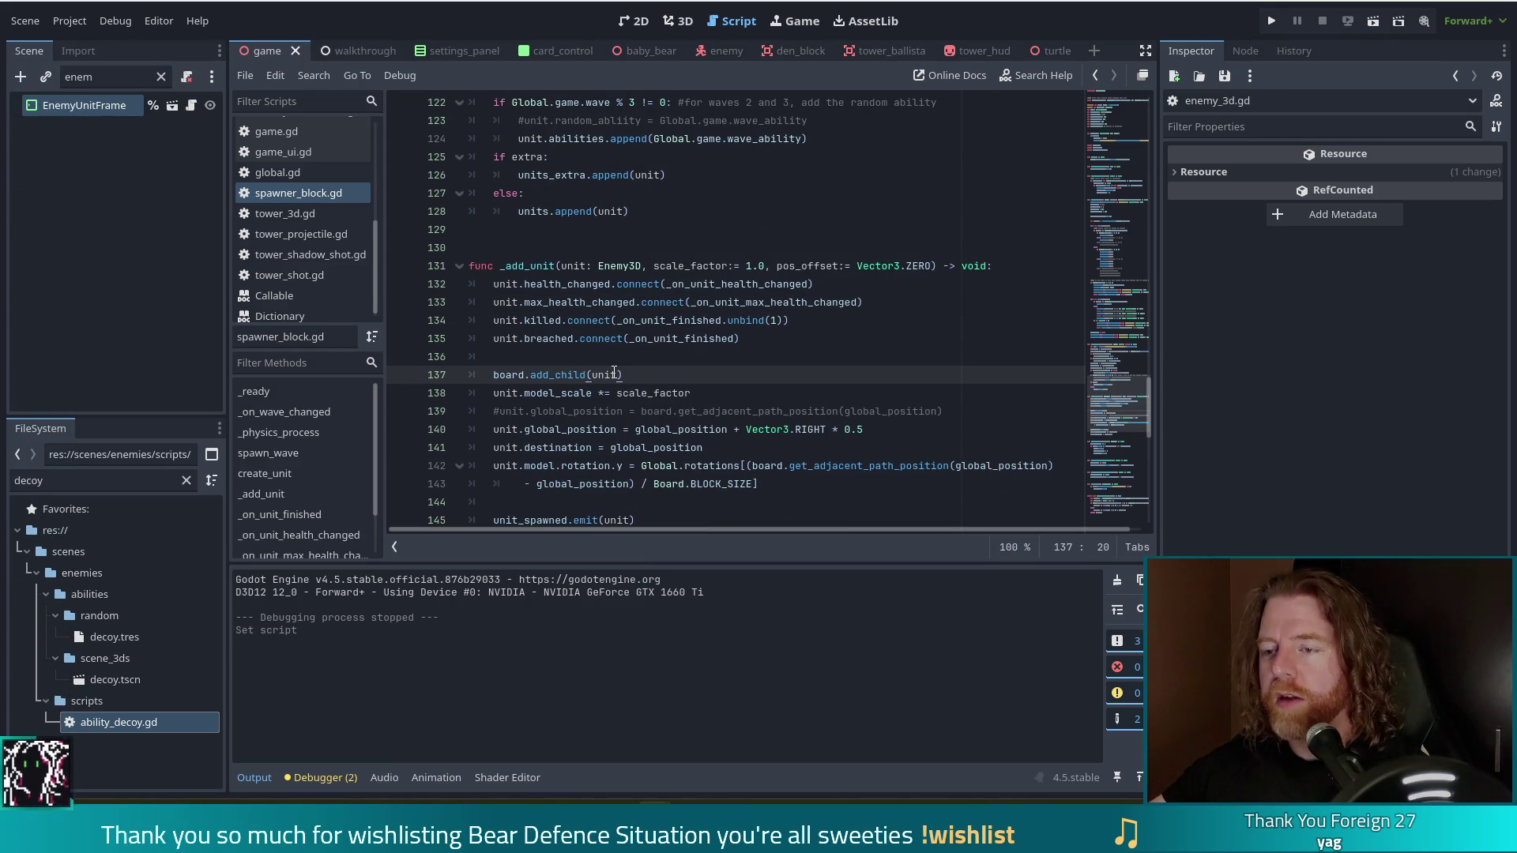
{"action": "key", "text": "alt+Left"}
{"action": "key", "text": "alt+Left"}
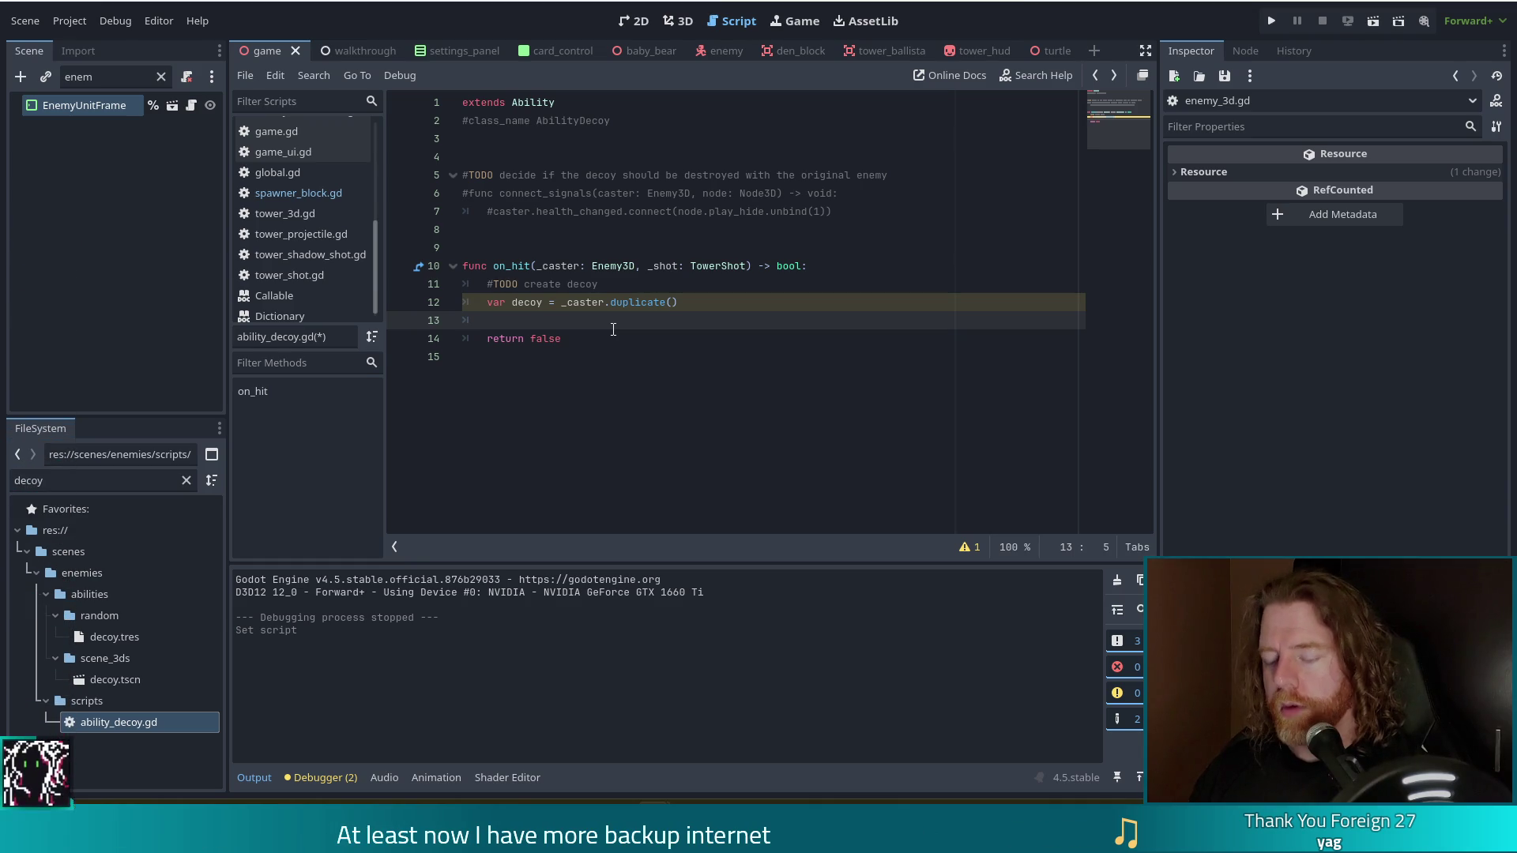
Write Global.game.board.add_child(decoy) on line 13 and begin a 'var' line below it.
{"action": "type", "text": "Global.g"}
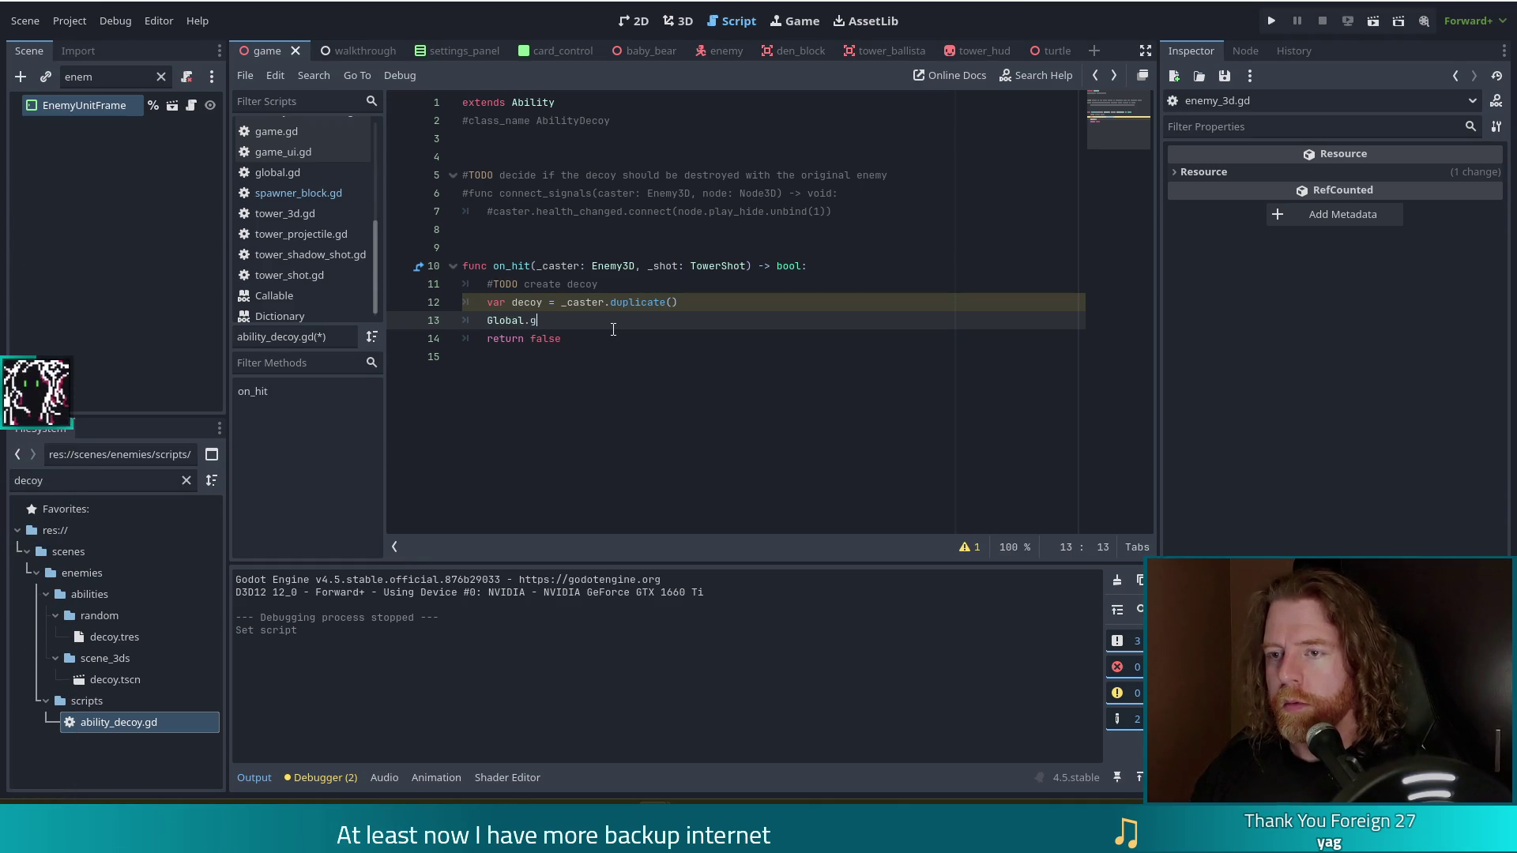
{"action": "type", "text": "ame.board."}
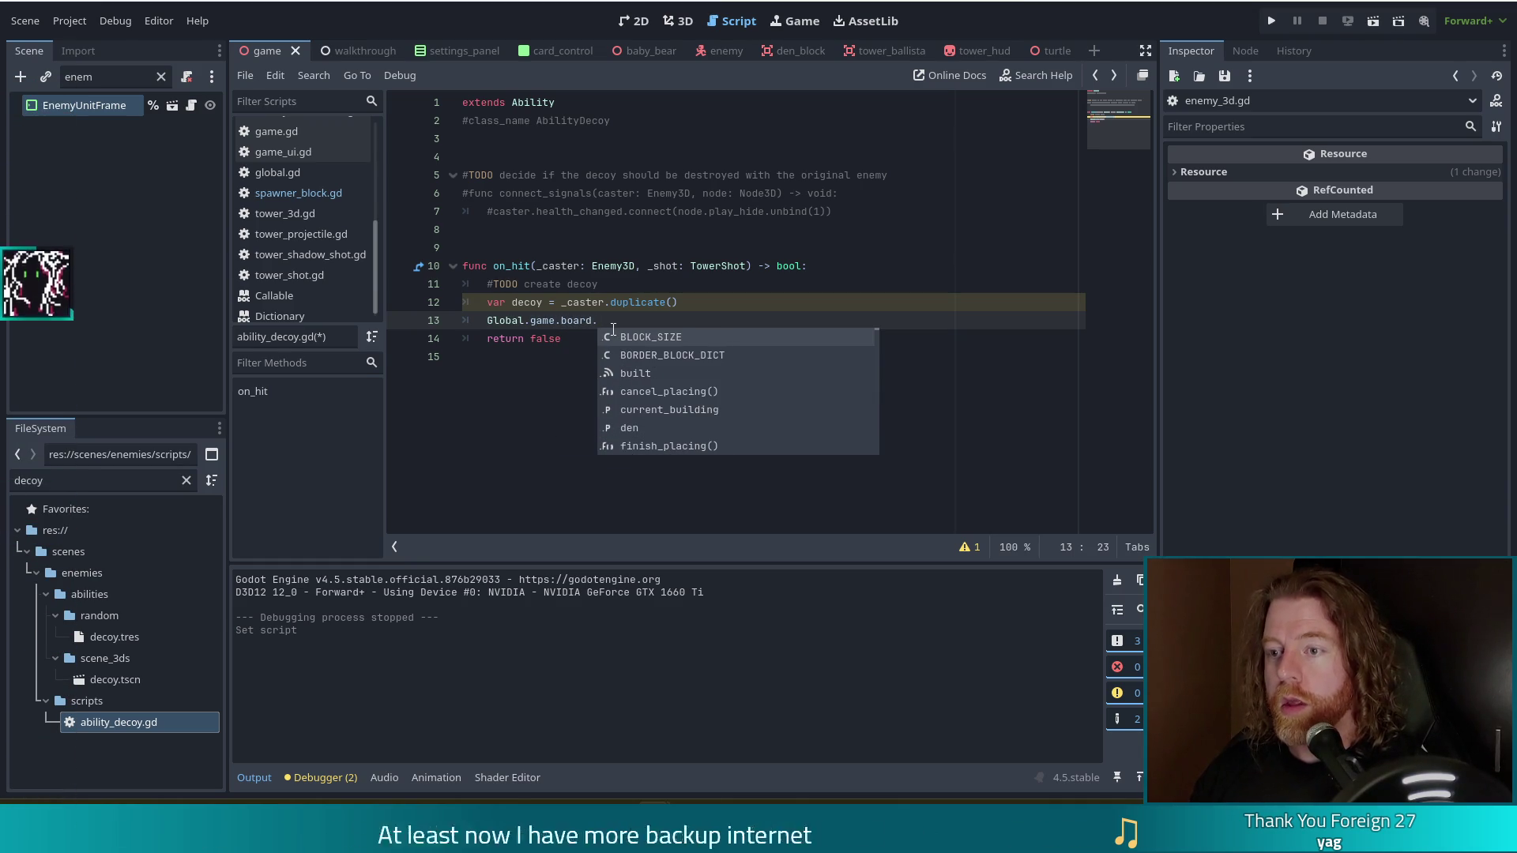
{"action": "type", "text": "add_ch"}
{"action": "key", "text": "Return"}
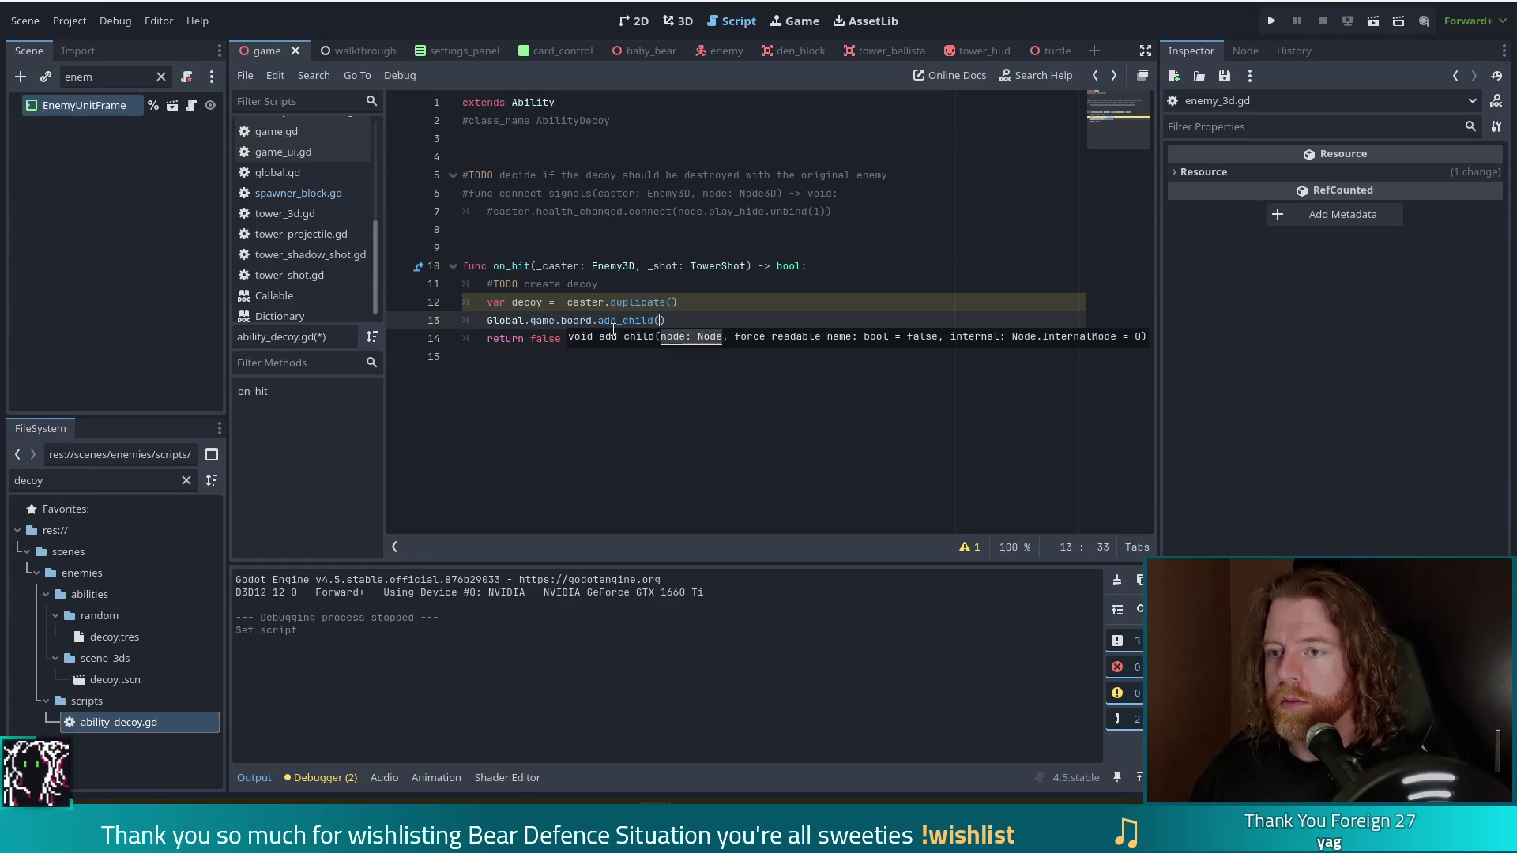
{"action": "type", "text": "decoy"}
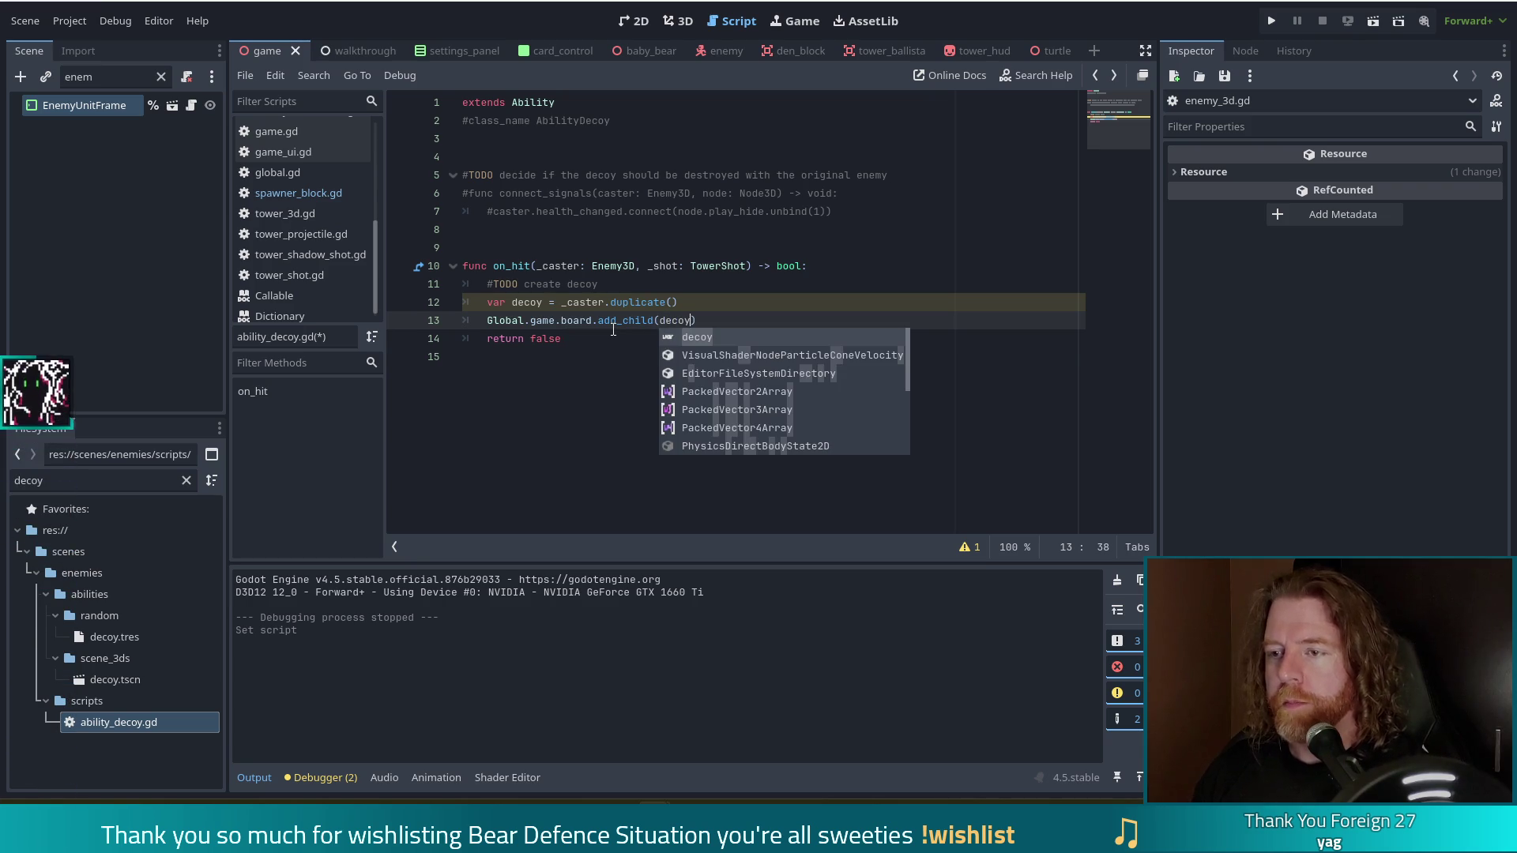
{"action": "key", "text": "Escape"}
{"action": "type", "text": ")"}
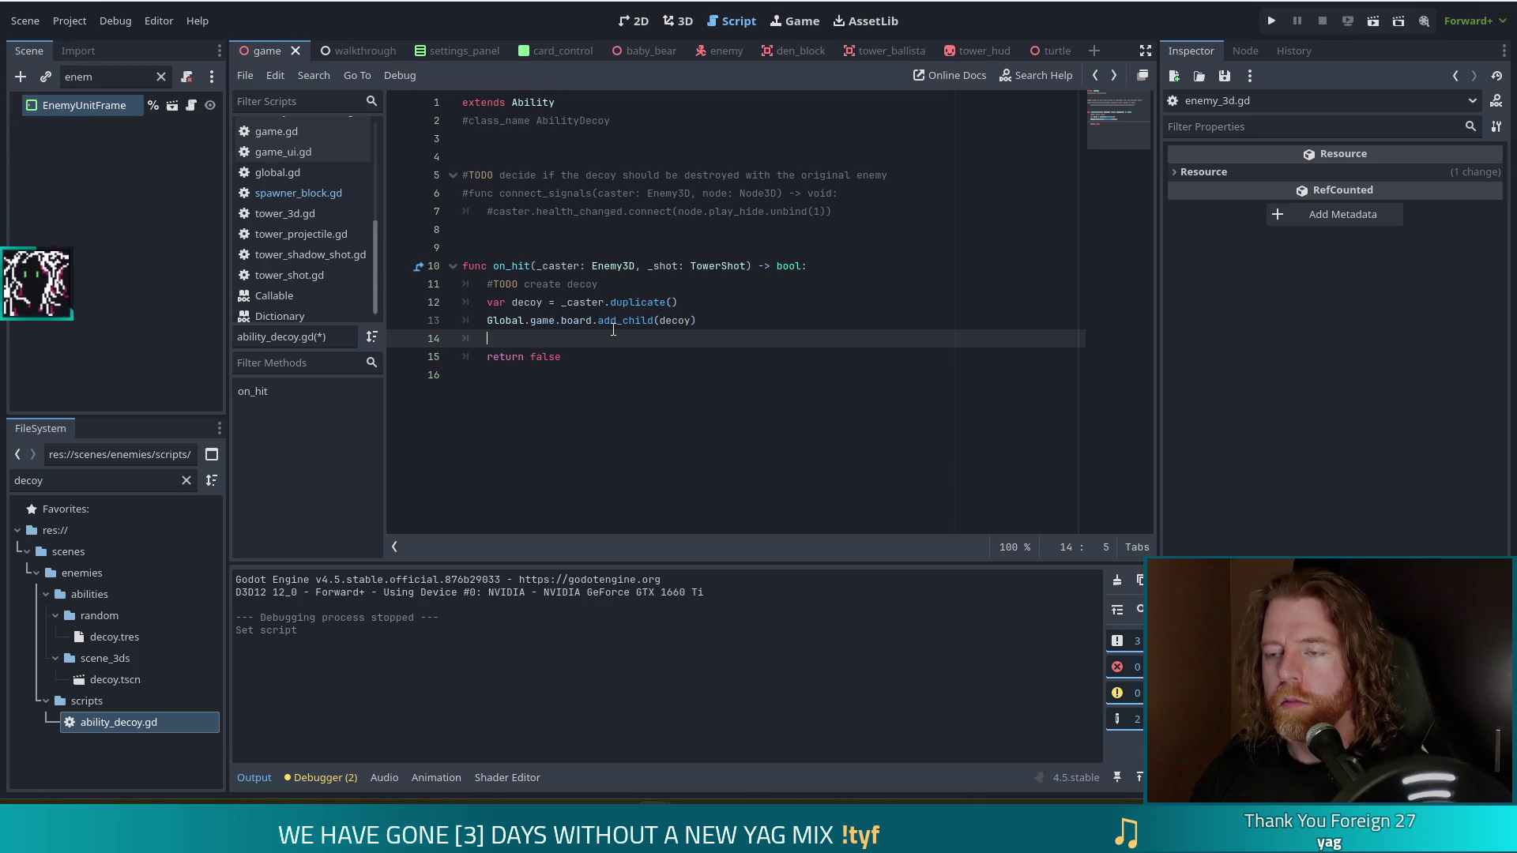
{"action": "type", "text": "var"}
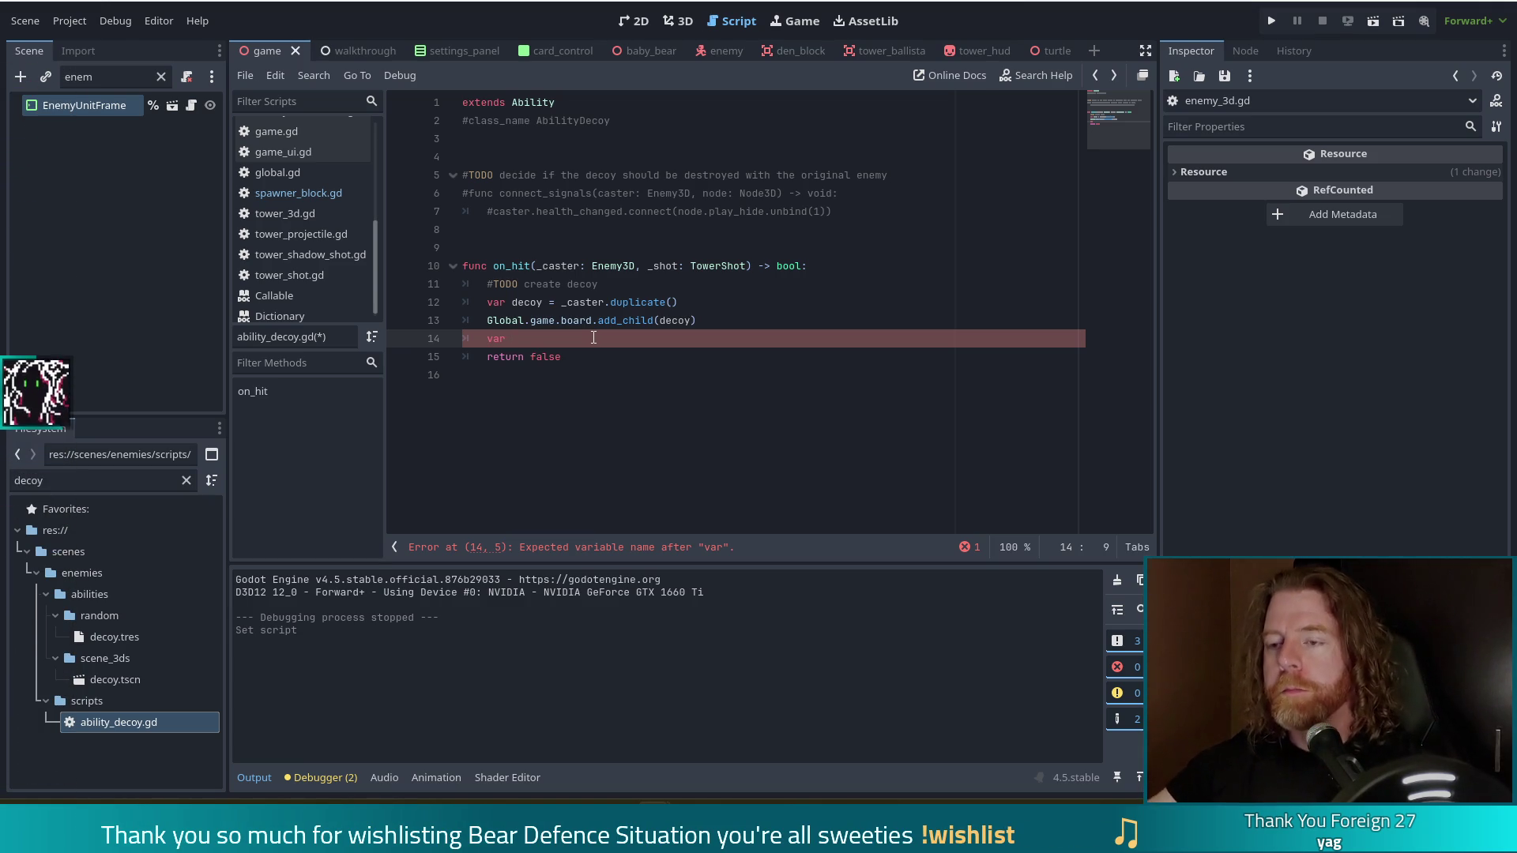
Replace 'var' on line 14 with decoy.global_position = _caster.
{"action": "double_click", "coordinate": [494, 338]}
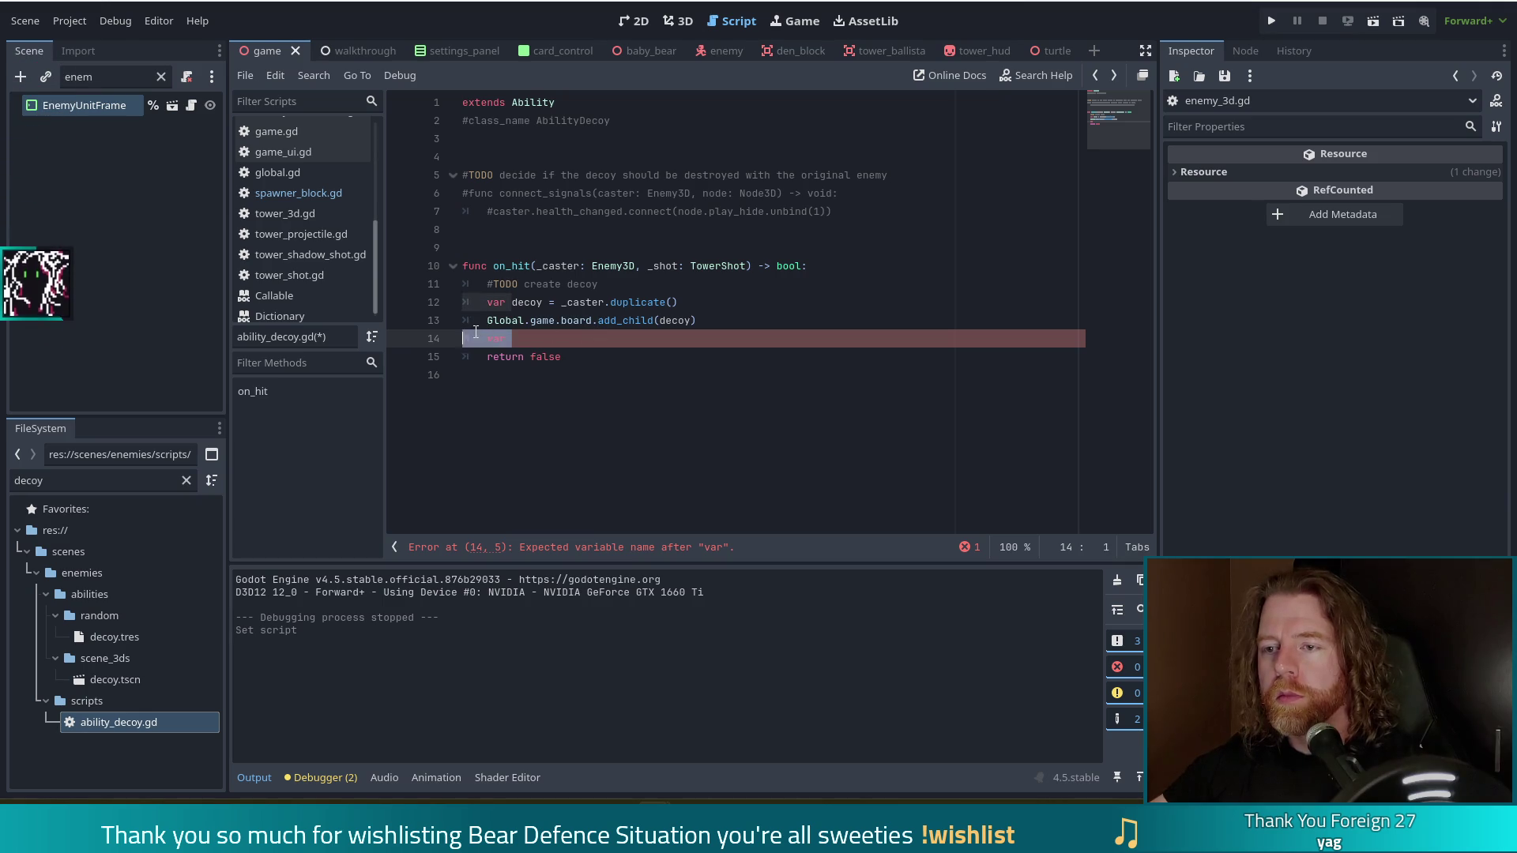
{"action": "type", "text": "decoy.glo"}
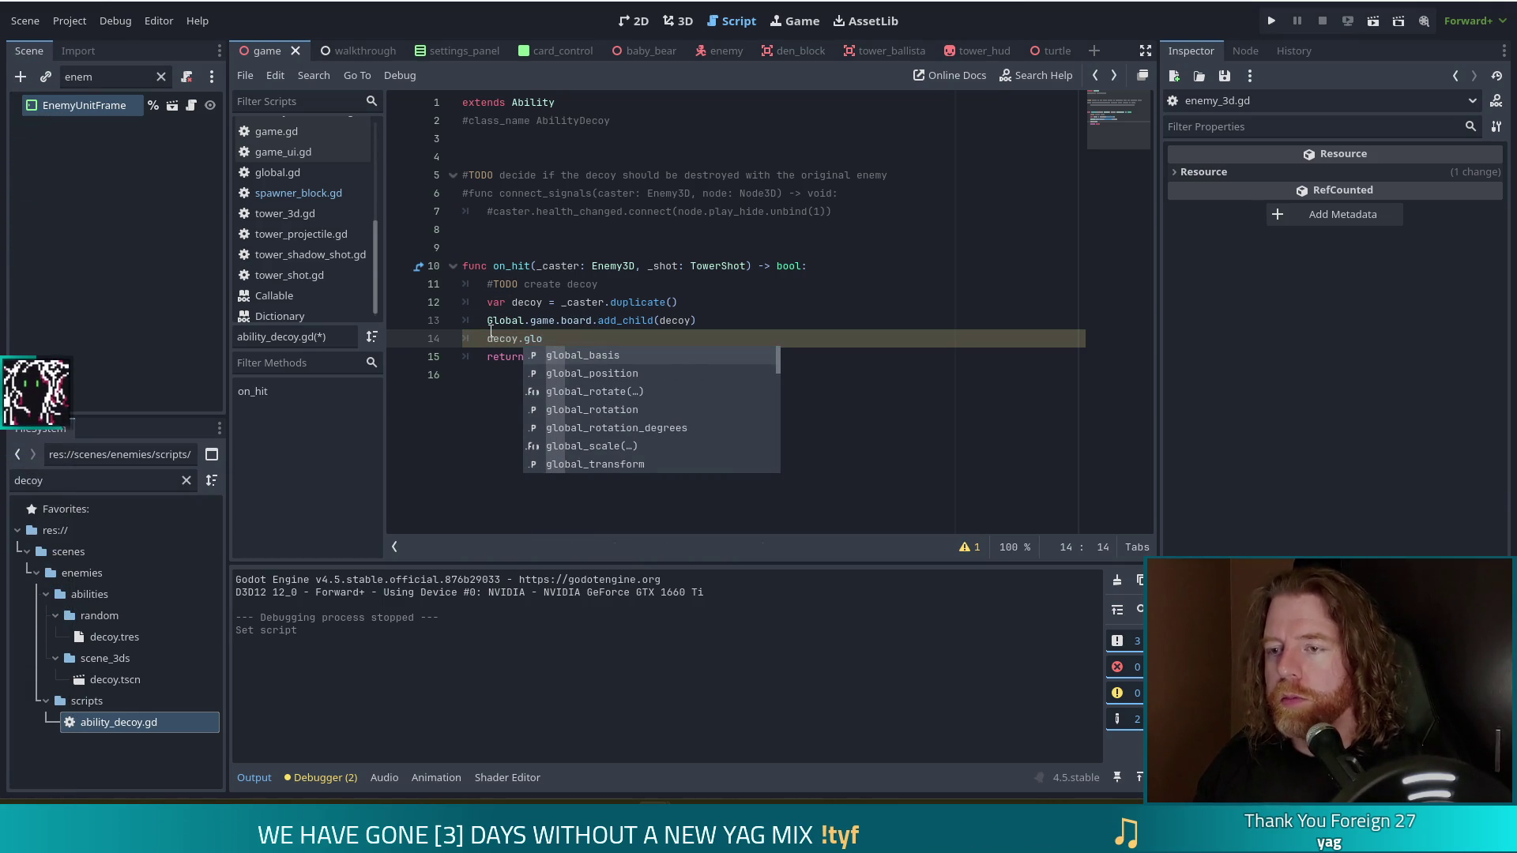
{"action": "key", "text": "Down"}
{"action": "key", "text": "Return"}
{"action": "type", "text": "dec"}
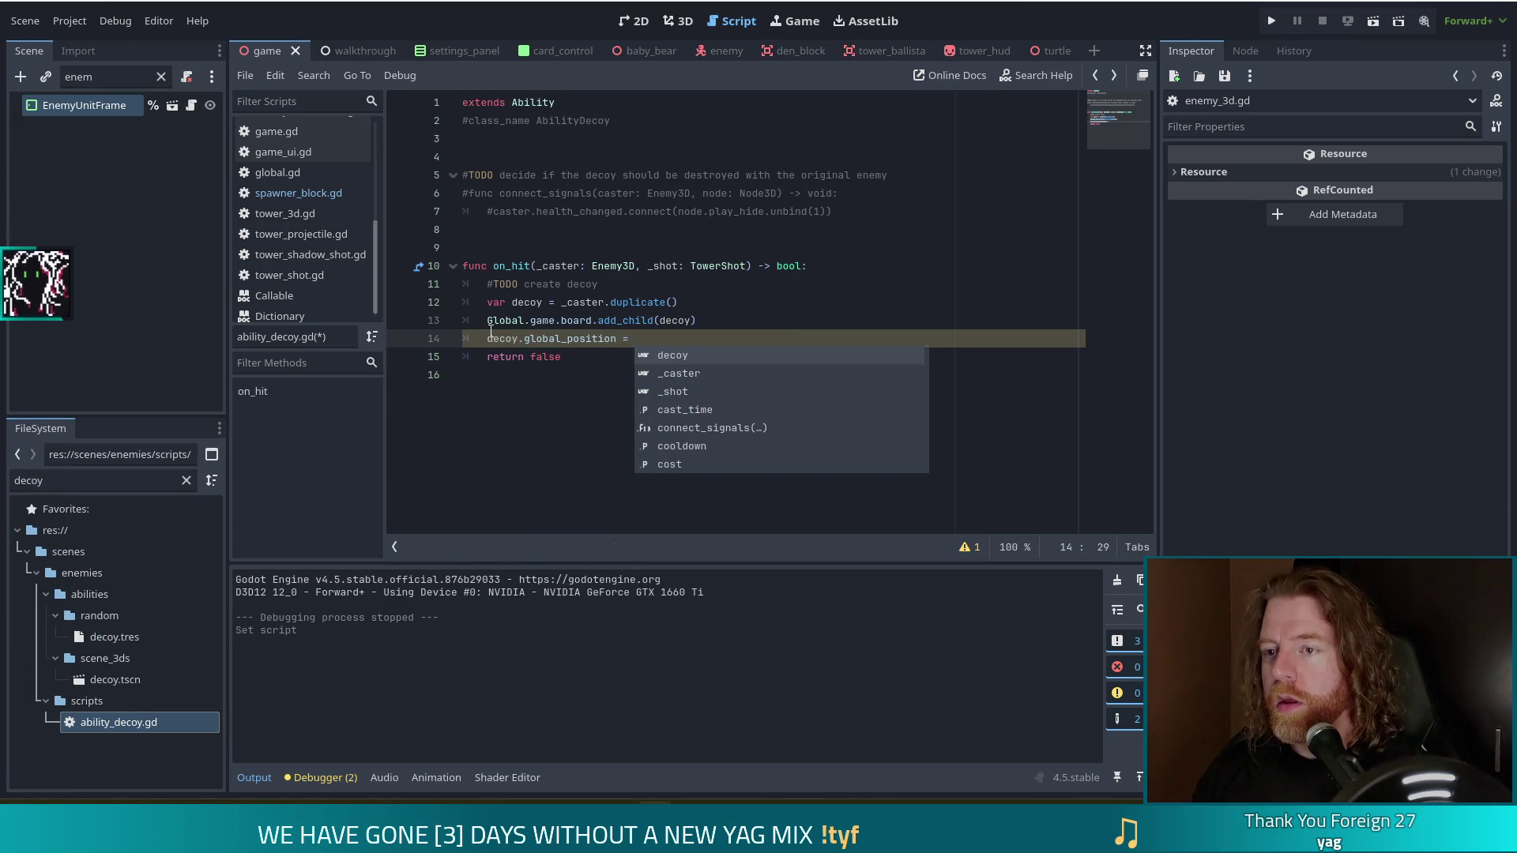
{"action": "key", "text": "Return"}
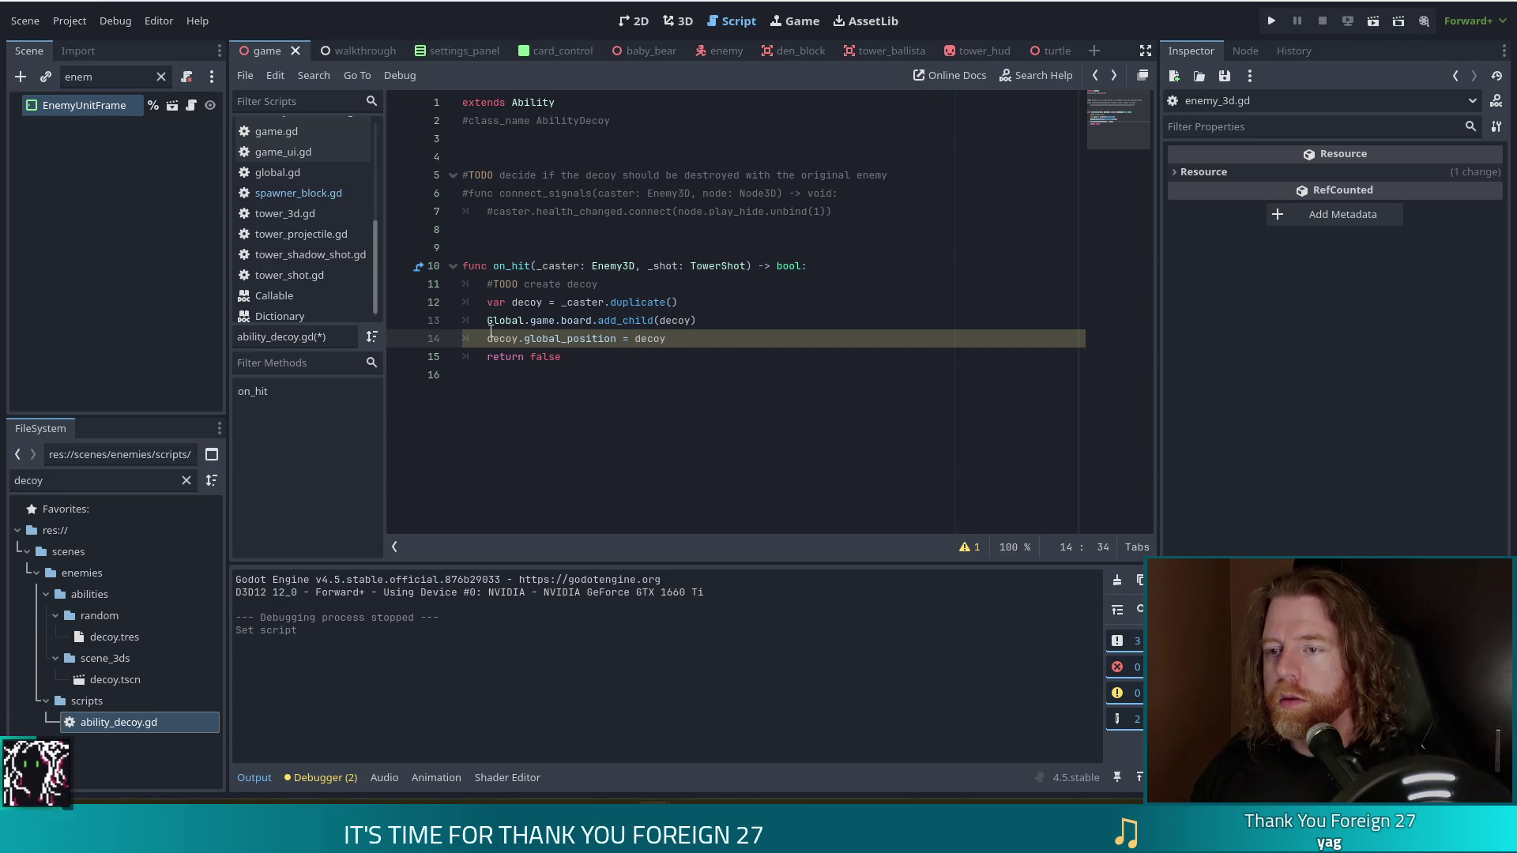
{"action": "key", "text": "BackSpace"}
{"action": "key", "text": "BackSpace"}
{"action": "key", "text": "BackSpace"}
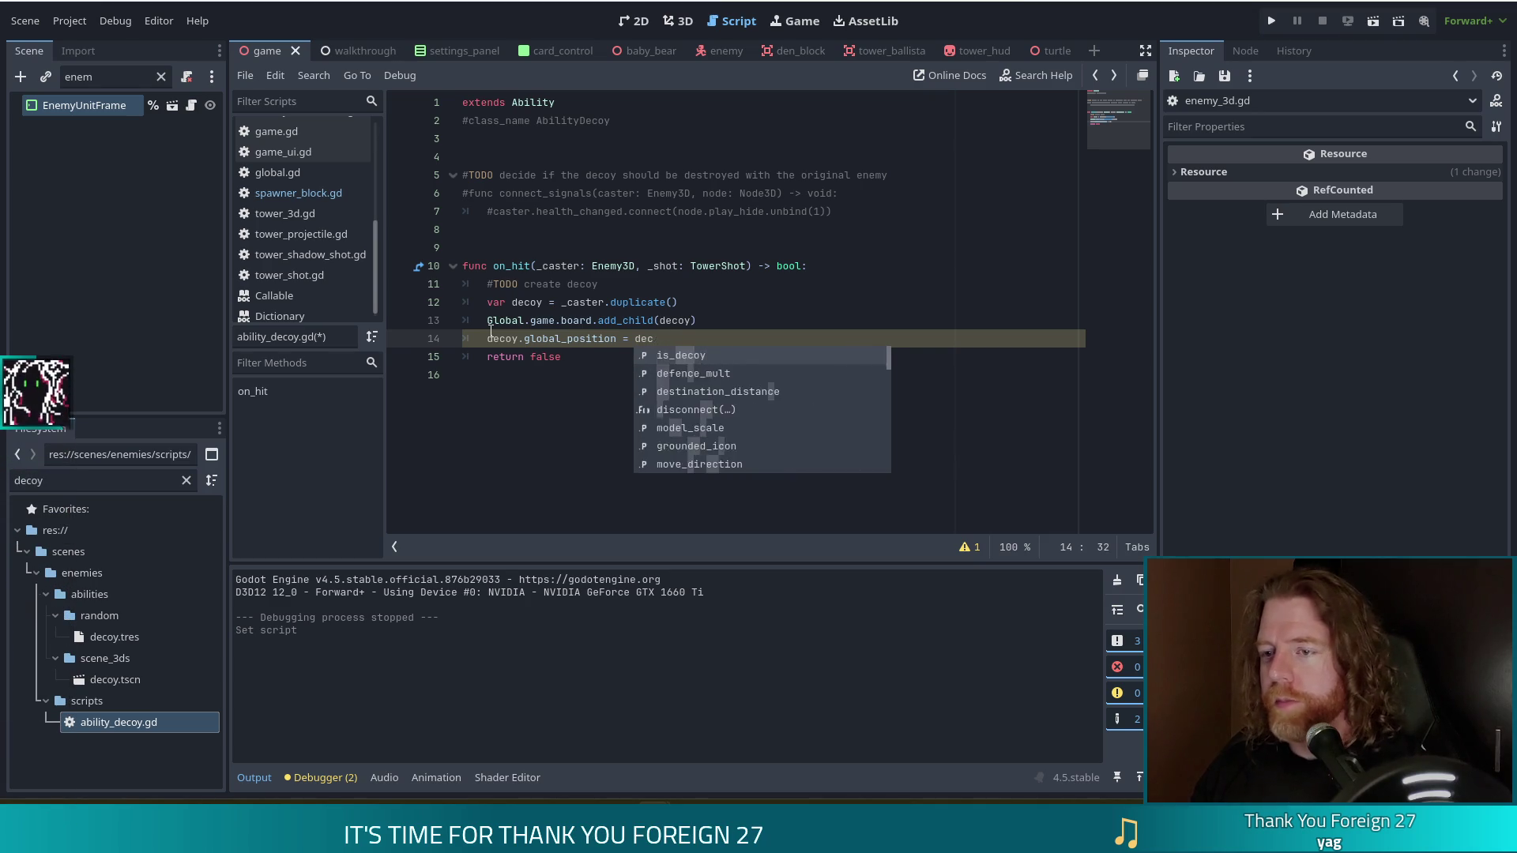
{"action": "type", "text": "_ca"}
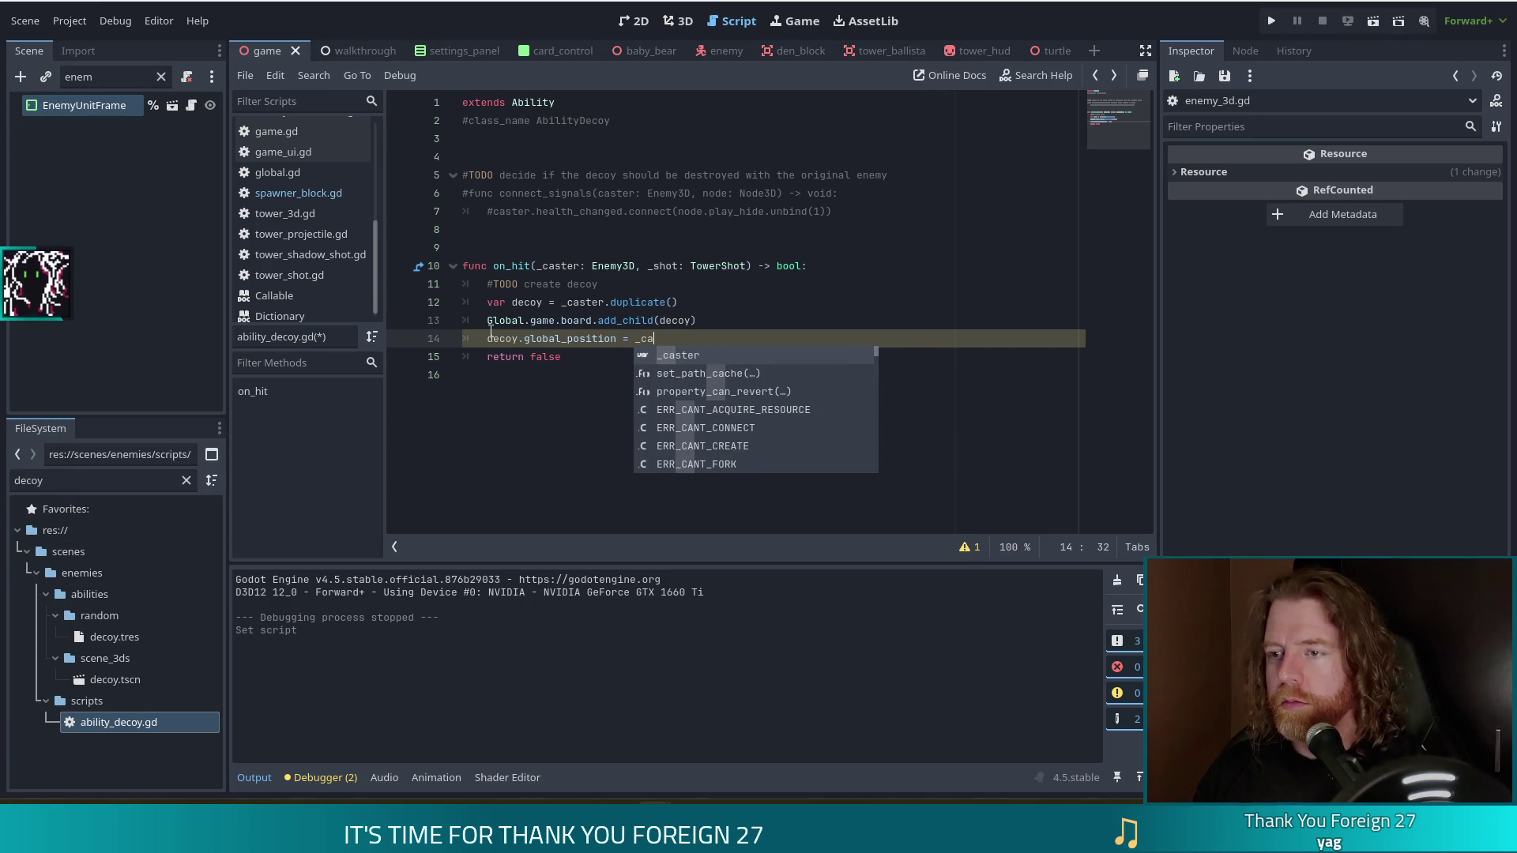
{"action": "key", "text": "Return"}
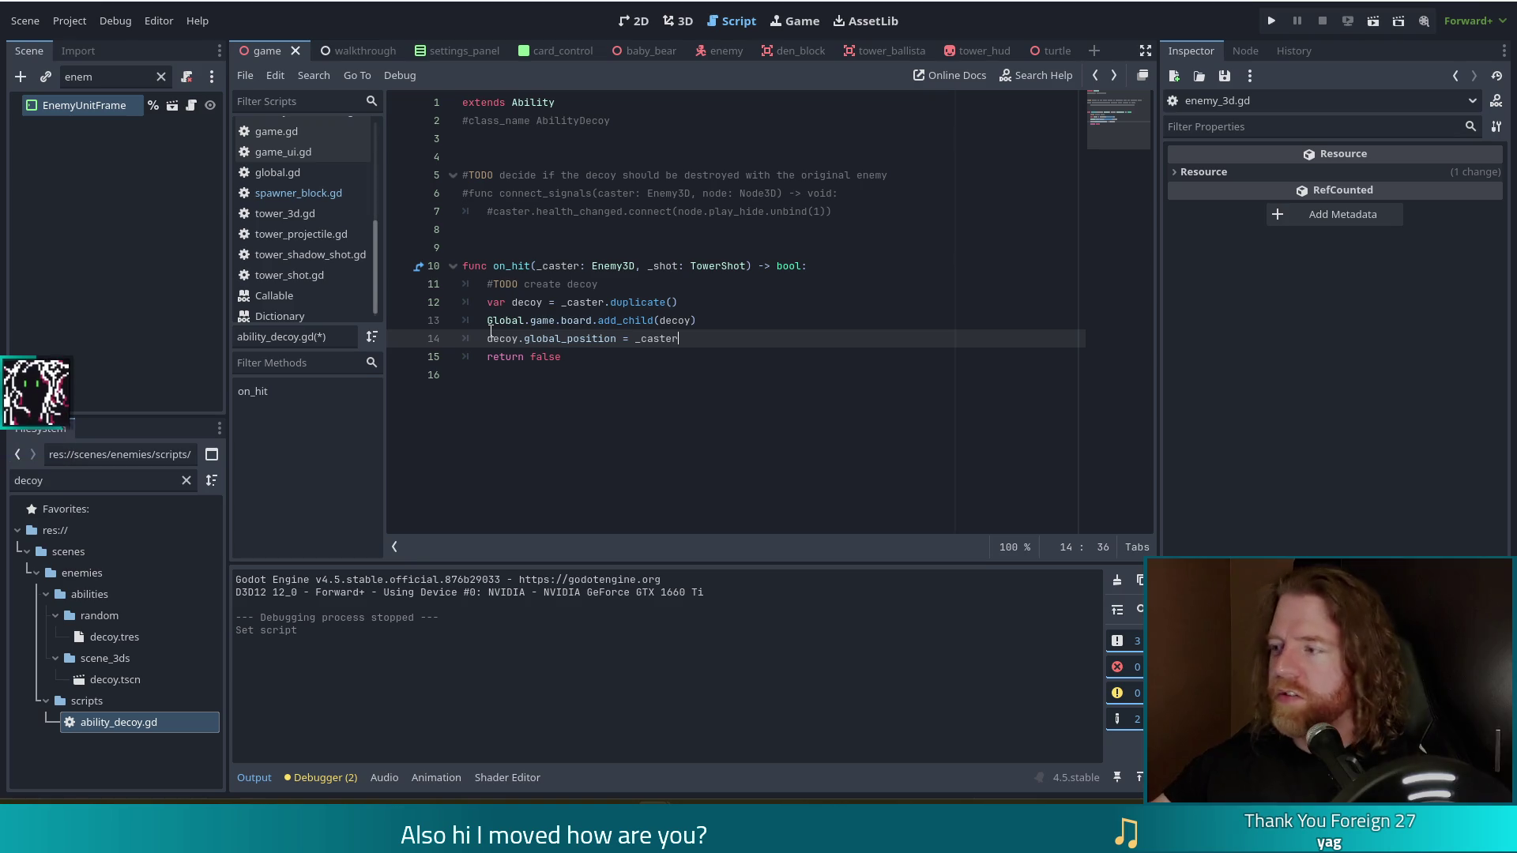
Change the line to start 'decoy.global_transform =' instead of global_position.
{"action": "left_click_drag", "start_coordinate": [690, 339], "coordinate": [524, 338]}
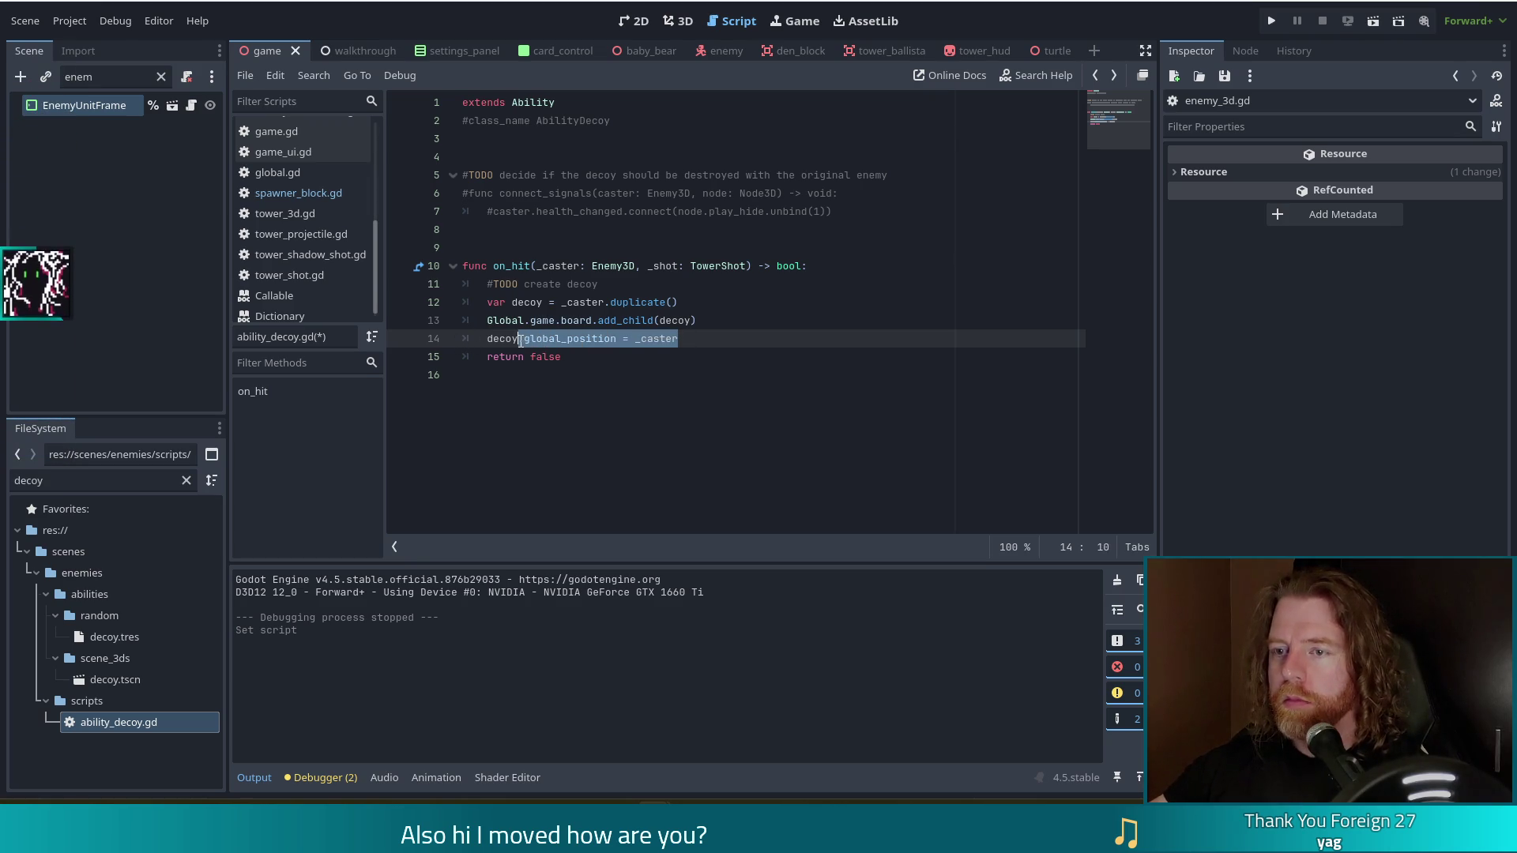
{"action": "key", "text": "BackSpace"}
{"action": "type", "text": "glo"}
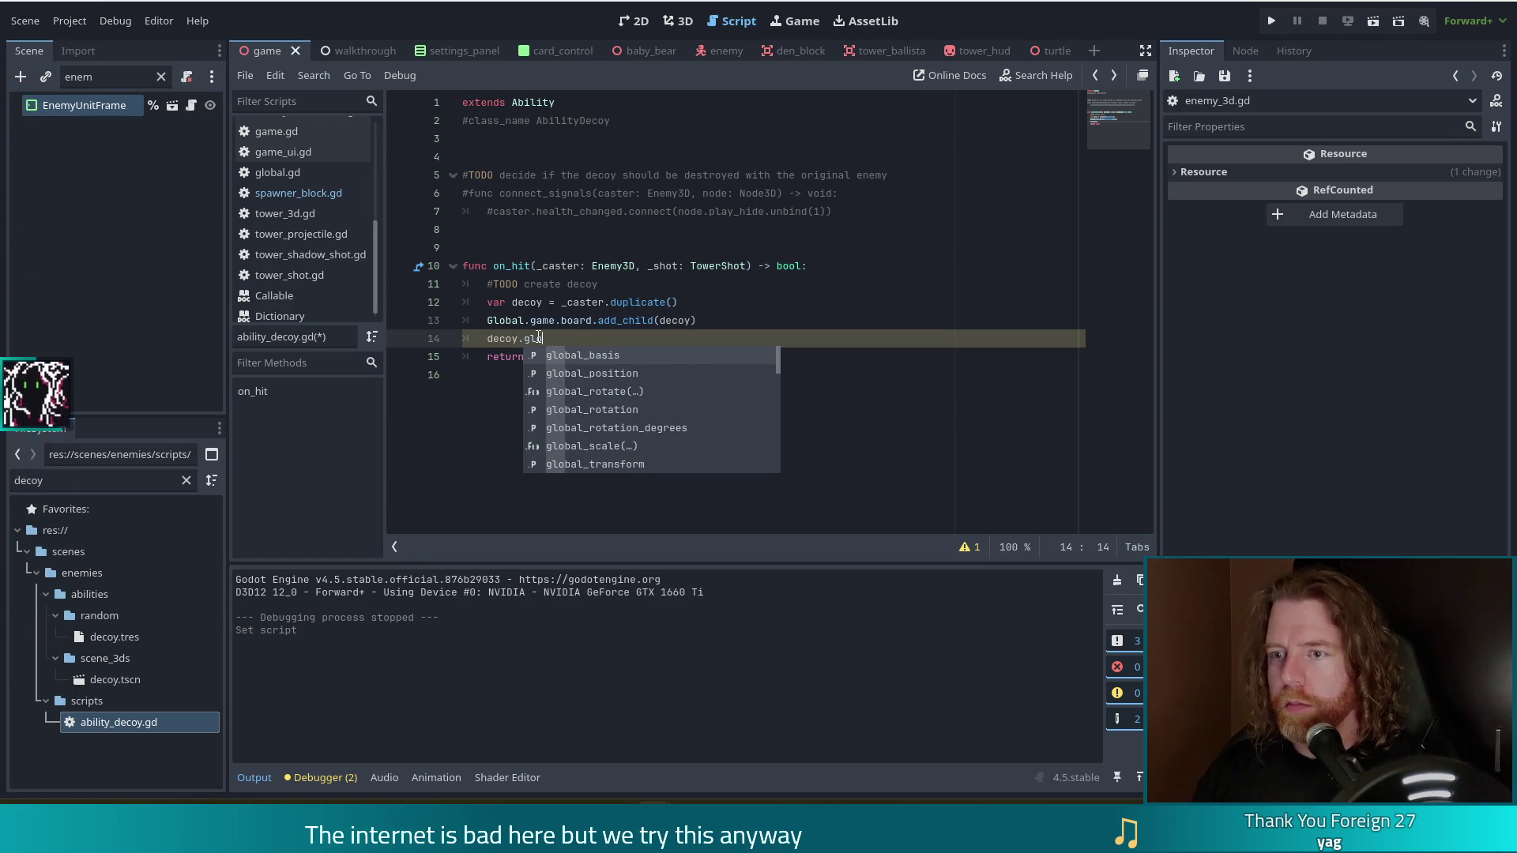
{"action": "key", "text": "Down"}
{"action": "key", "text": "Down"}
{"action": "key", "text": "Down"}
{"action": "key", "text": "Return"}
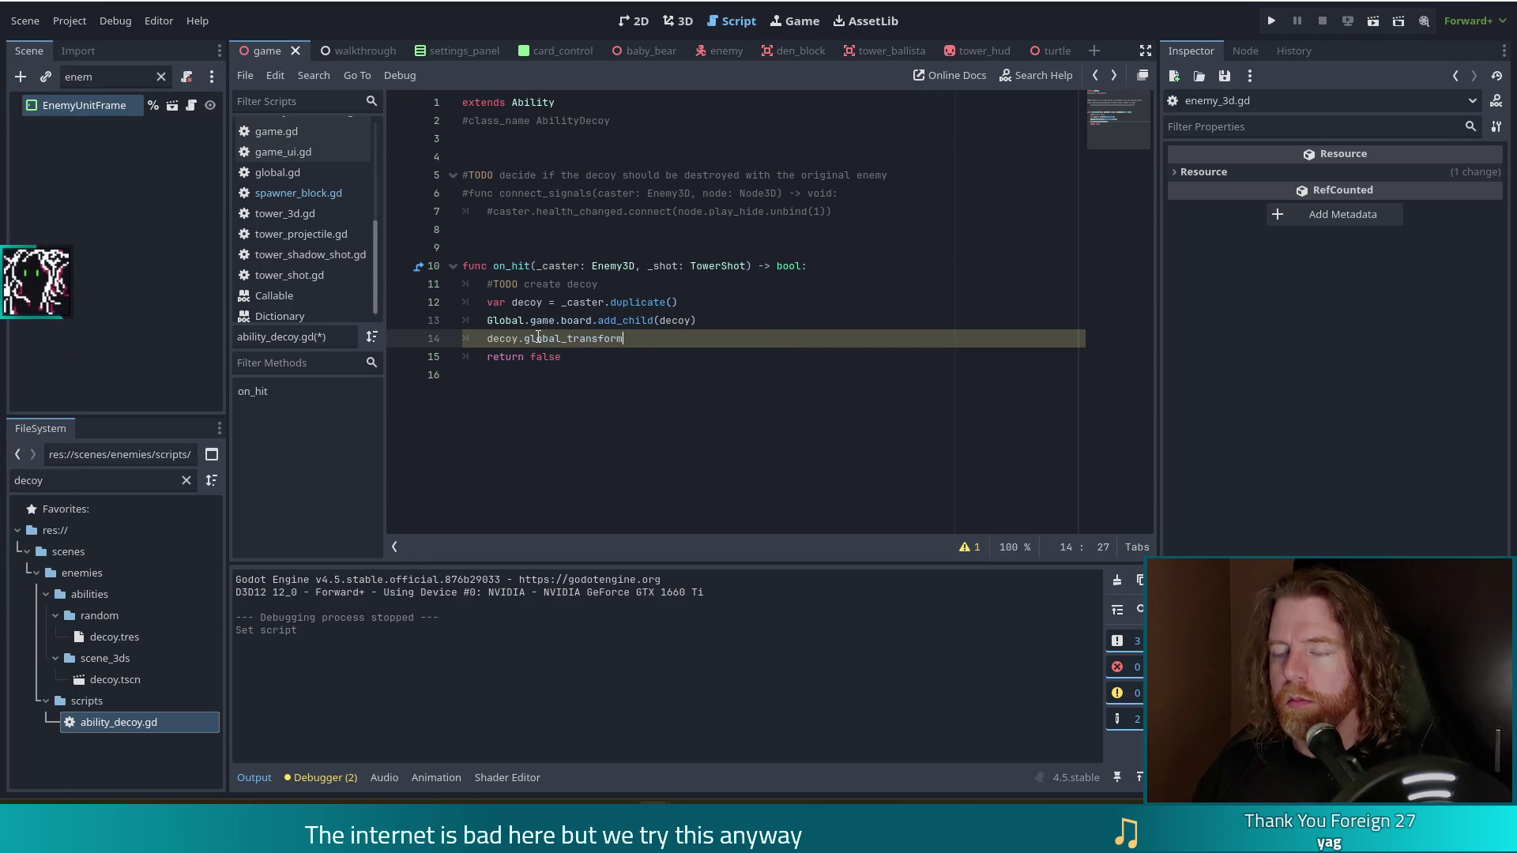
{"action": "type", "text": " ="}
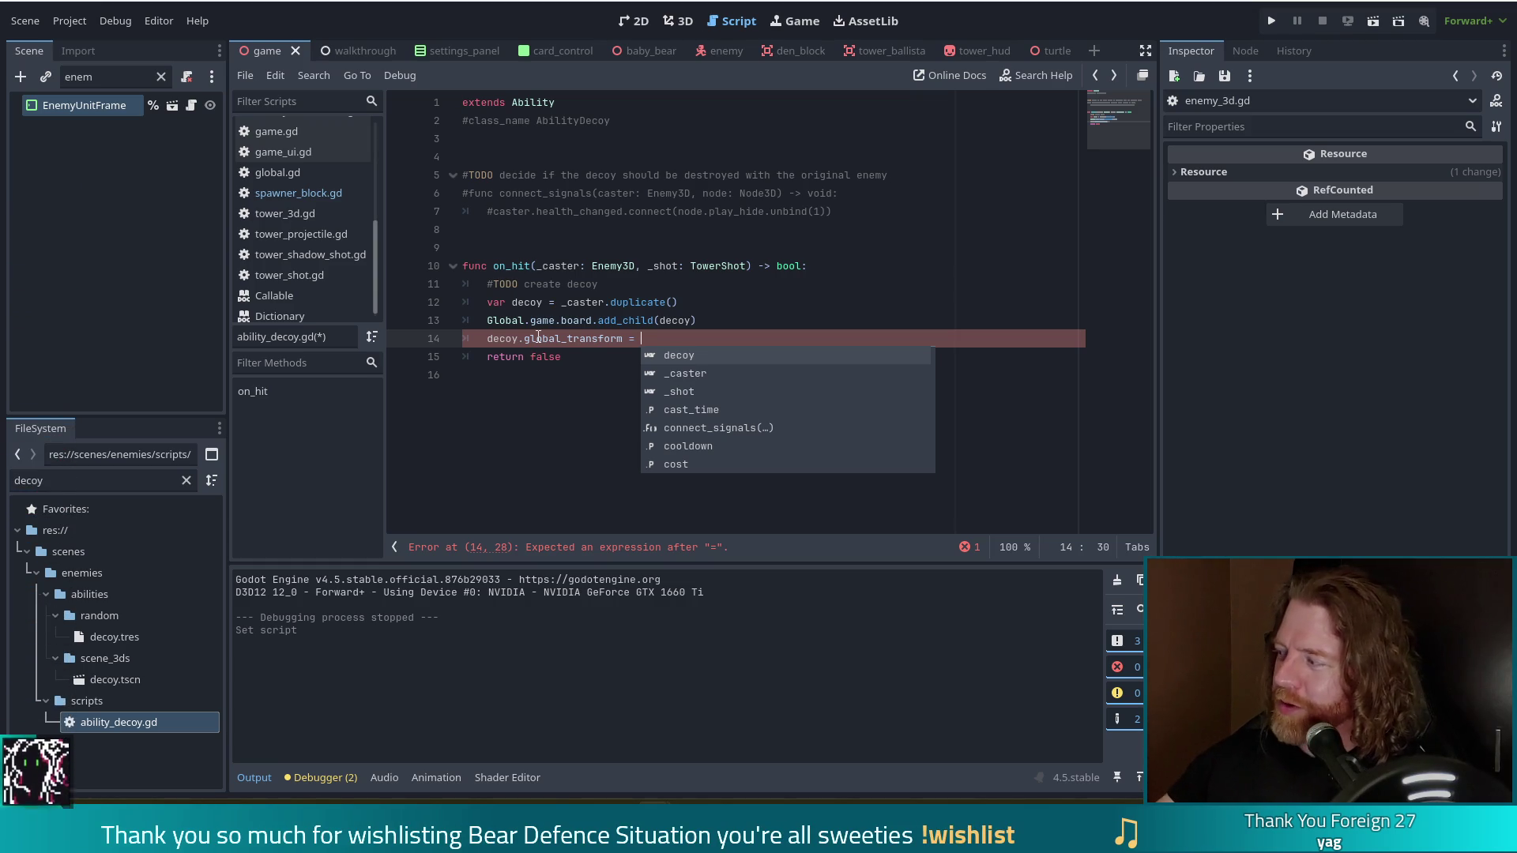
Complete line 14 as decoy.global_transform = _caster.global_transform and save the script.
{"action": "mouse_move", "coordinate": [538, 338]}
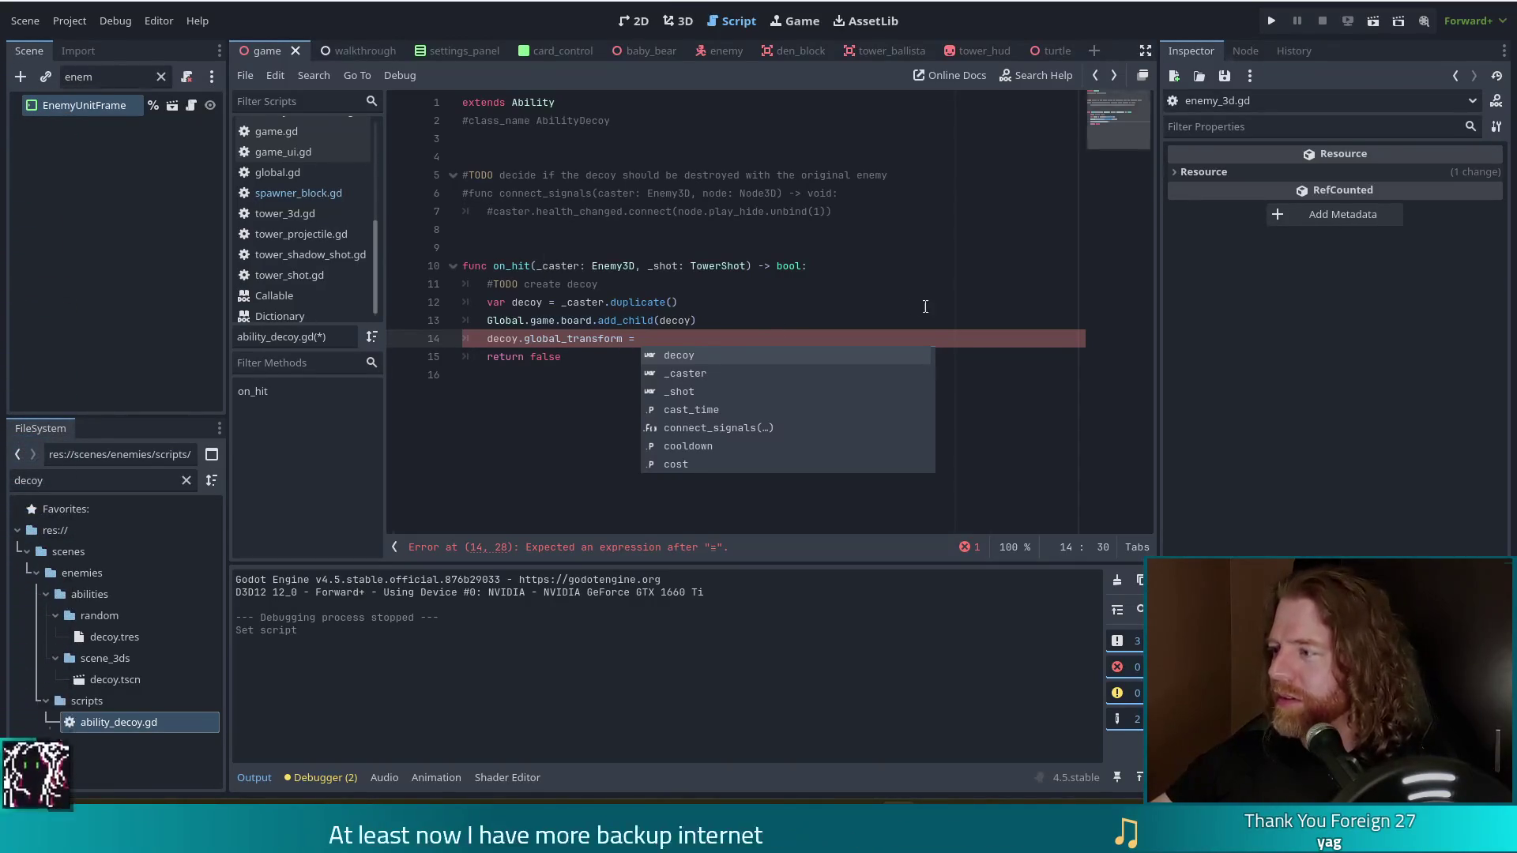
{"action": "key", "text": "Escape"}
{"action": "type", "text": "_ca"}
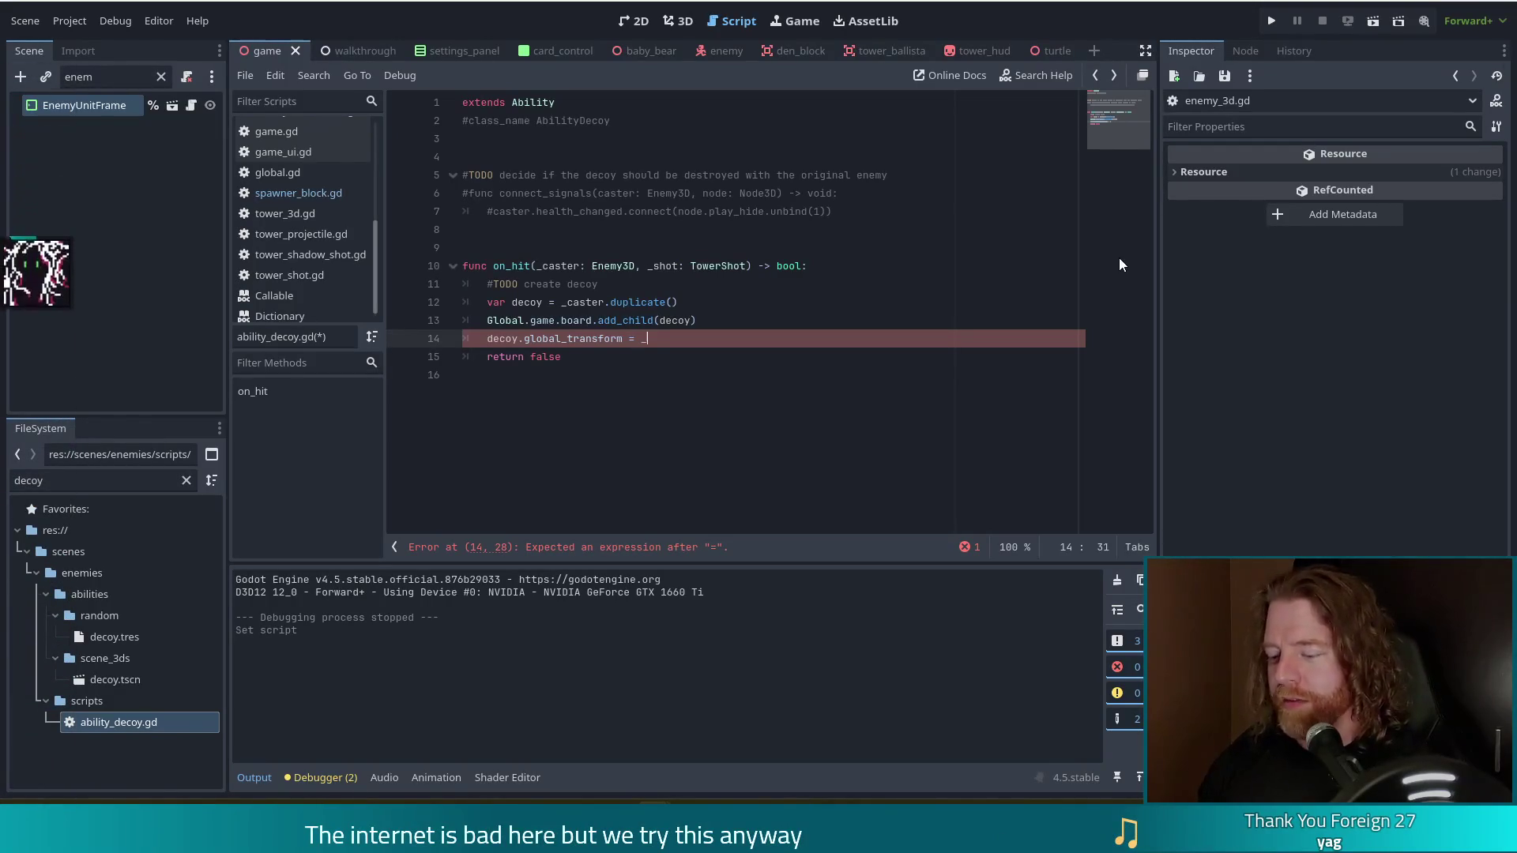
{"action": "type", "text": "ster.gl"}
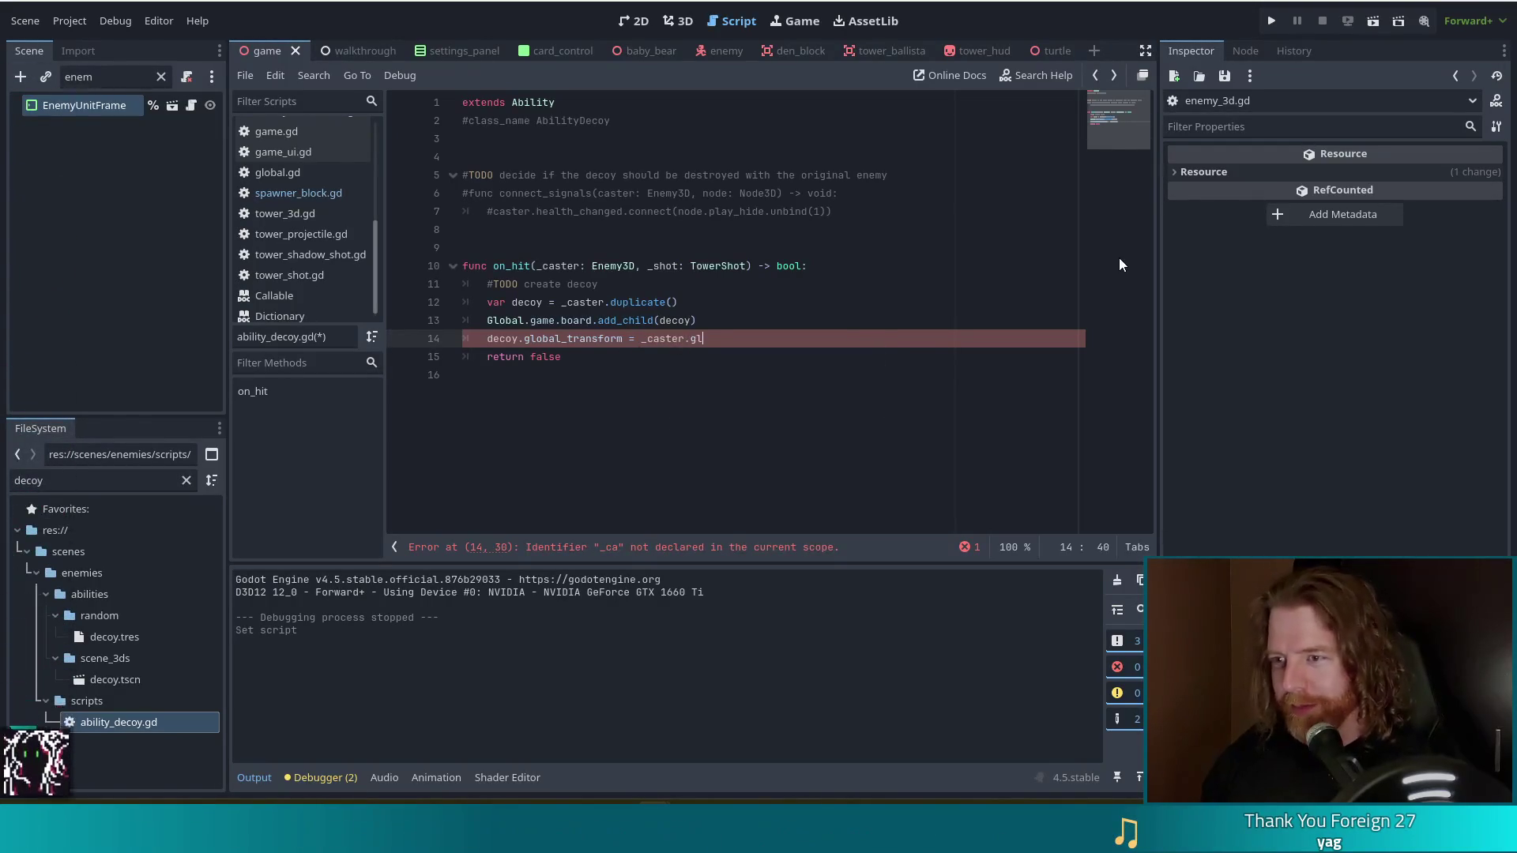
{"action": "type", "text": "ob"}
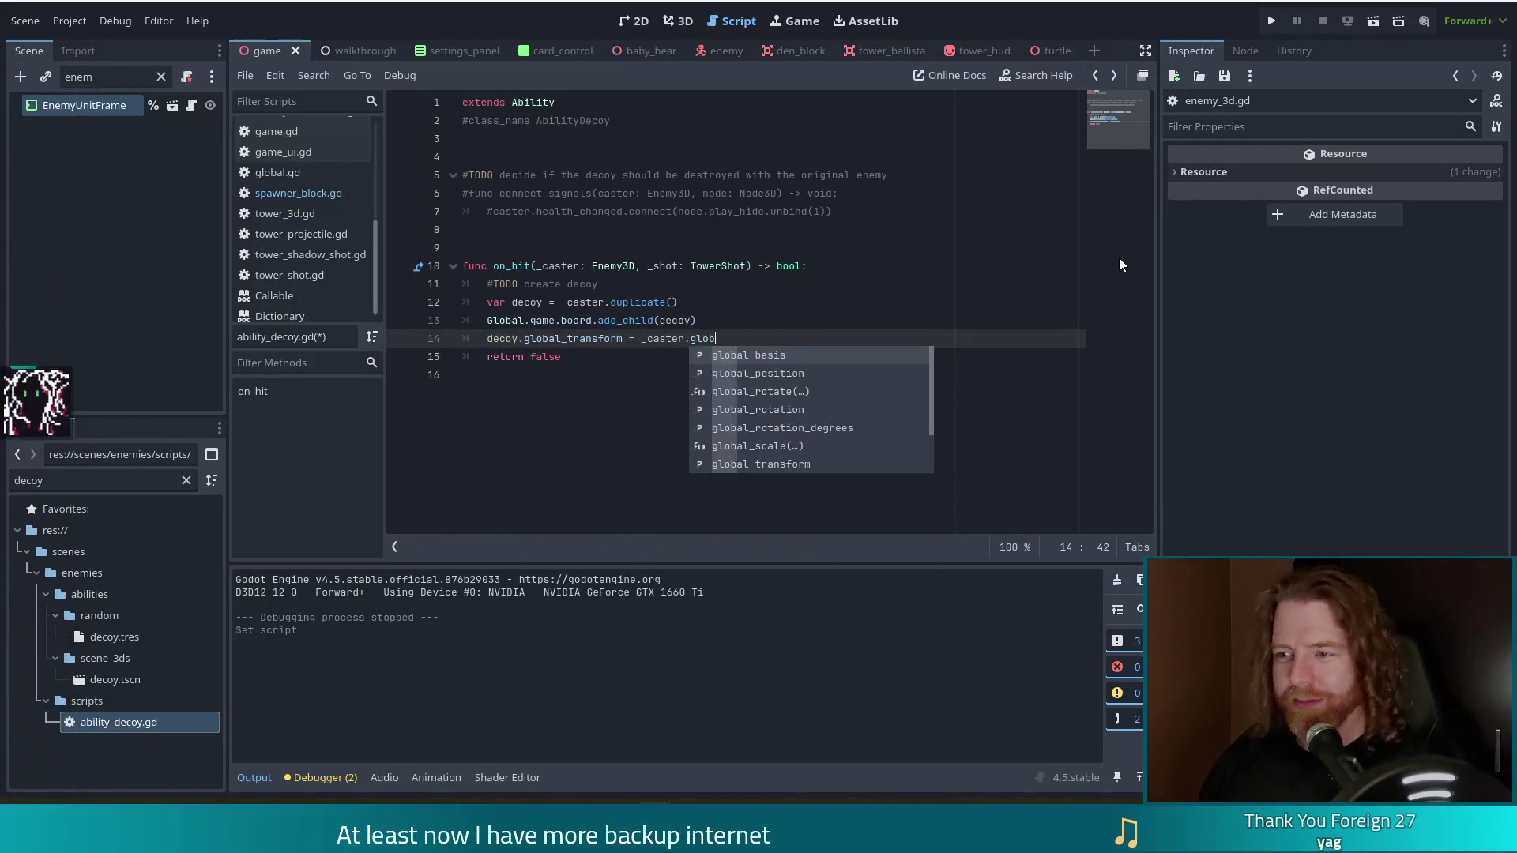
{"action": "key", "text": "Down"}
{"action": "key", "text": "Down"}
{"action": "key", "text": "Down"}
{"action": "key", "text": "Return"}
{"action": "key", "text": "ctrl+s"}
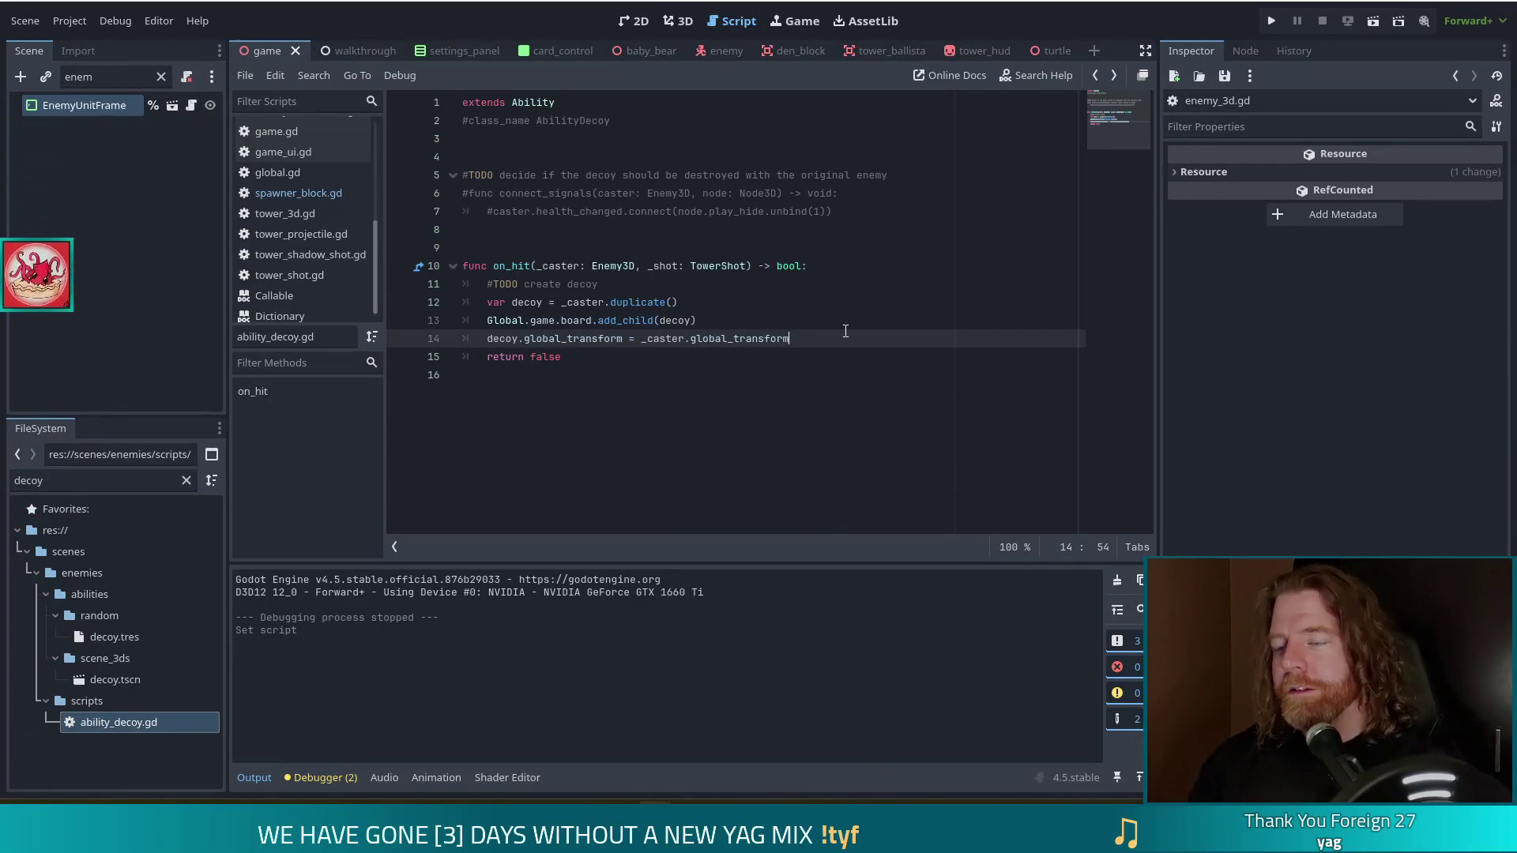
Insert an empty indented line after the global_transform assignment.
{"action": "key", "text": "Return"}
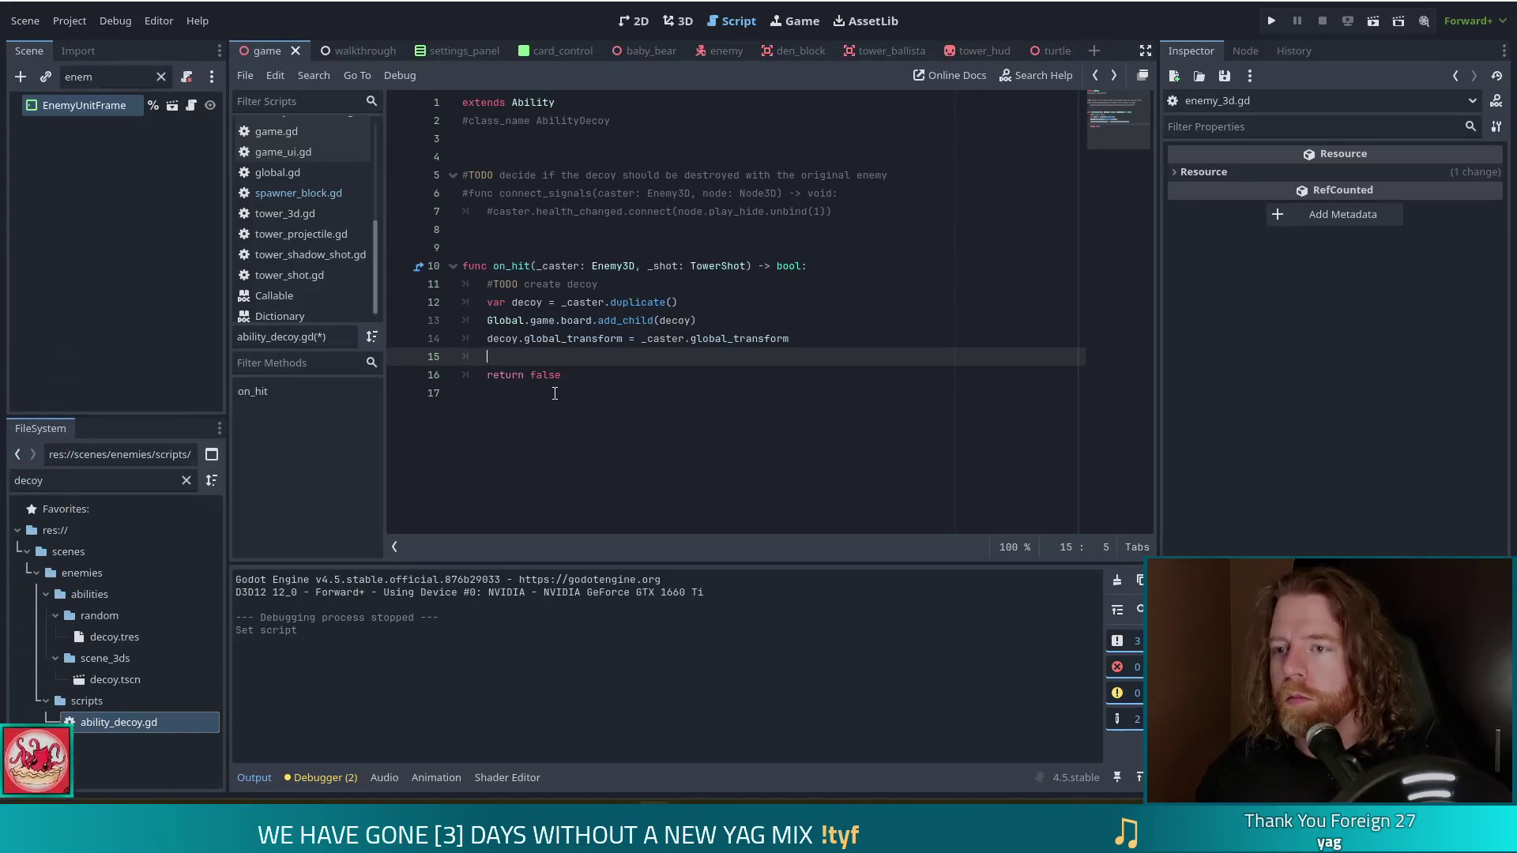
Add decoy.speed = 0 on line 15 and save ability_decoy.gd.
{"action": "type", "text": "deco"}
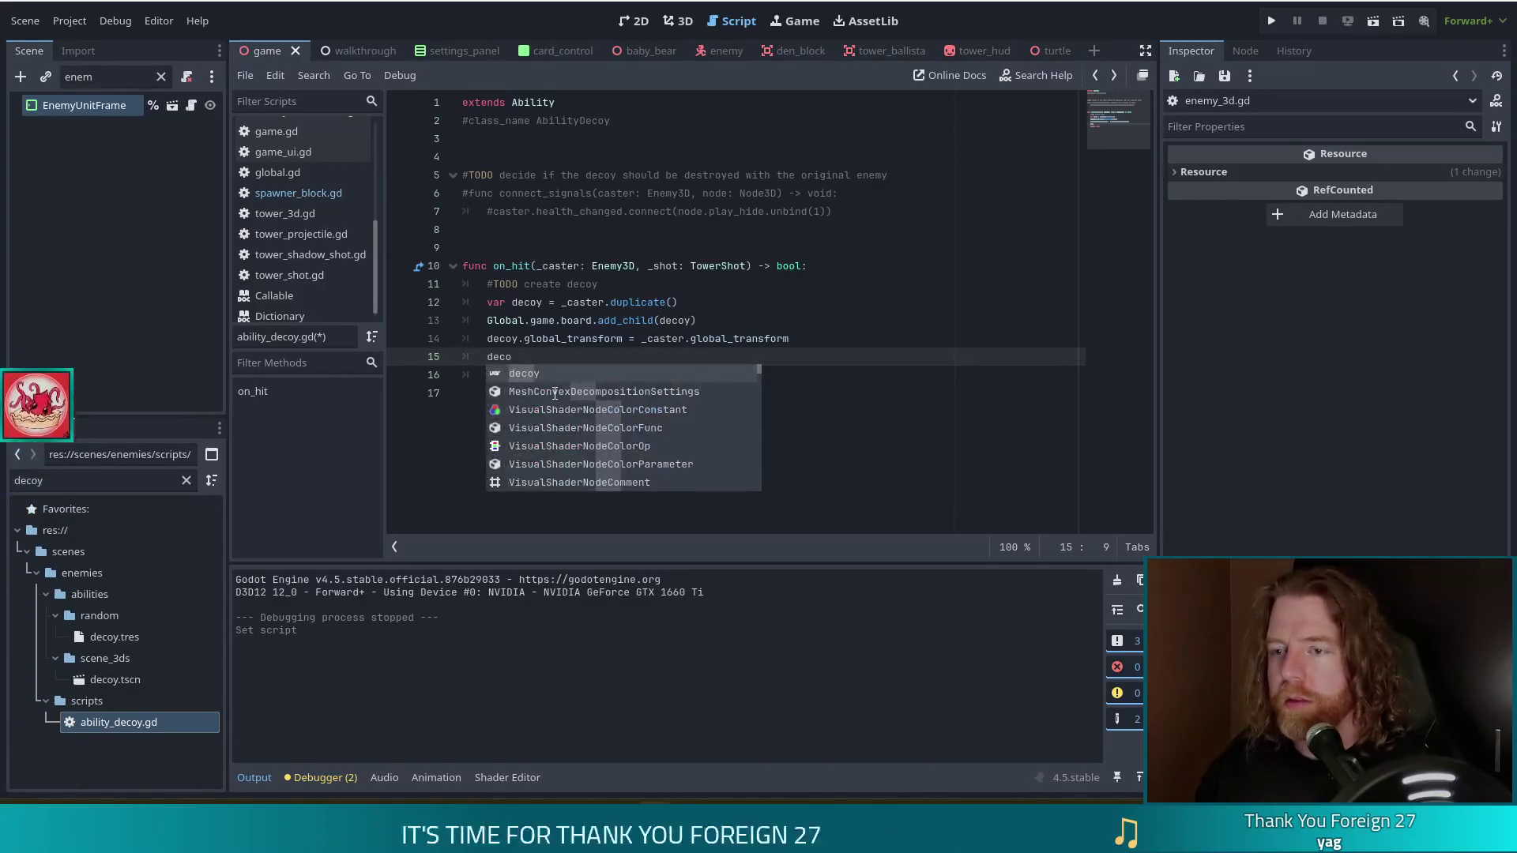
{"action": "type", "text": "y.sp"}
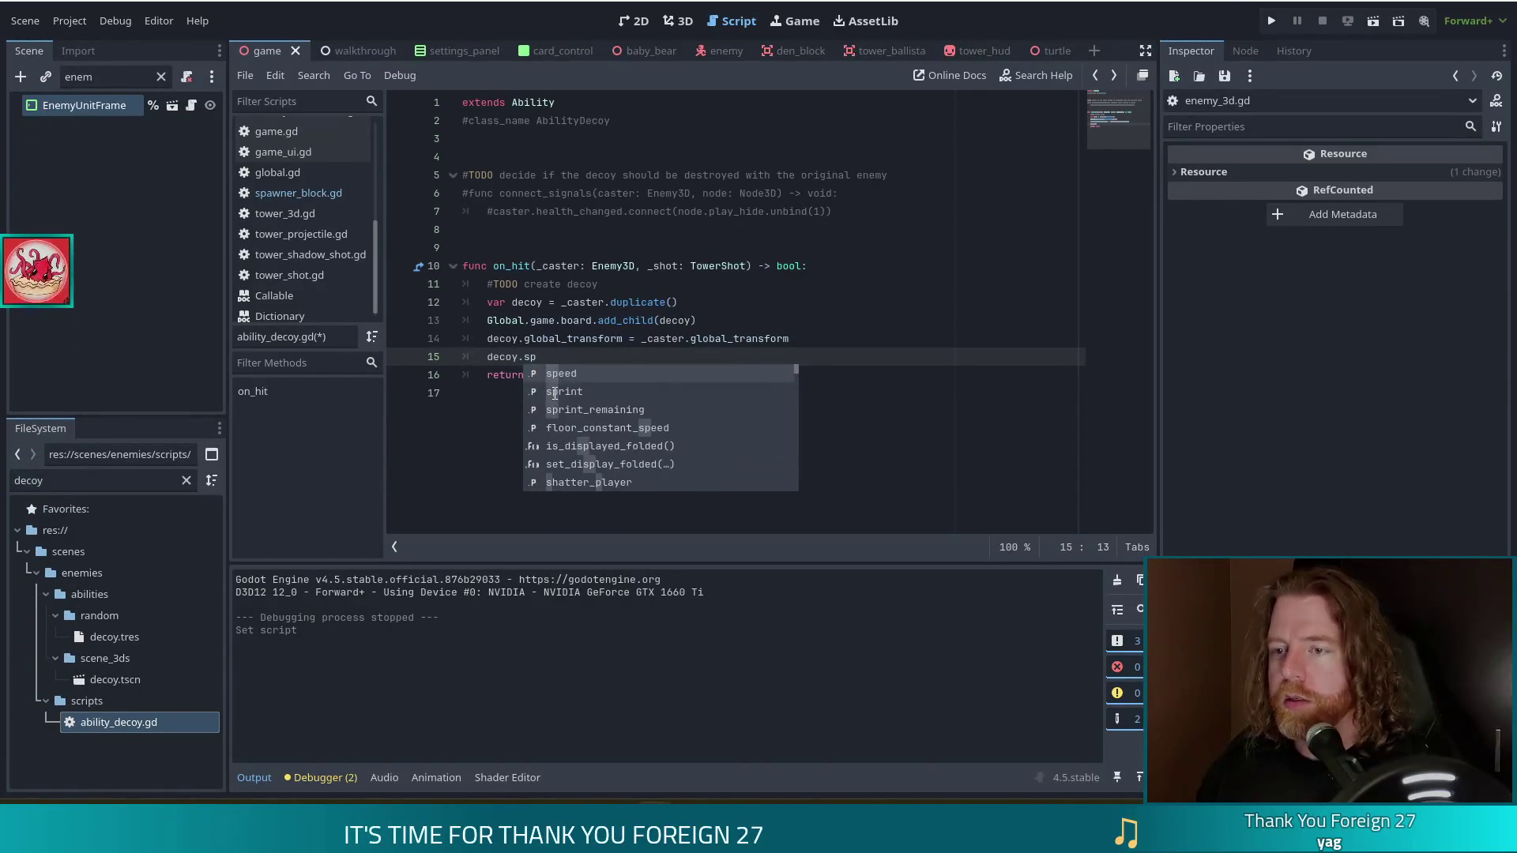
{"action": "key", "text": "Return"}
{"action": "type", "text": "0"}
{"action": "key", "text": "ctrl+s"}
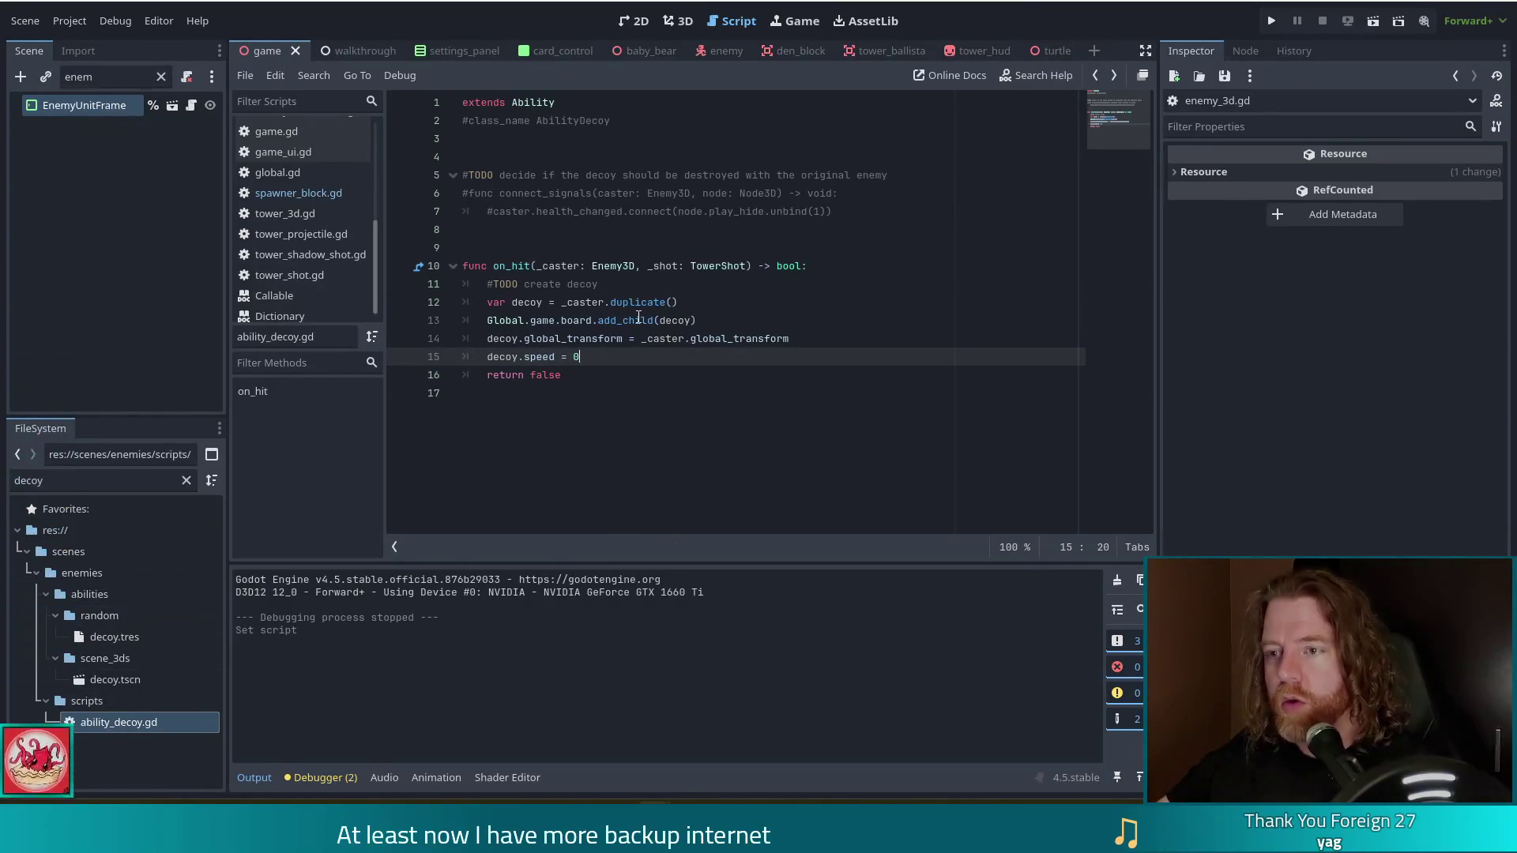
{"action": "left_click", "coordinate": [588, 320]}
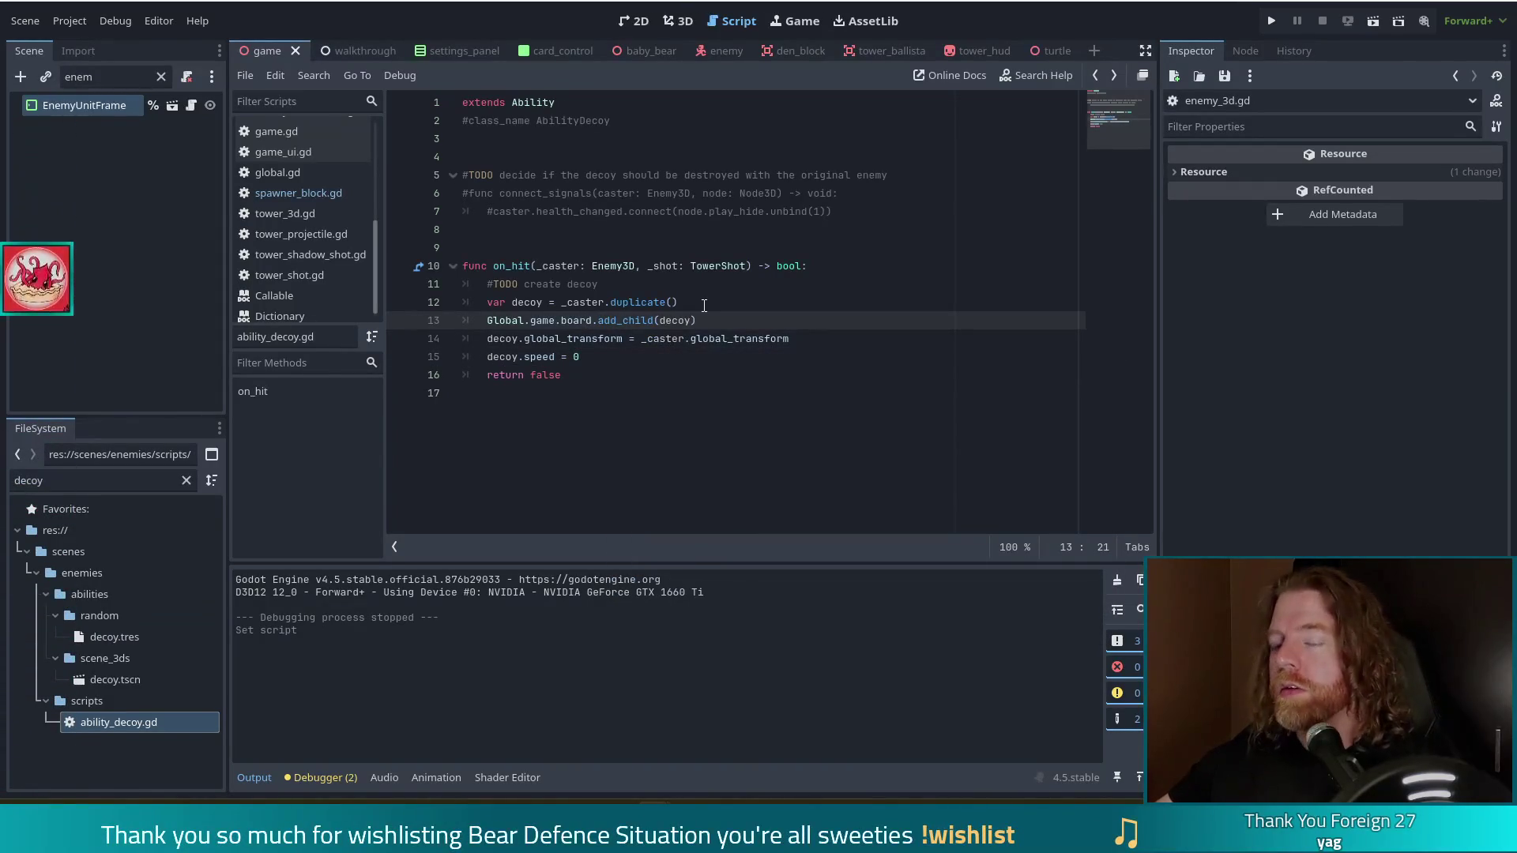
Set decoy.tres Cost to 100 in the Inspector and run the project.
{"action": "left_click", "coordinate": [115, 641]}
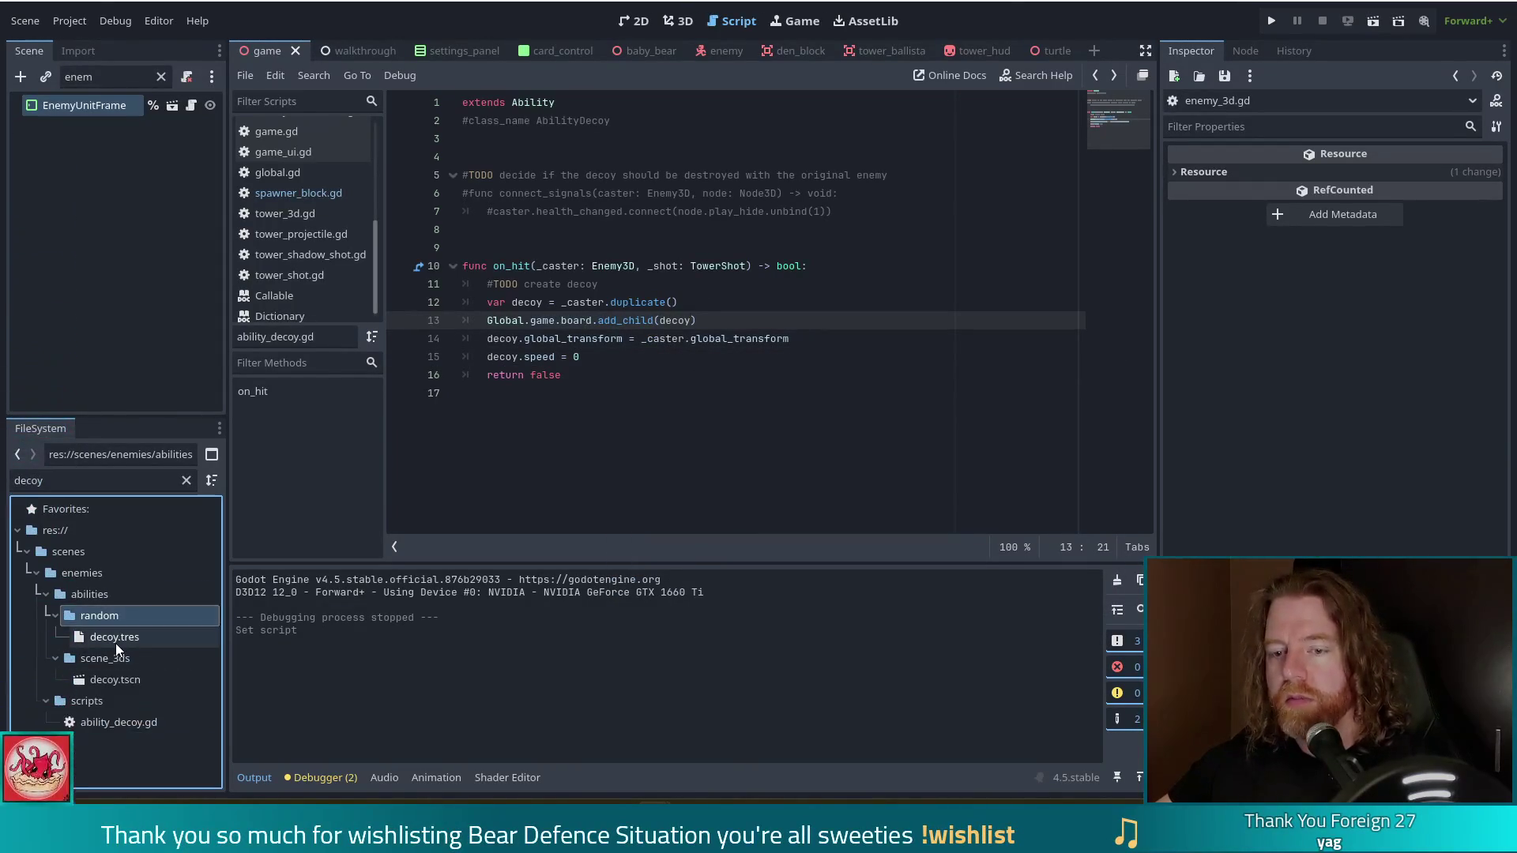
{"action": "left_click", "coordinate": [1339, 356]}
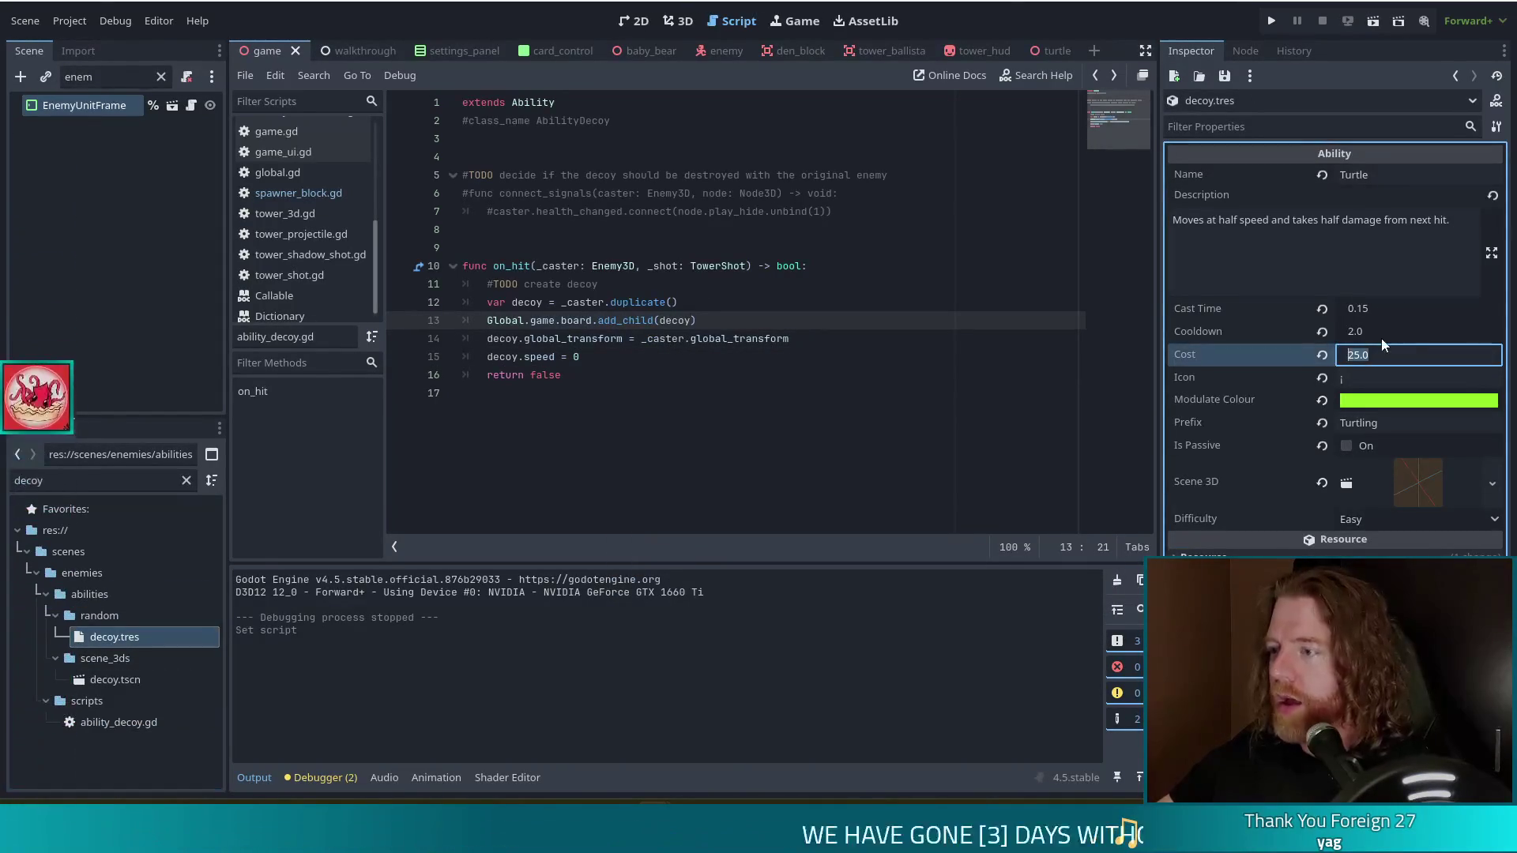
{"action": "type", "text": "1000"}
{"action": "key", "text": "Return"}
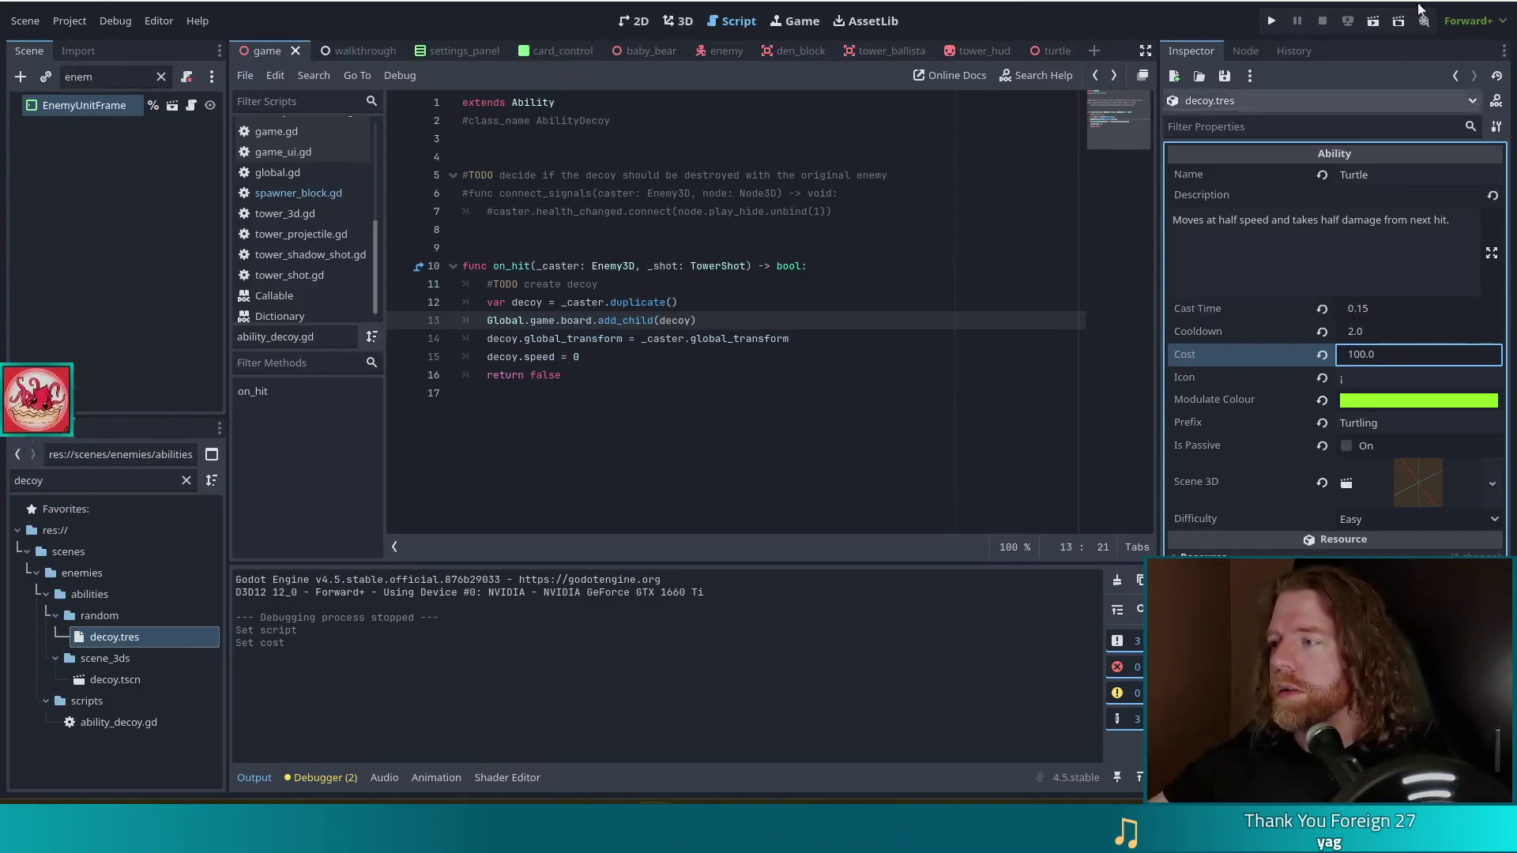
{"action": "left_click", "coordinate": [1268, 19]}
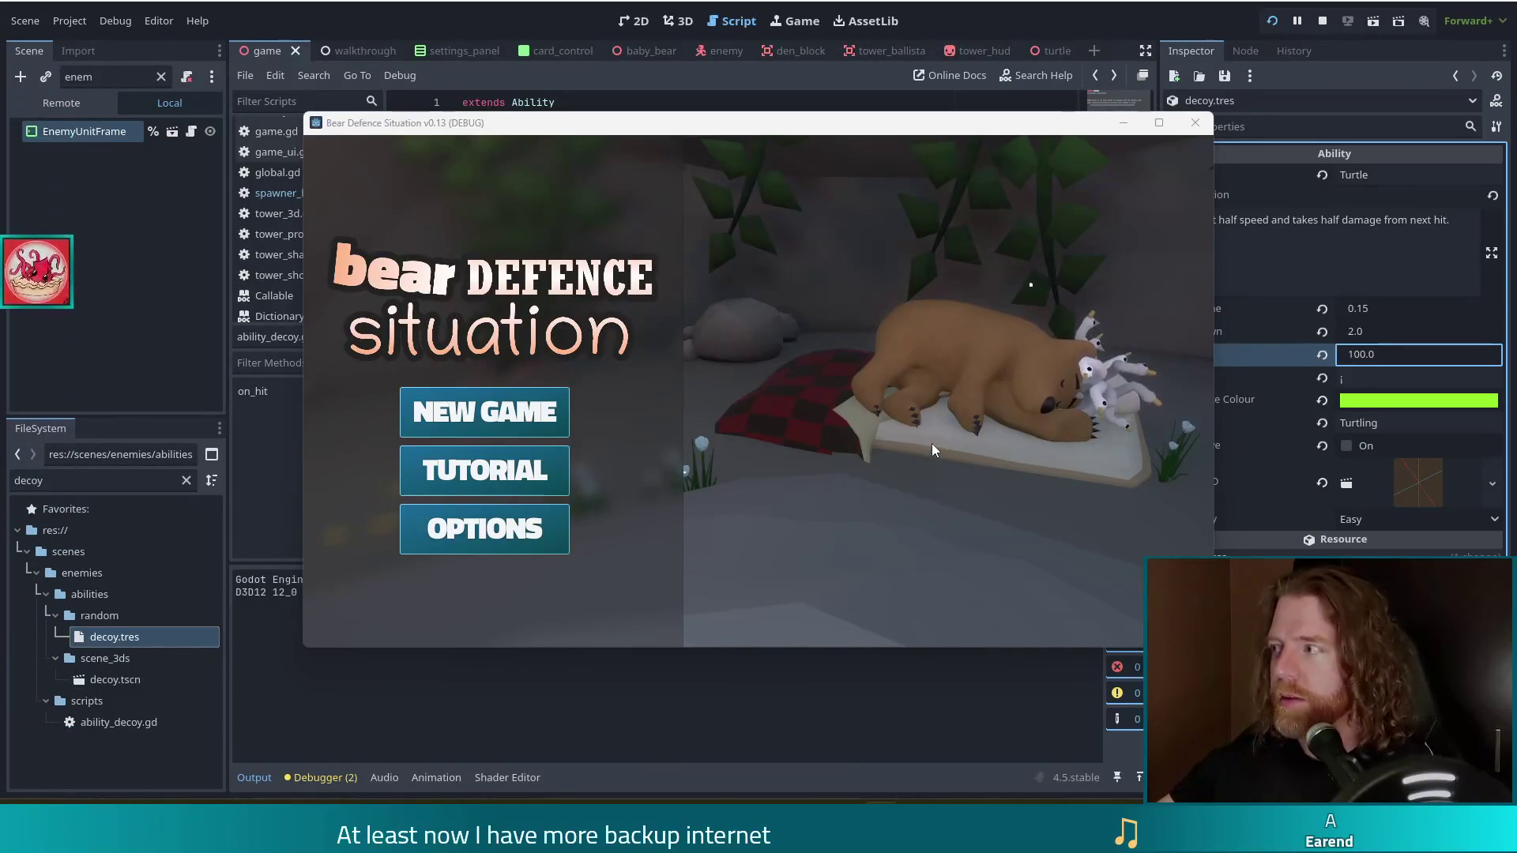
Start a new game, open the in-game command console, then switch back to the editor.
{"action": "left_click", "coordinate": [484, 412]}
{"action": "mouse_move", "coordinate": [1069, 166]}
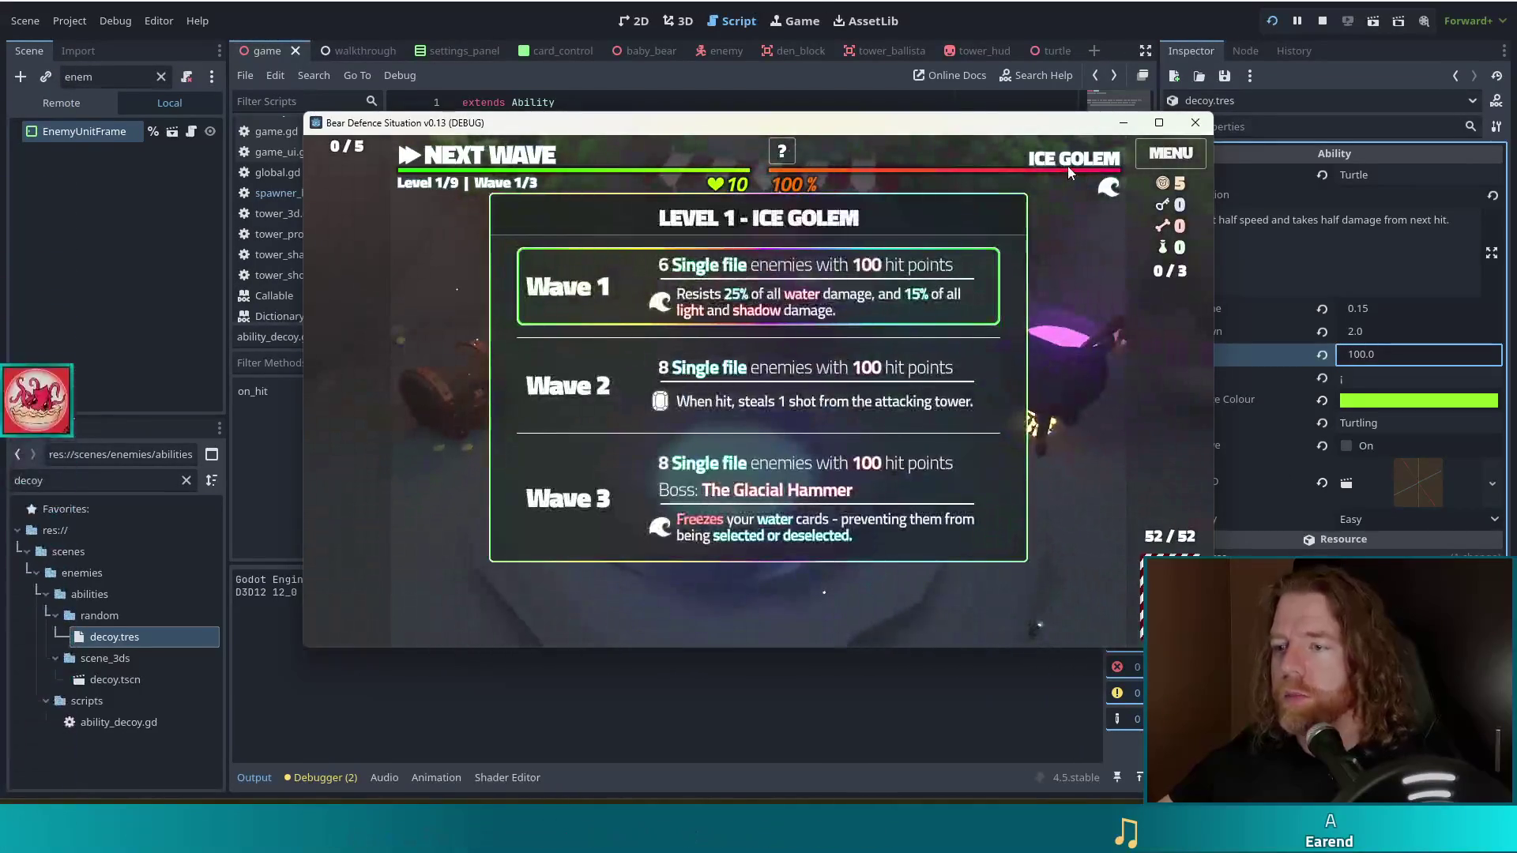
{"action": "key", "text": "grave"}
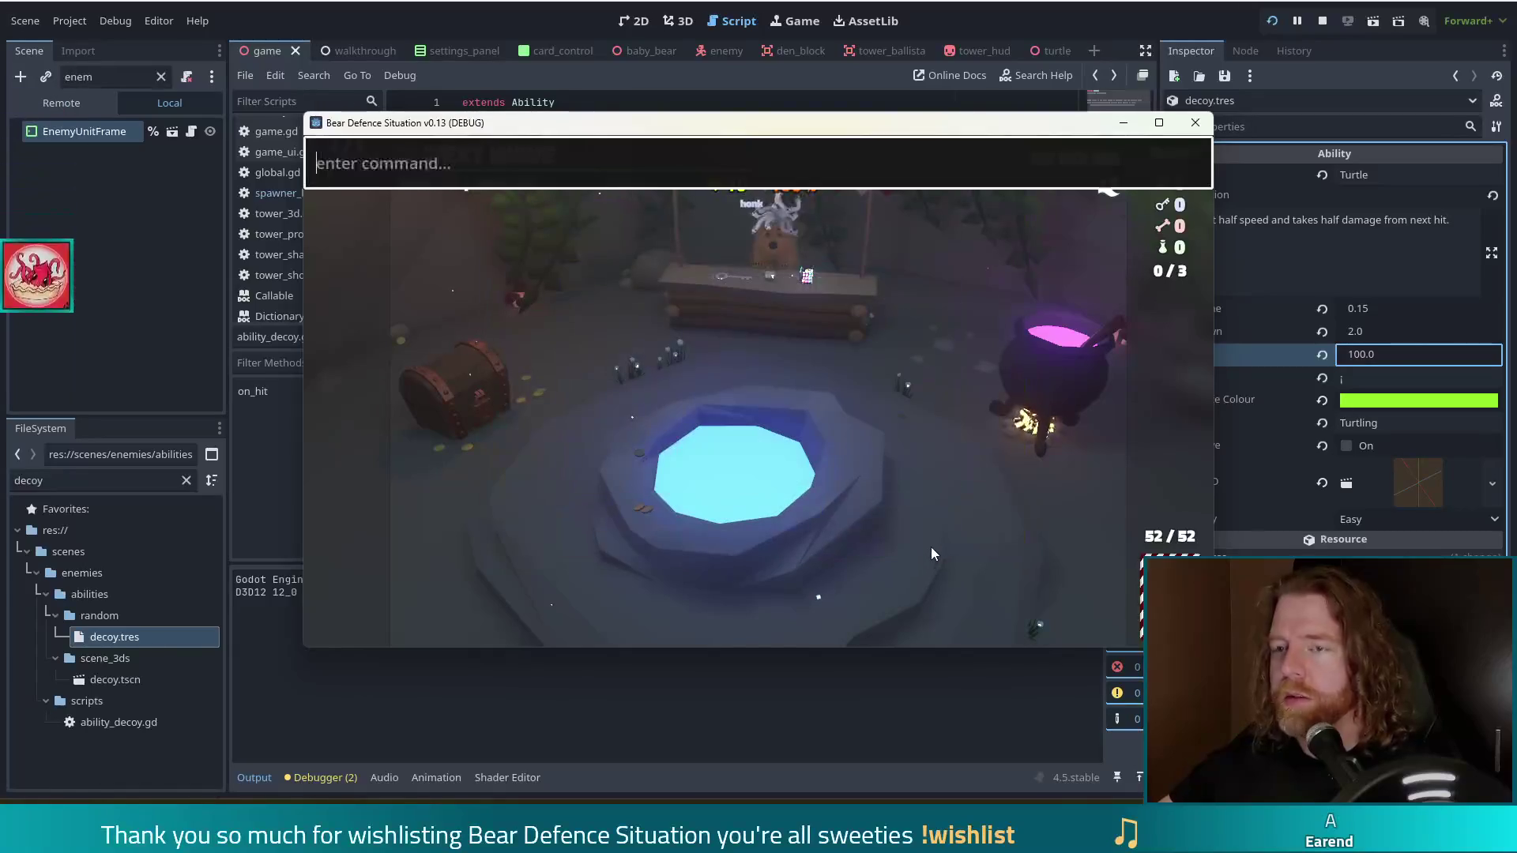
{"action": "type", "text": "sar"}
{"action": "key", "text": "BackSpace"}
{"action": "key", "text": "BackSpace"}
{"action": "key", "text": "BackSpace"}
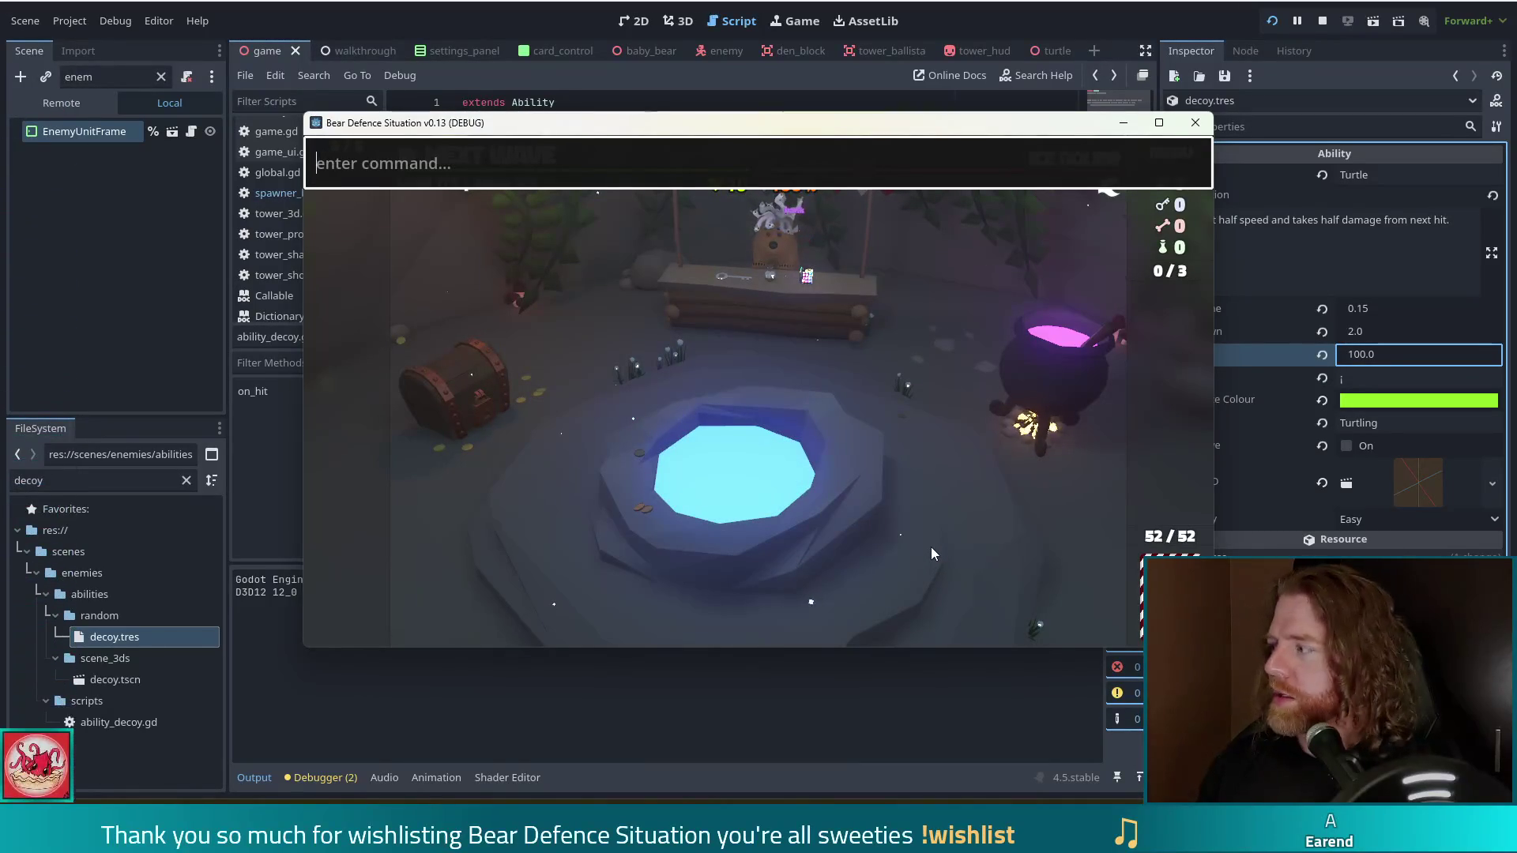
{"action": "key", "text": "alt+Tab"}
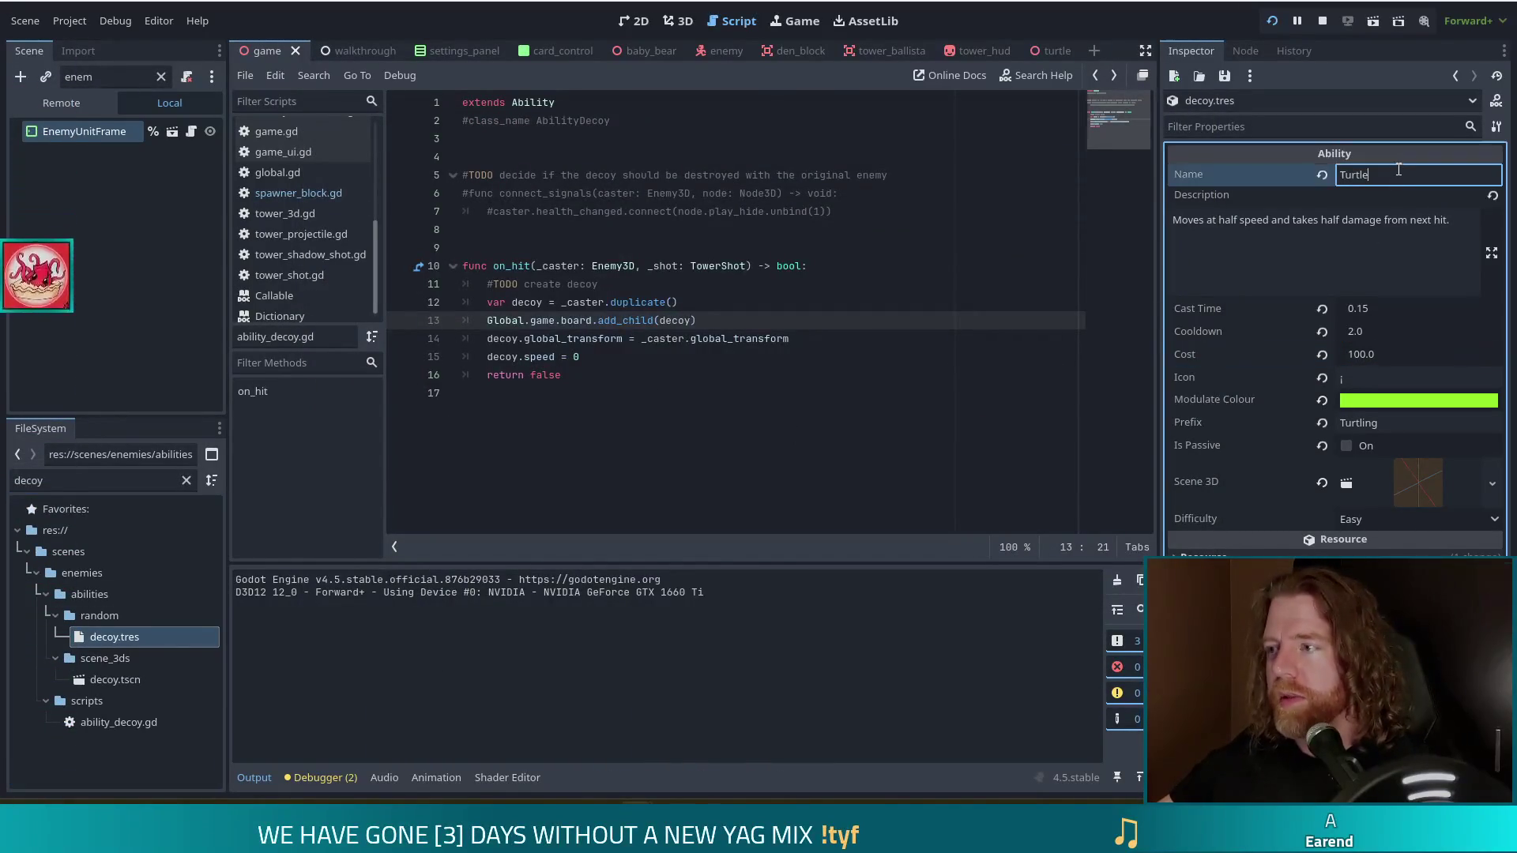
Name the ability 'Decoy' with description 'Enemies create a copy of themselves when hit'.
{"action": "type", "text": "Decoy"}
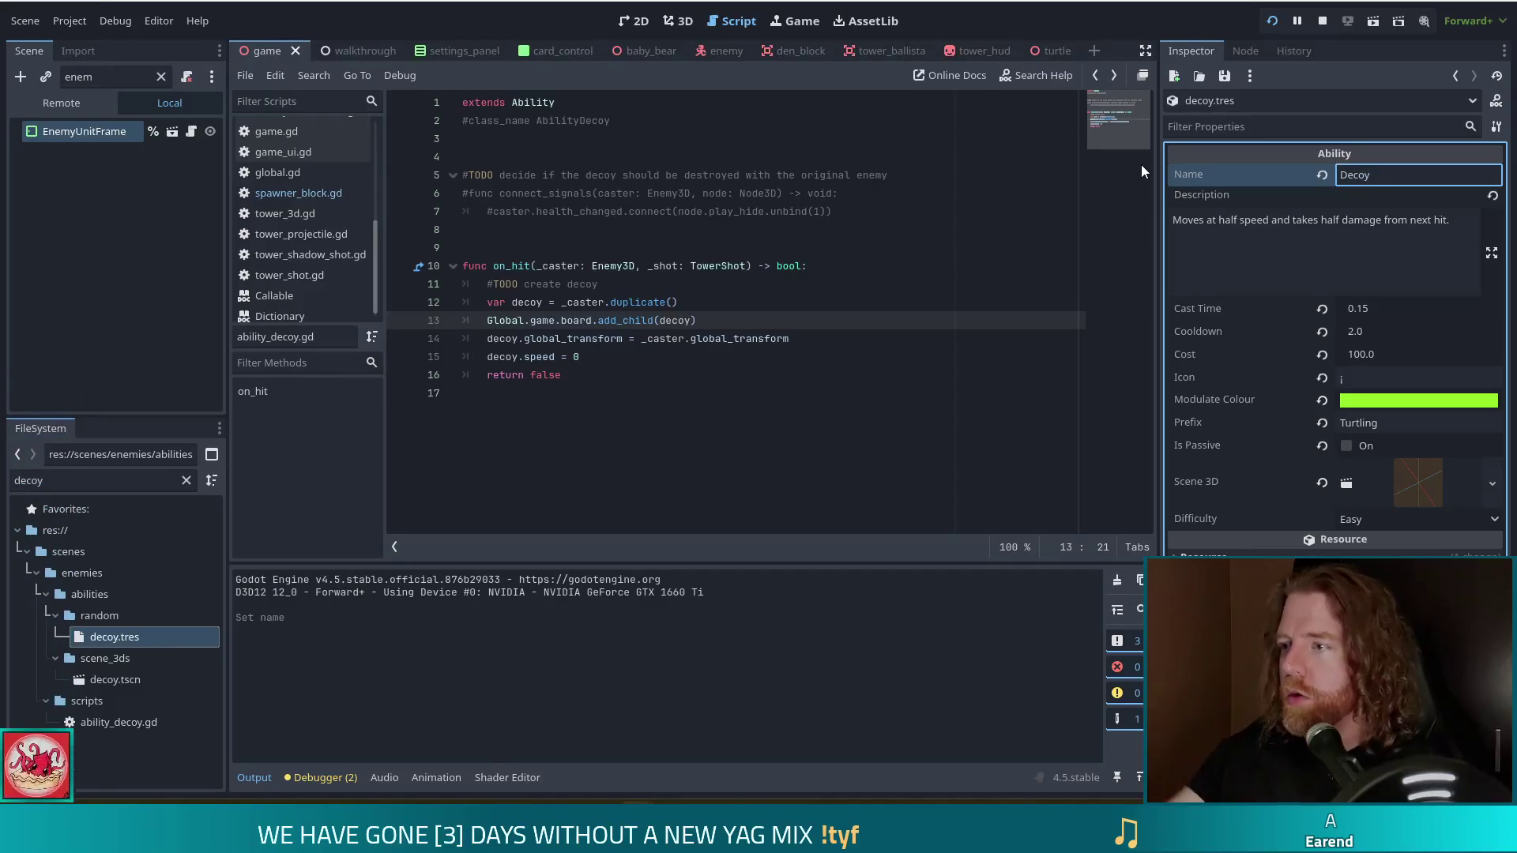
{"action": "left_click", "coordinate": [1408, 230]}
{"action": "key", "text": "ctrl+a"}
{"action": "type", "text": "C"}
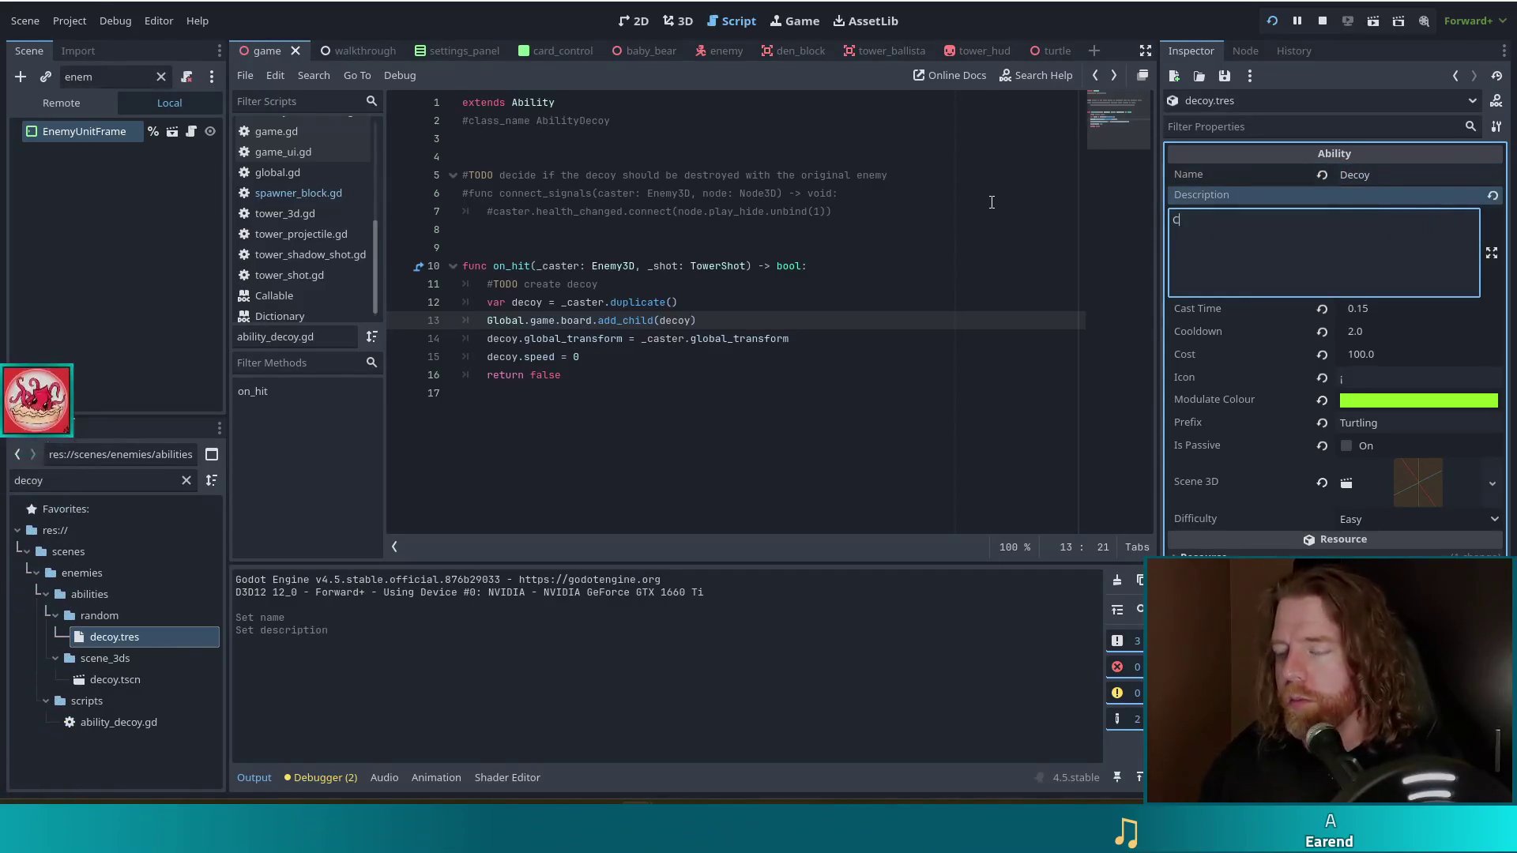
{"action": "type", "text": "reates"}
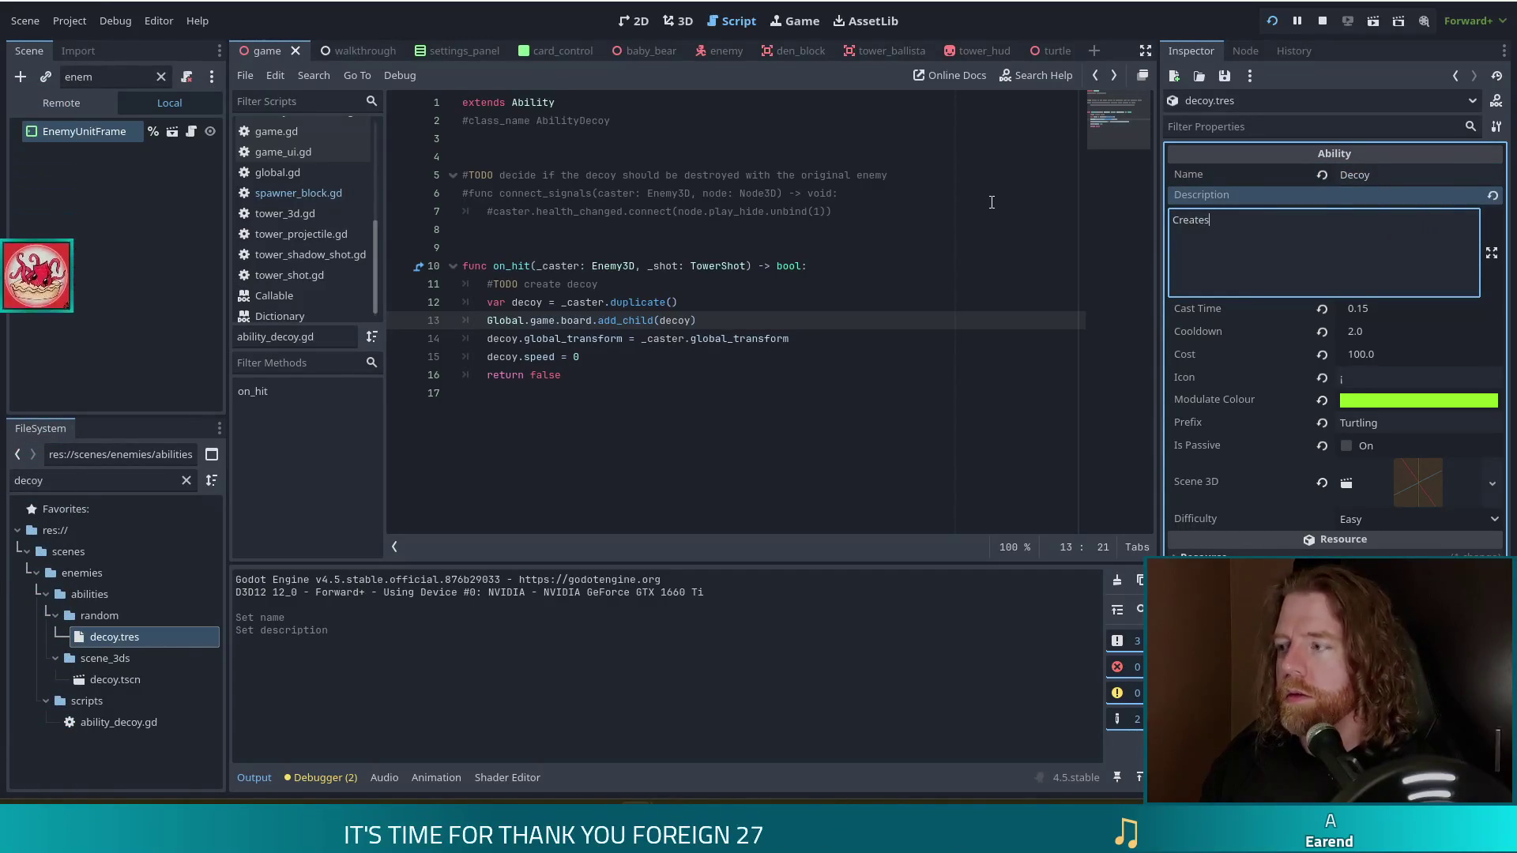
{"action": "key", "text": "BackSpace"}
{"action": "key", "text": "BackSpace"}
{"action": "key", "text": "BackSpace"}
{"action": "type", "text": "Enemies "}
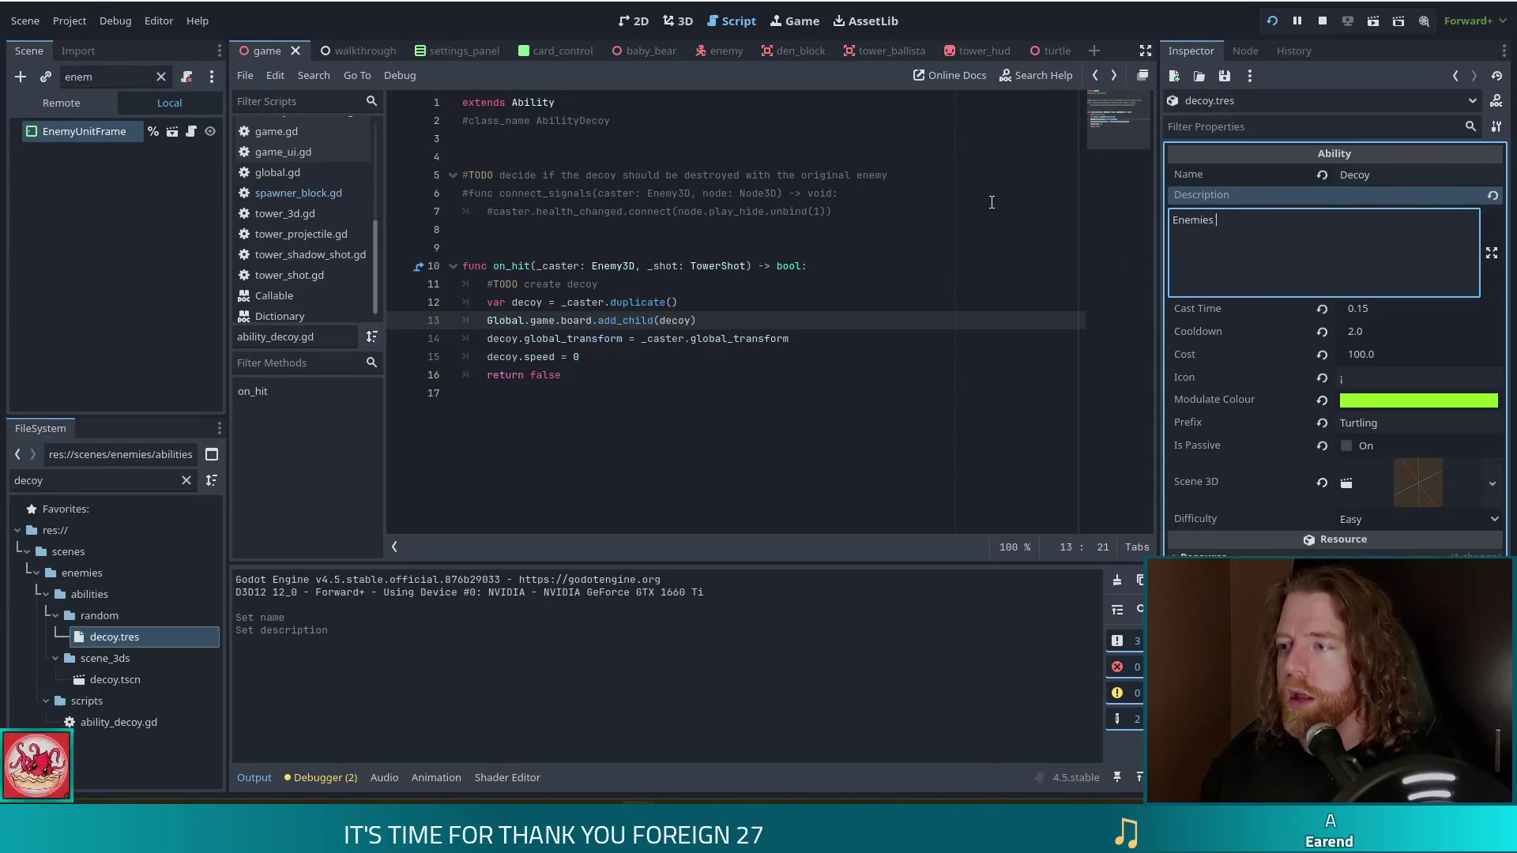
{"action": "type", "text": "create a c"}
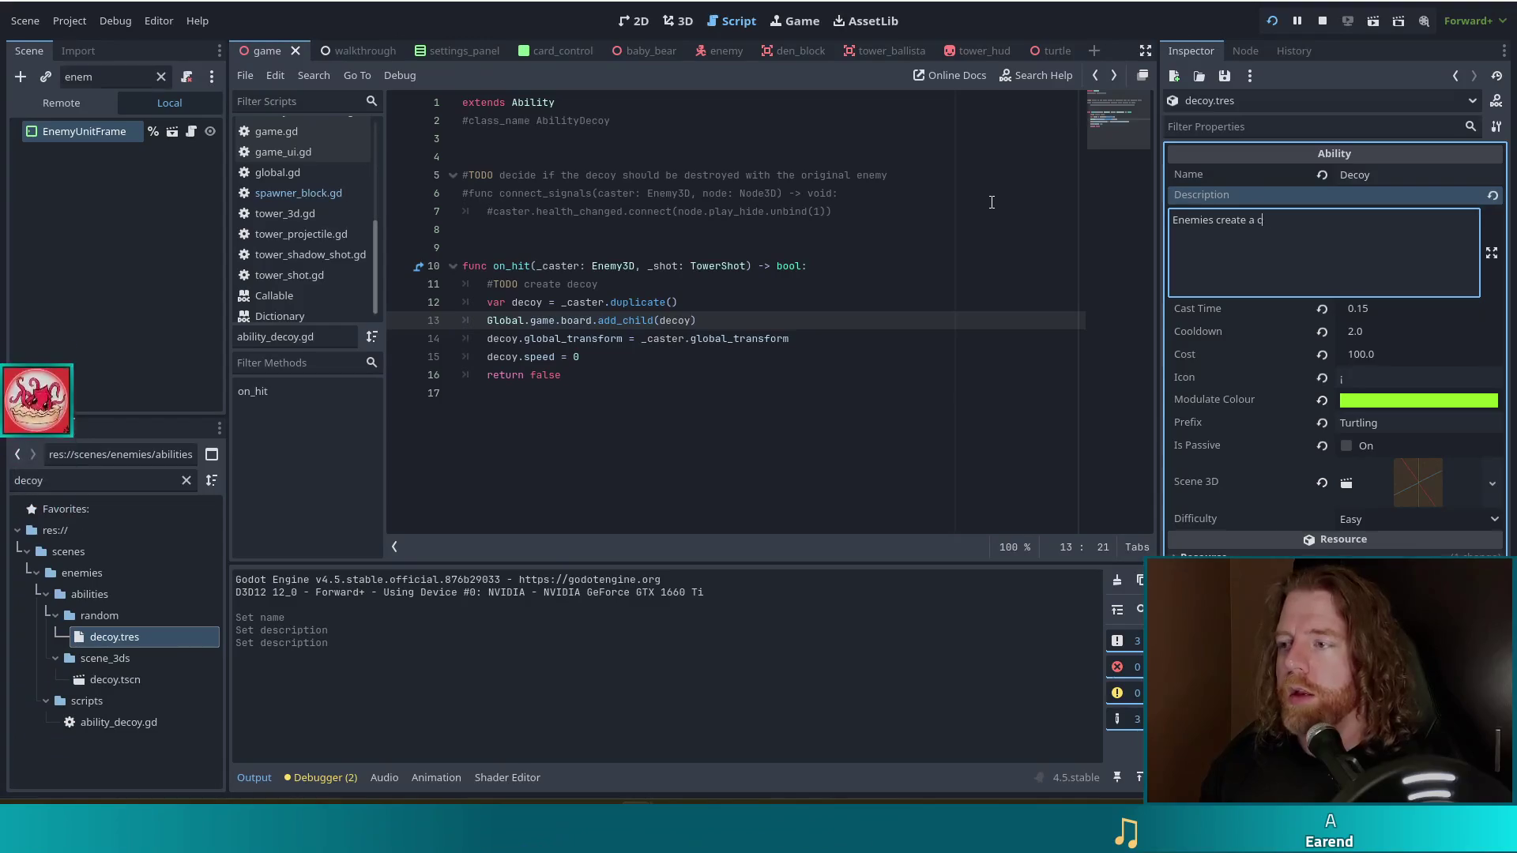
{"action": "type", "text": "opy of themsel"}
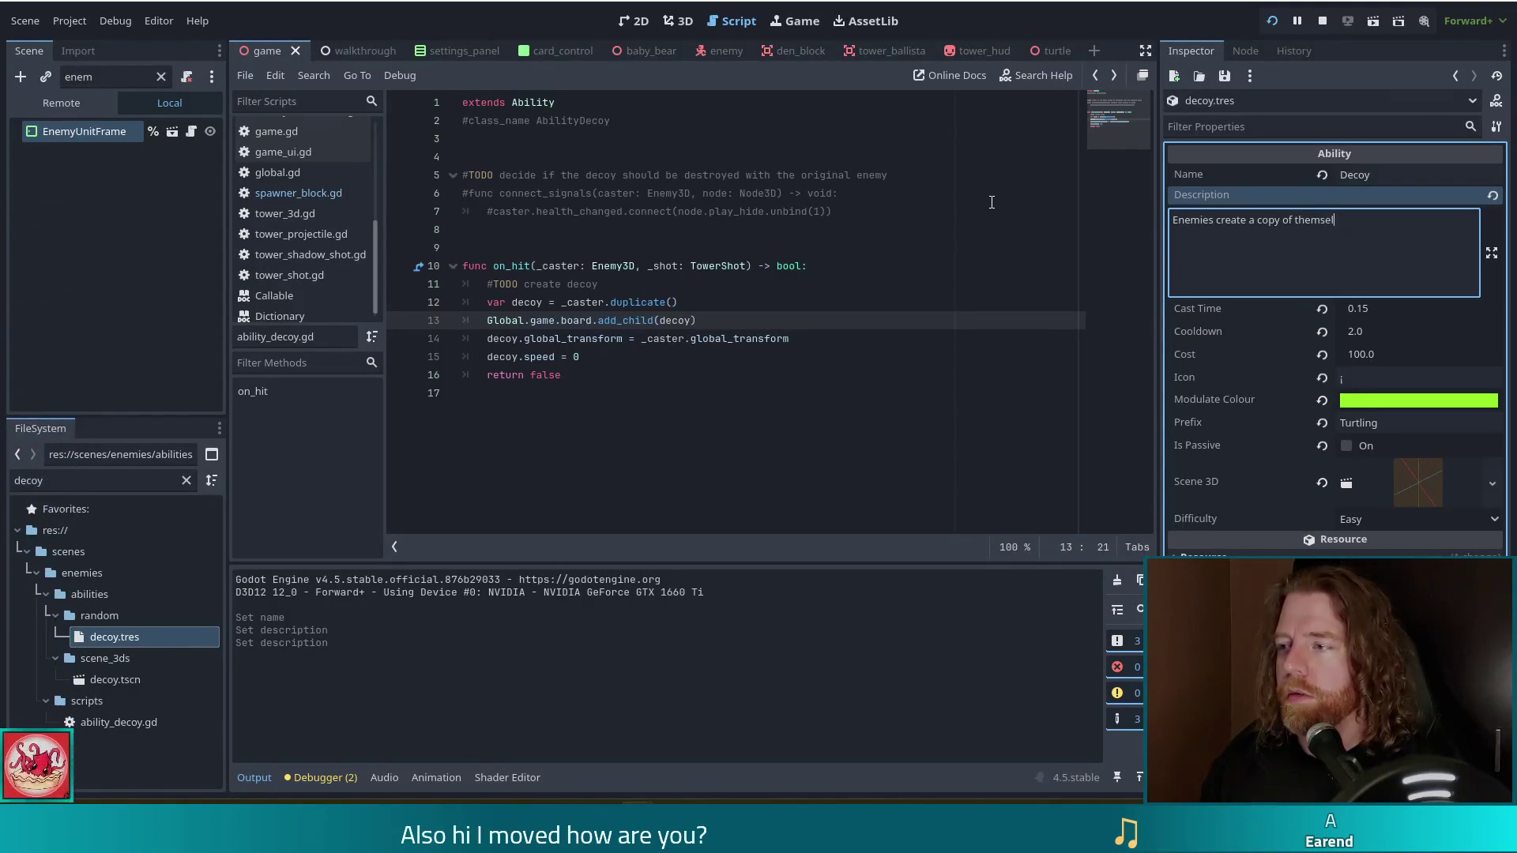
{"action": "type", "text": "ves when hit."}
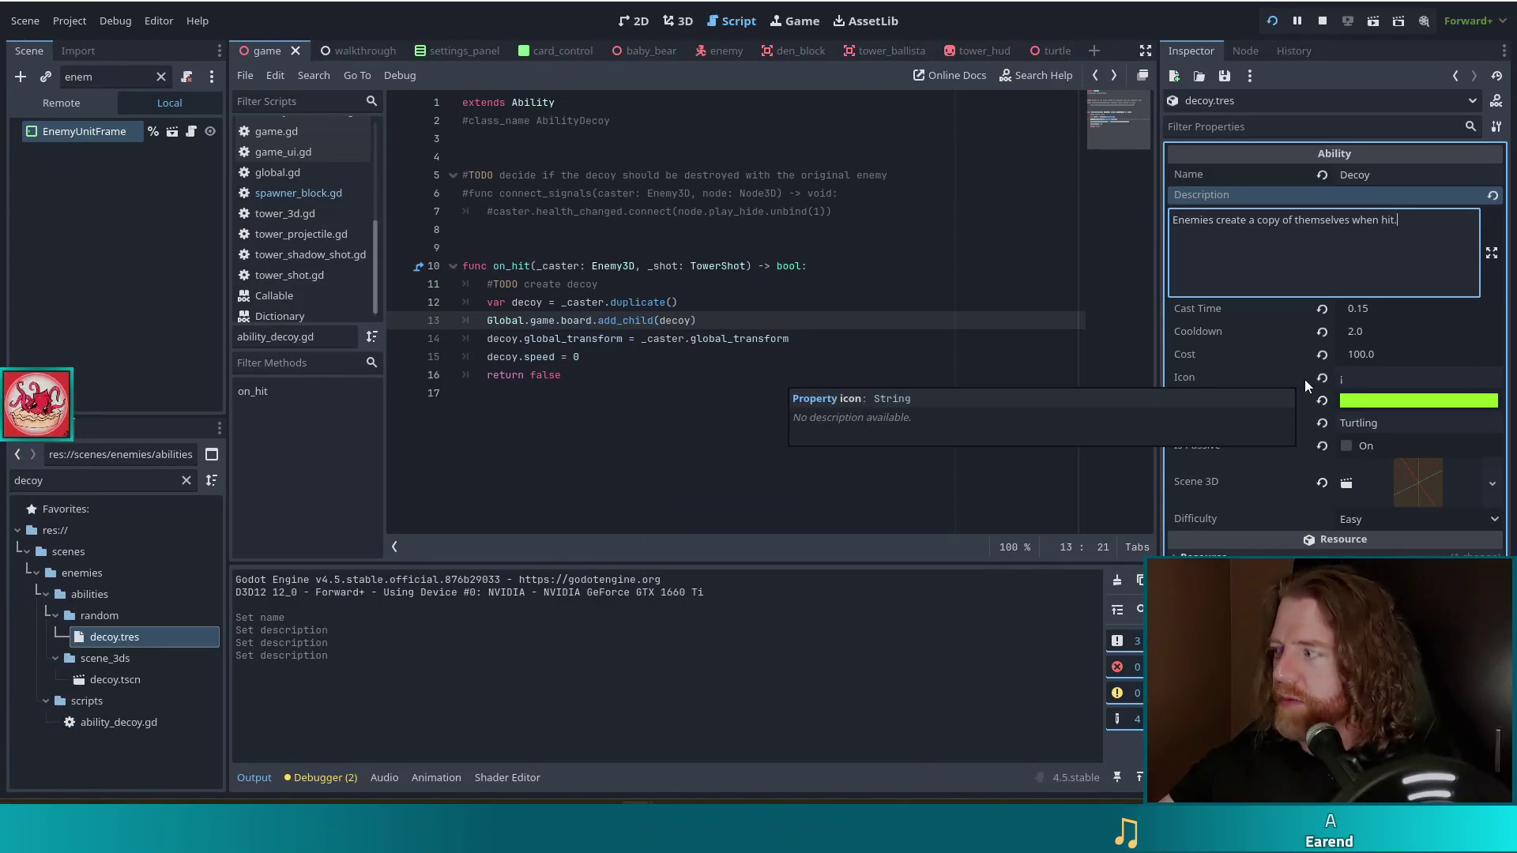
Check the icon font's glyph map, then run the game in debug mode.
{"action": "key", "text": "alt+Tab"}
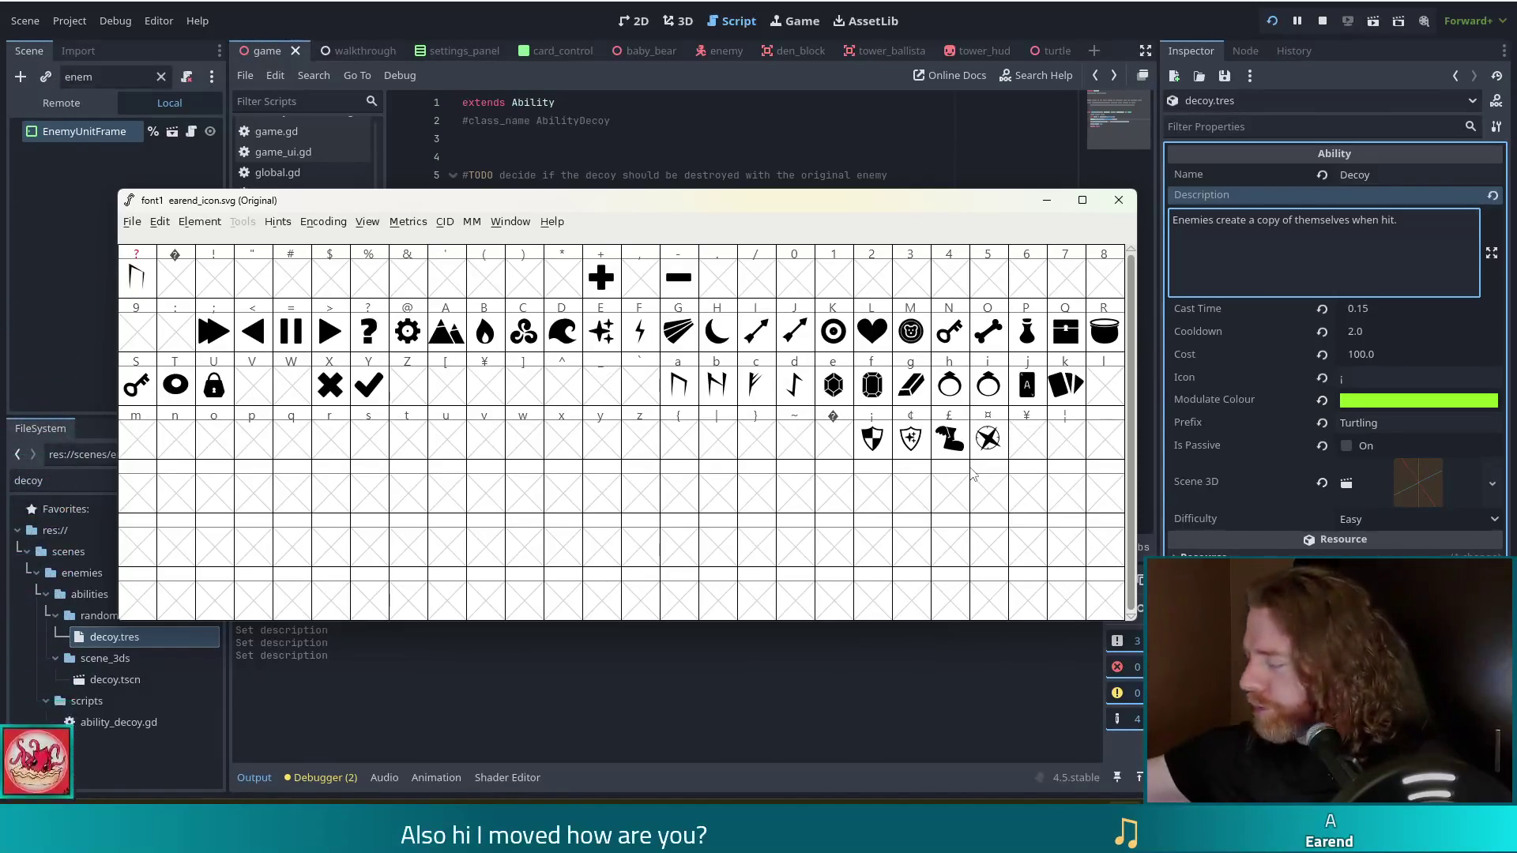
{"action": "left_click", "coordinate": [1047, 200]}
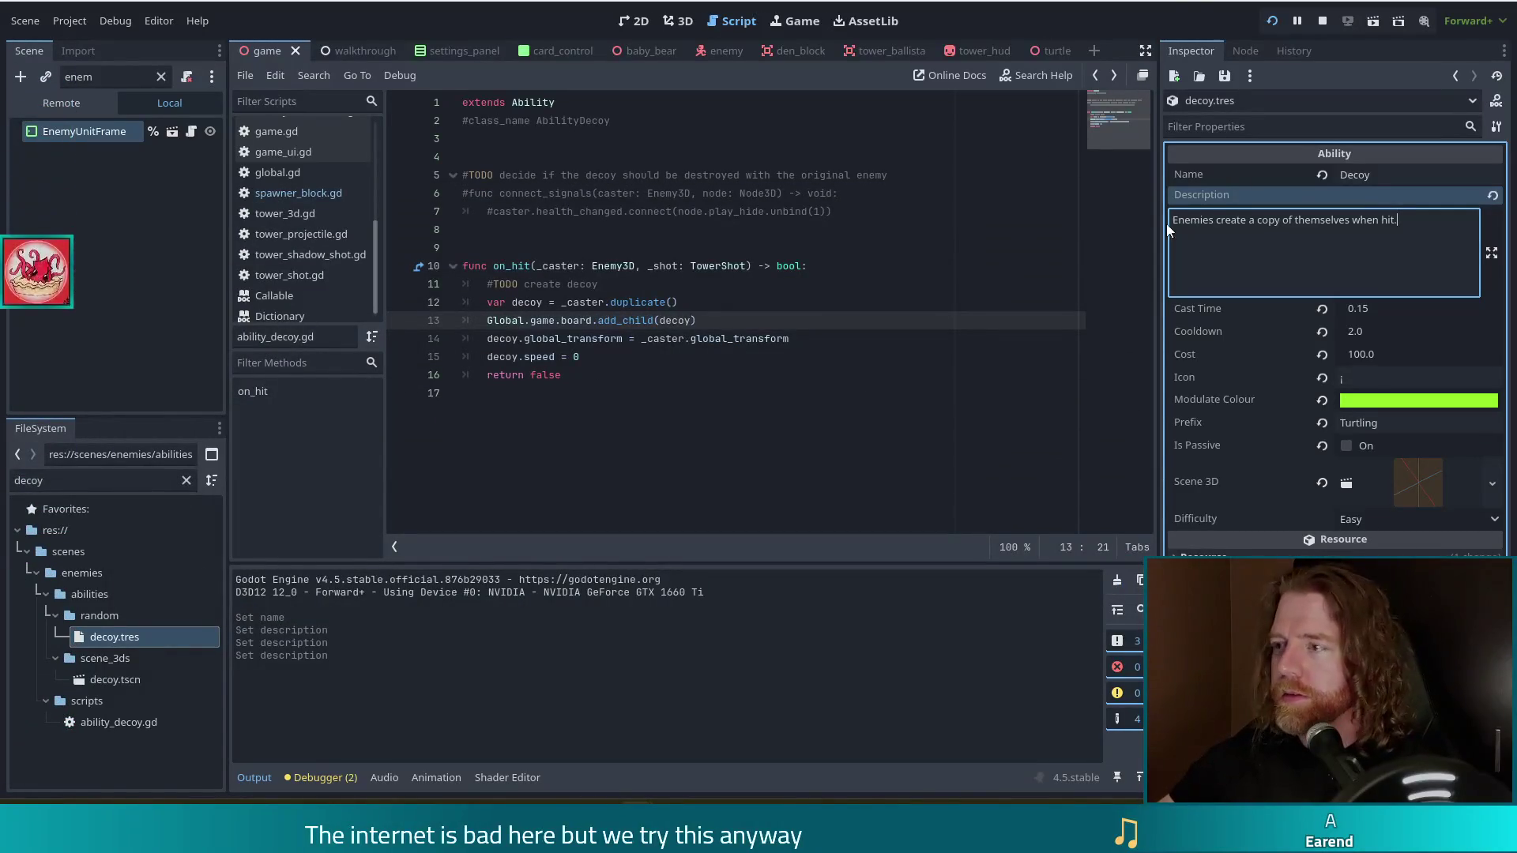
{"action": "left_click", "coordinate": [1271, 20]}
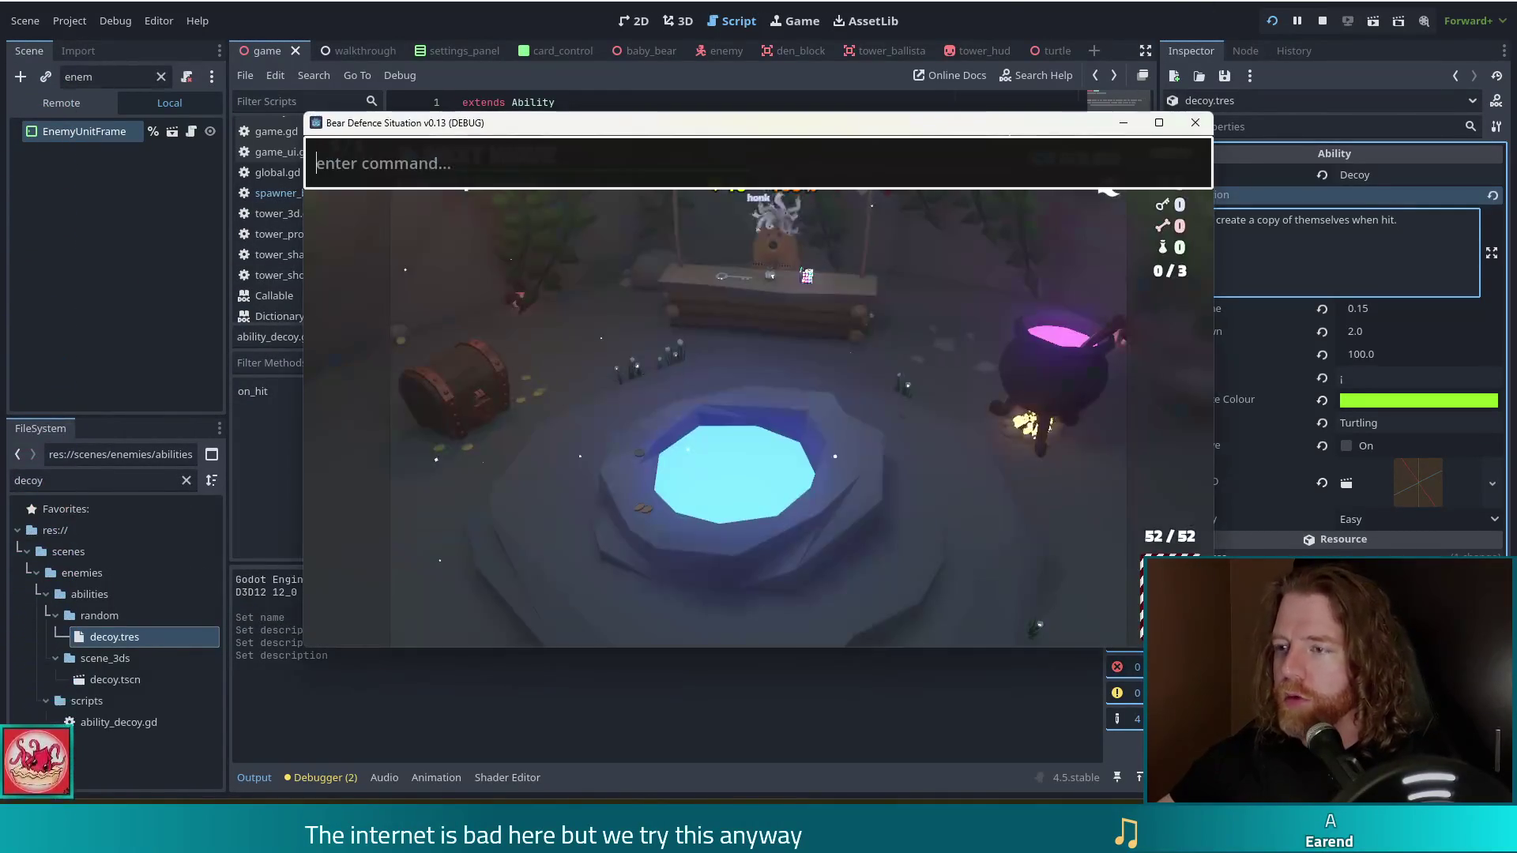
Give enemies the Decoy ability with 'set_ability decoy' and start the next wave.
{"action": "type", "text": "set_ability decoy"}
{"action": "key", "text": "Return"}
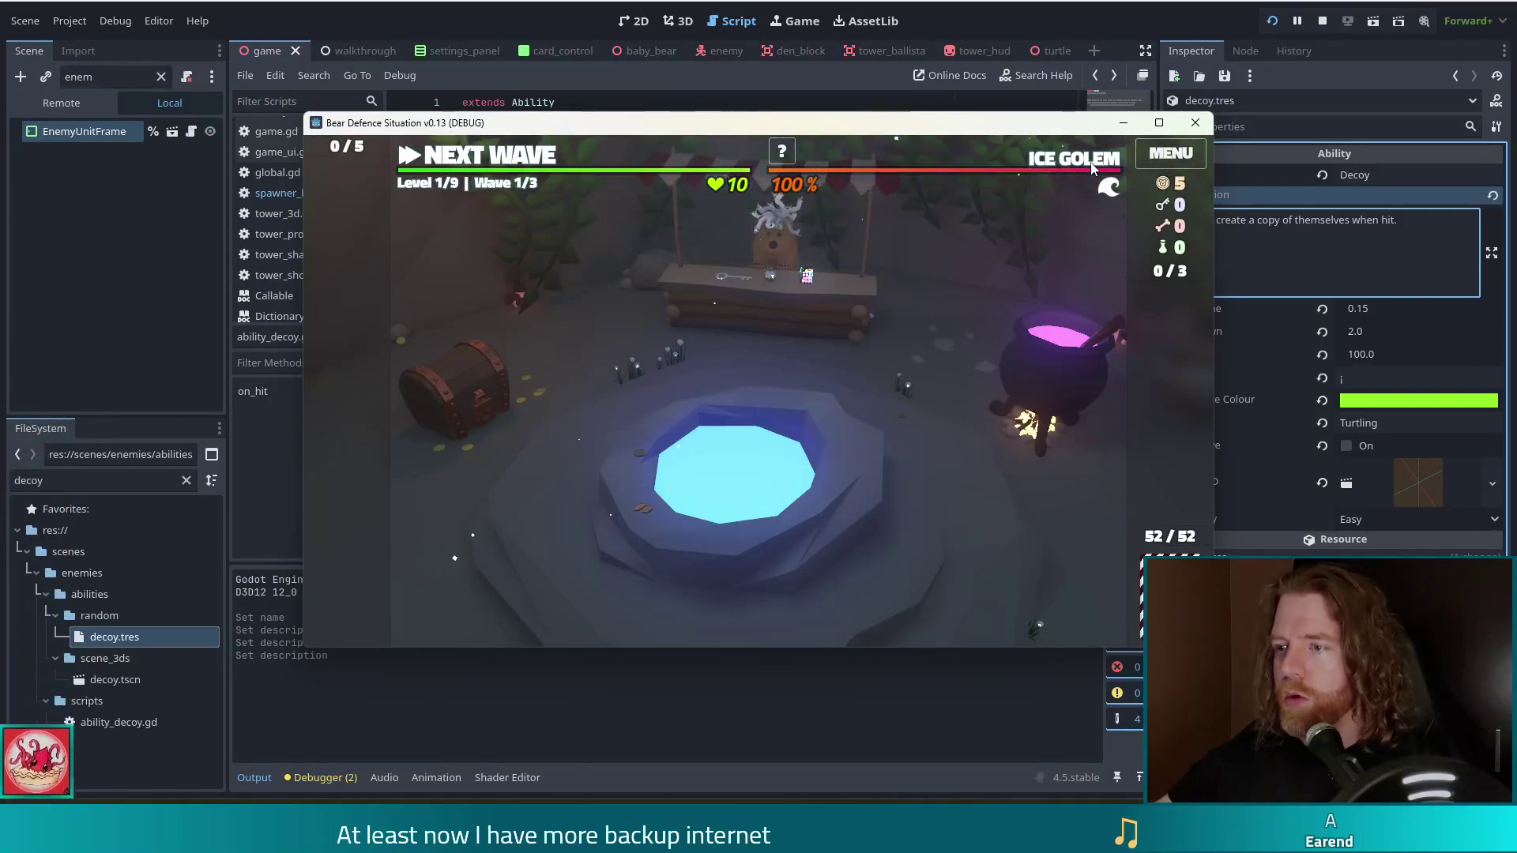
{"action": "mouse_move", "coordinate": [1091, 166]}
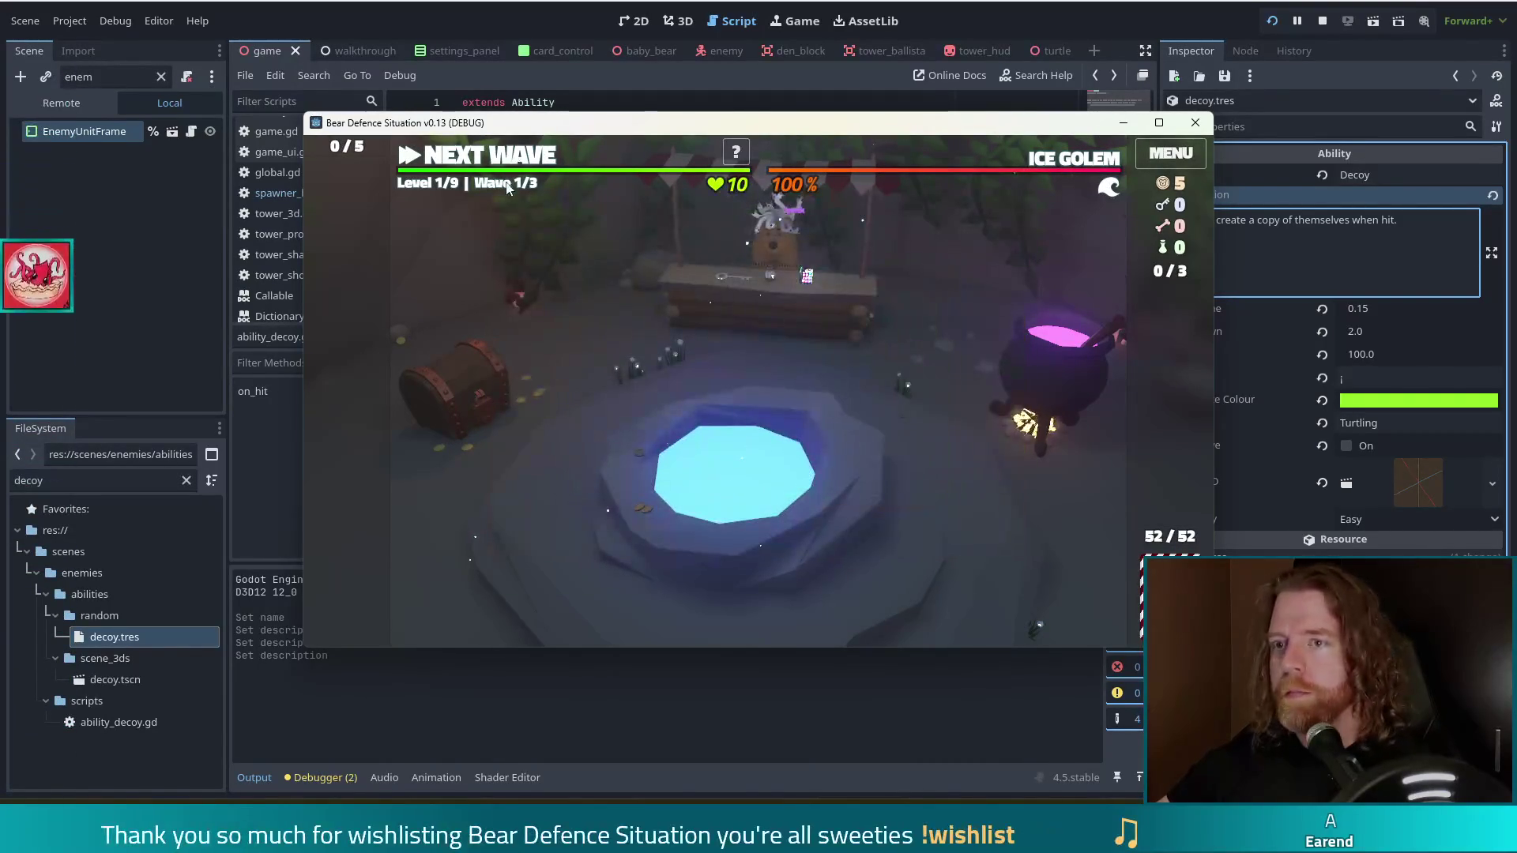
{"action": "left_click", "coordinate": [514, 158]}
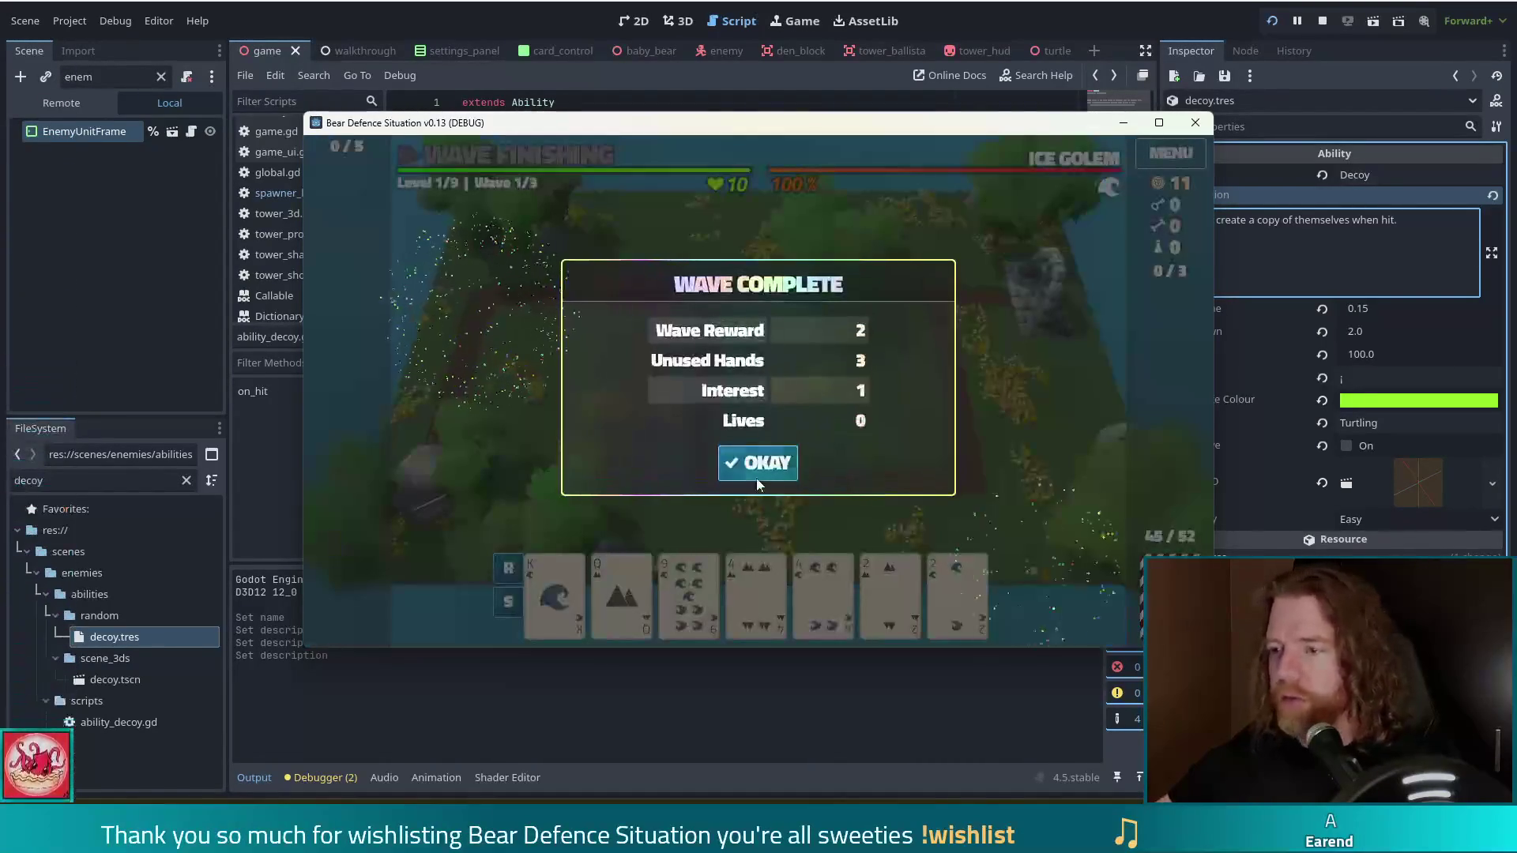
Dismiss the Wave Complete summary and add both 4 cards to the hand.
{"action": "left_click", "coordinate": [756, 464]}
{"action": "left_click", "coordinate": [756, 593]}
{"action": "left_click", "coordinate": [822, 593]}
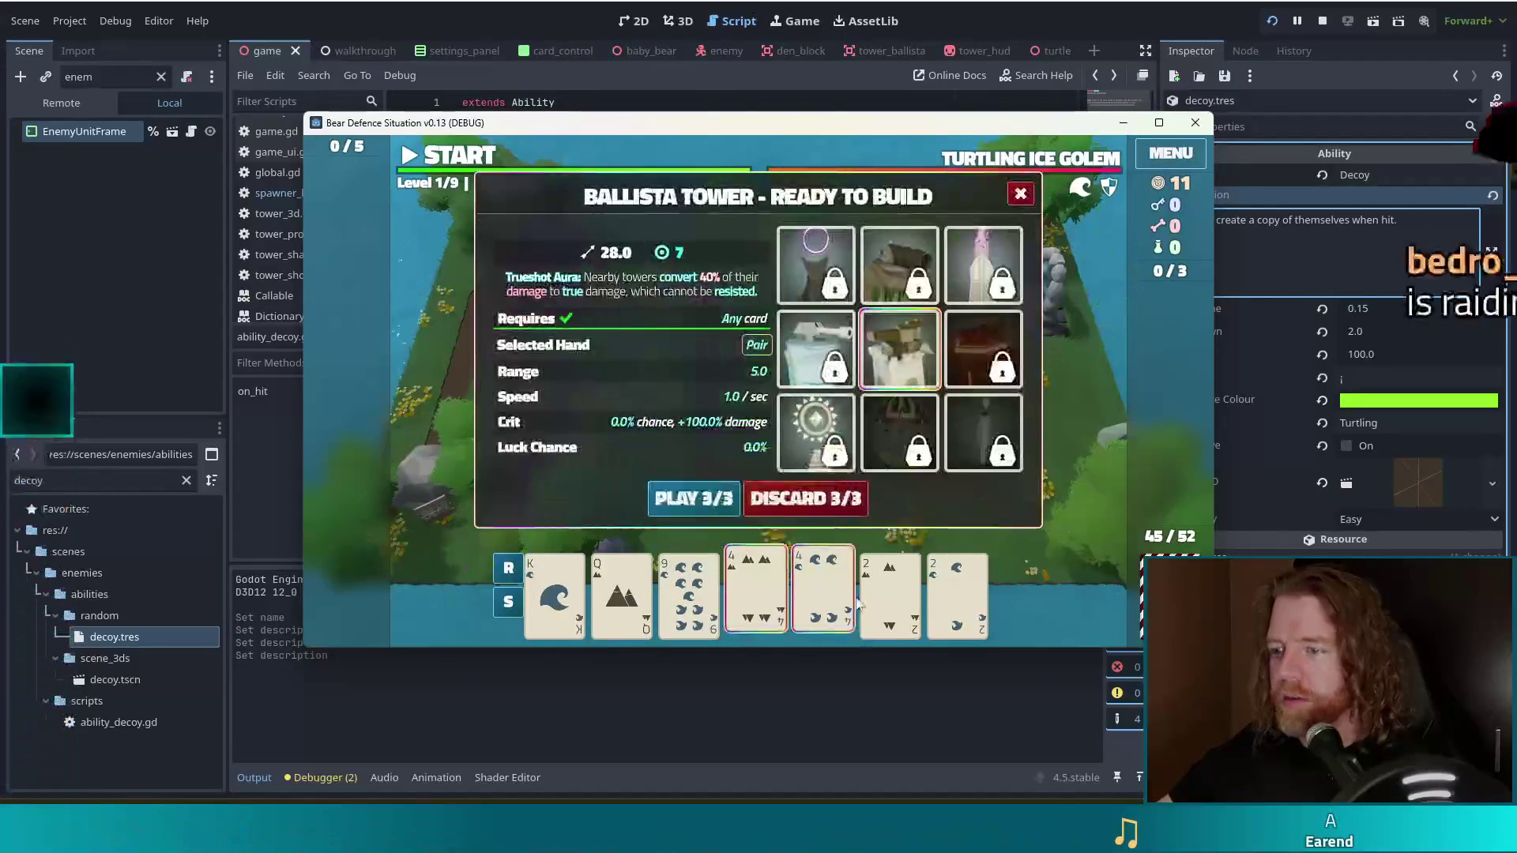
Add both 2 cards so the hand is a Two Pair of 4s and 2s.
{"action": "left_click", "coordinate": [883, 592]}
{"action": "left_click", "coordinate": [956, 593]}
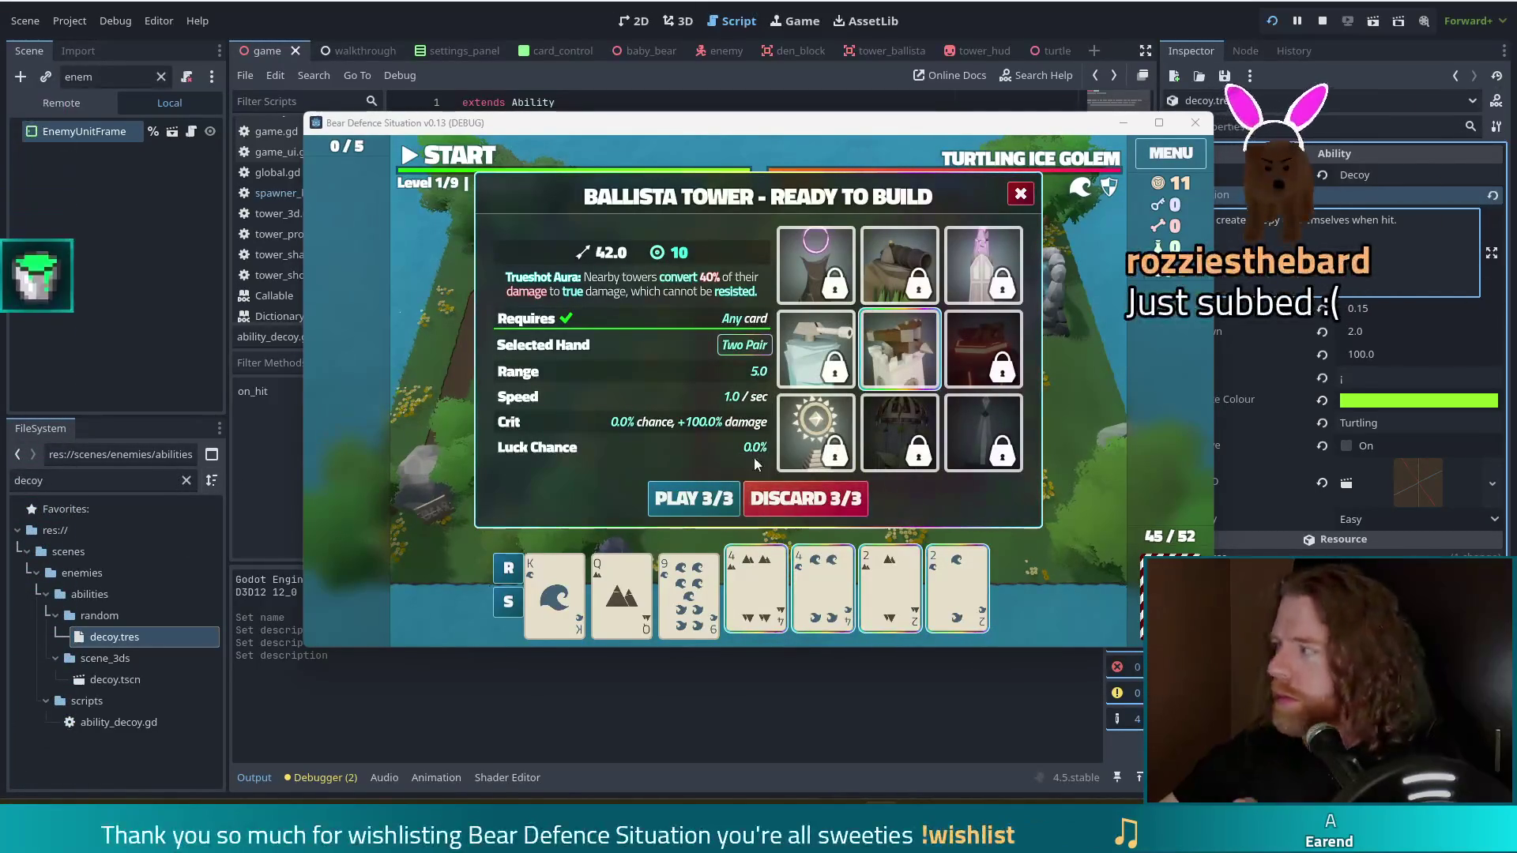
{"action": "mouse_move", "coordinate": [779, 345]}
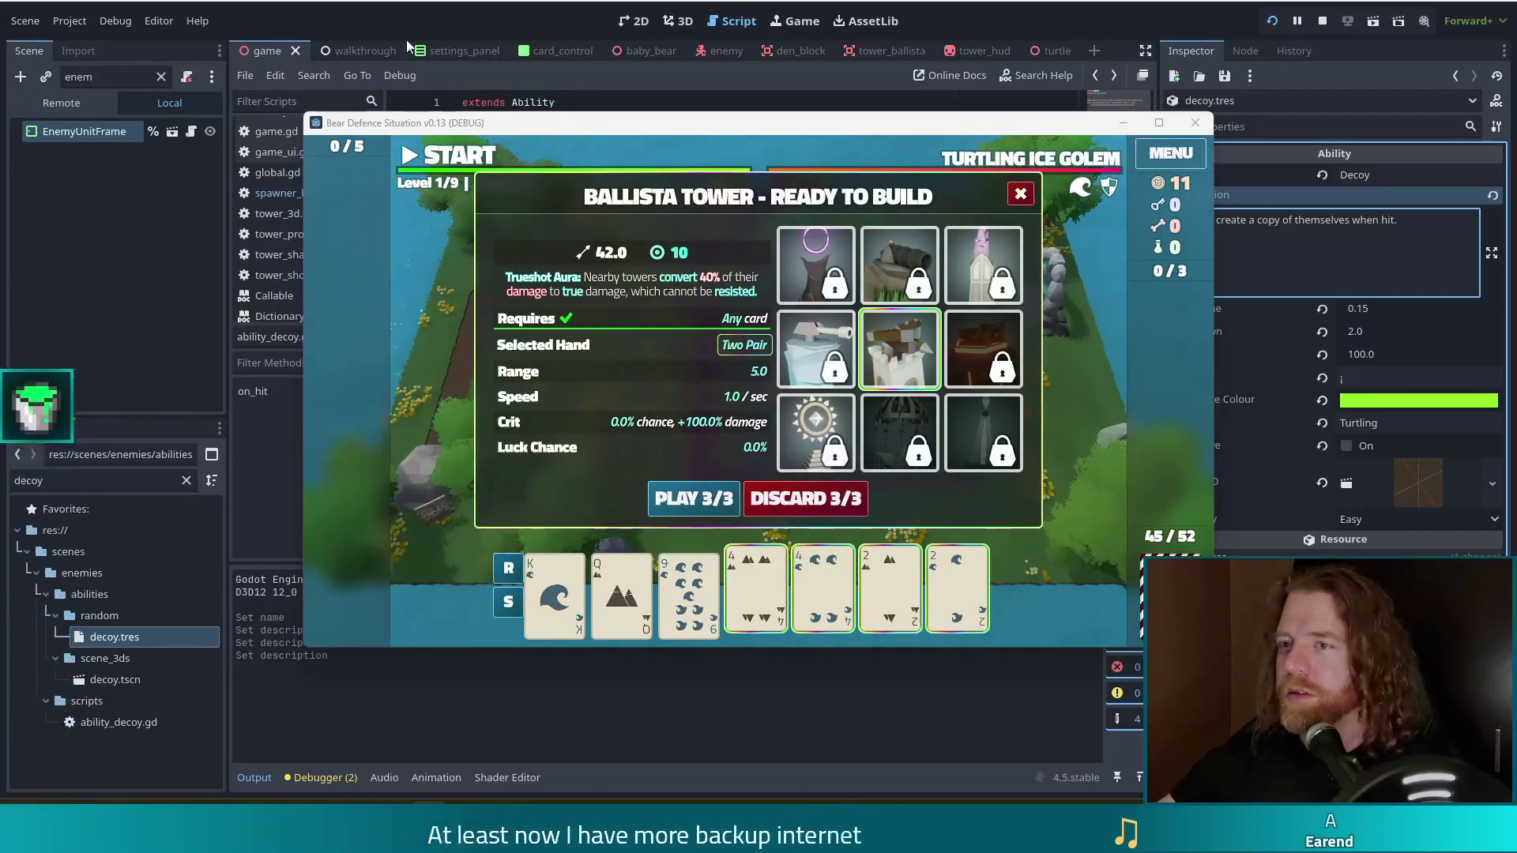
Switch to the radio website, view the Bounce FM page, then return to the station list.
{"action": "key", "text": "alt+Tab"}
{"action": "left_click_drag", "start_coordinate": [964, 13], "coordinate": [727, 12]}
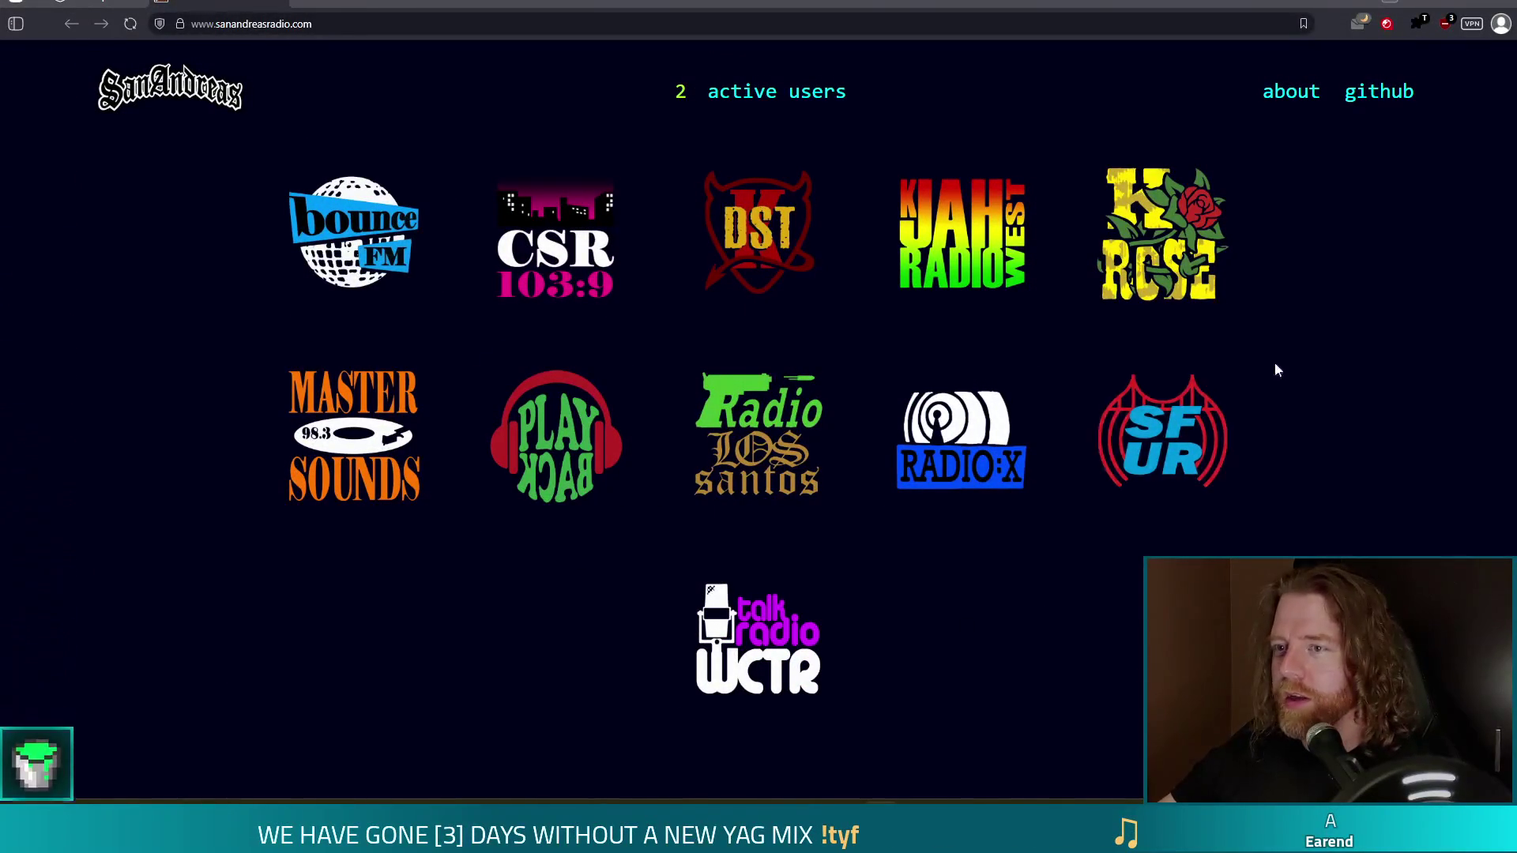
{"action": "left_click", "coordinate": [453, 298]}
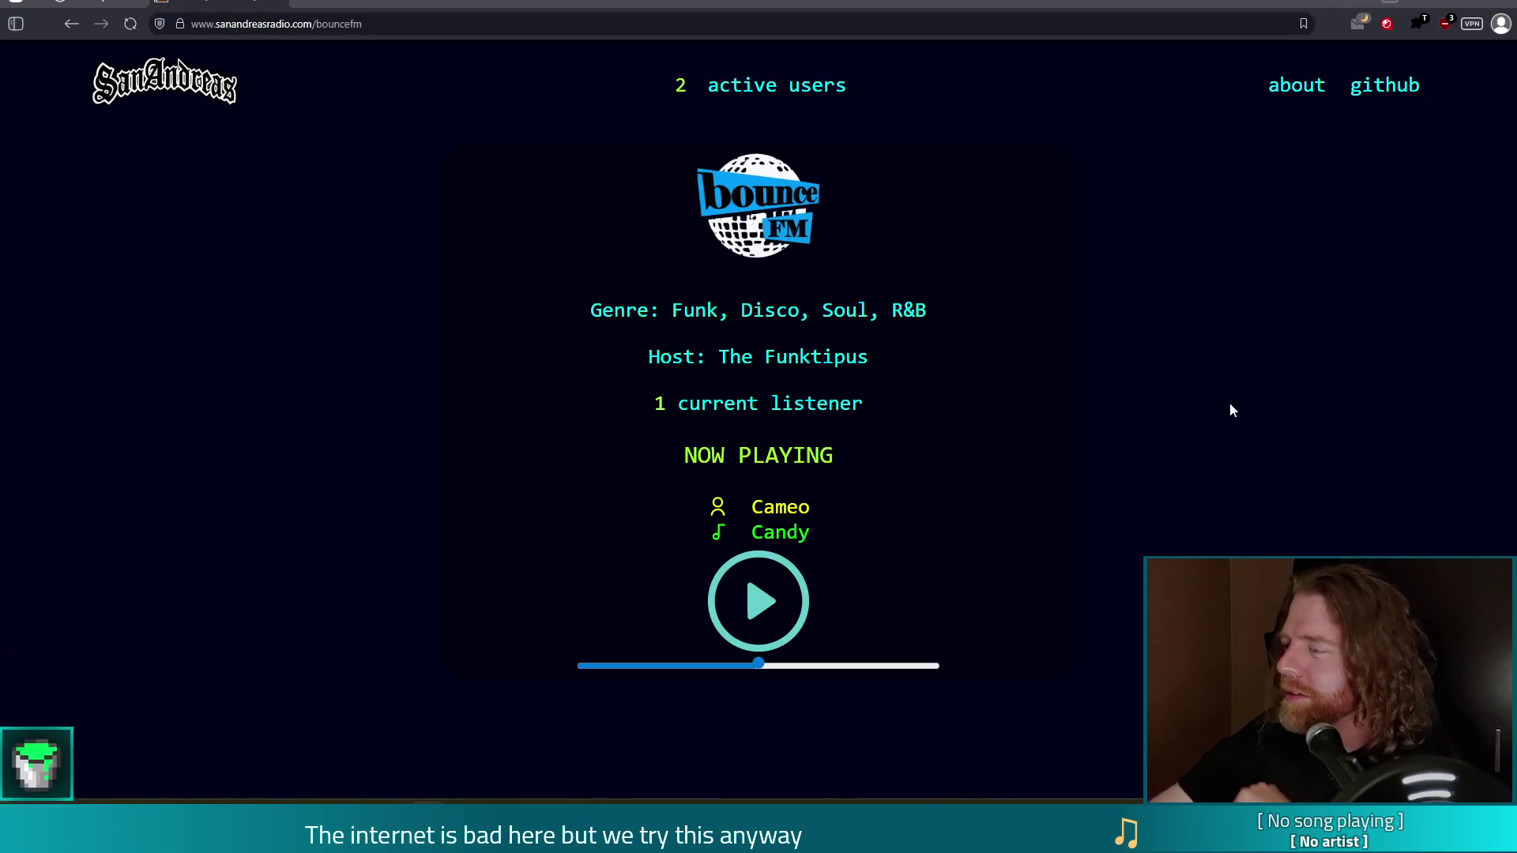
{"action": "left_click", "coordinate": [1247, 439]}
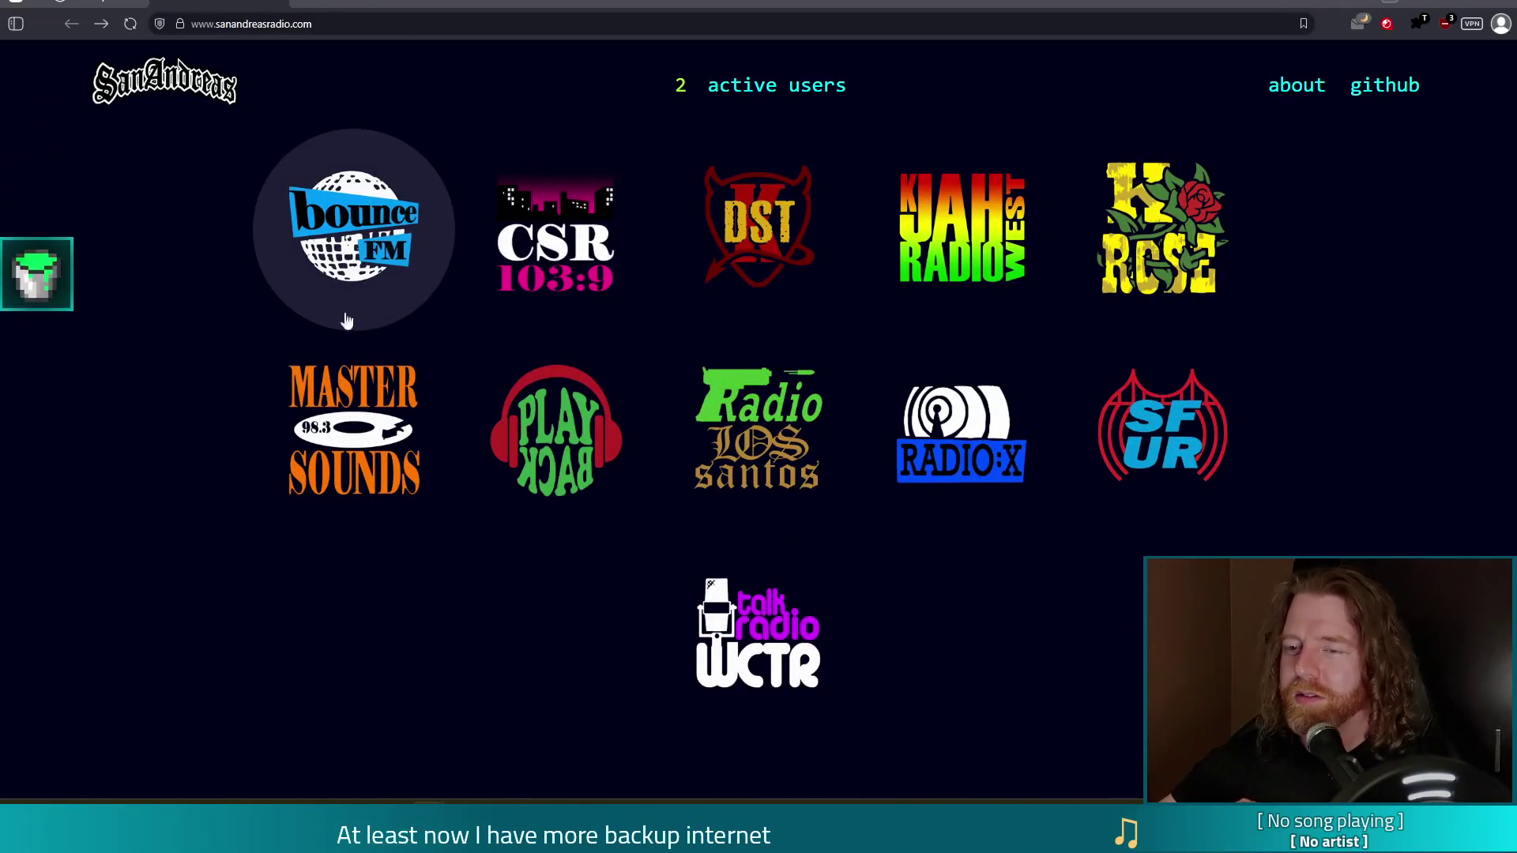
Play the CSR 103:9 station, then open the About the project page.
{"action": "left_click", "coordinate": [547, 283]}
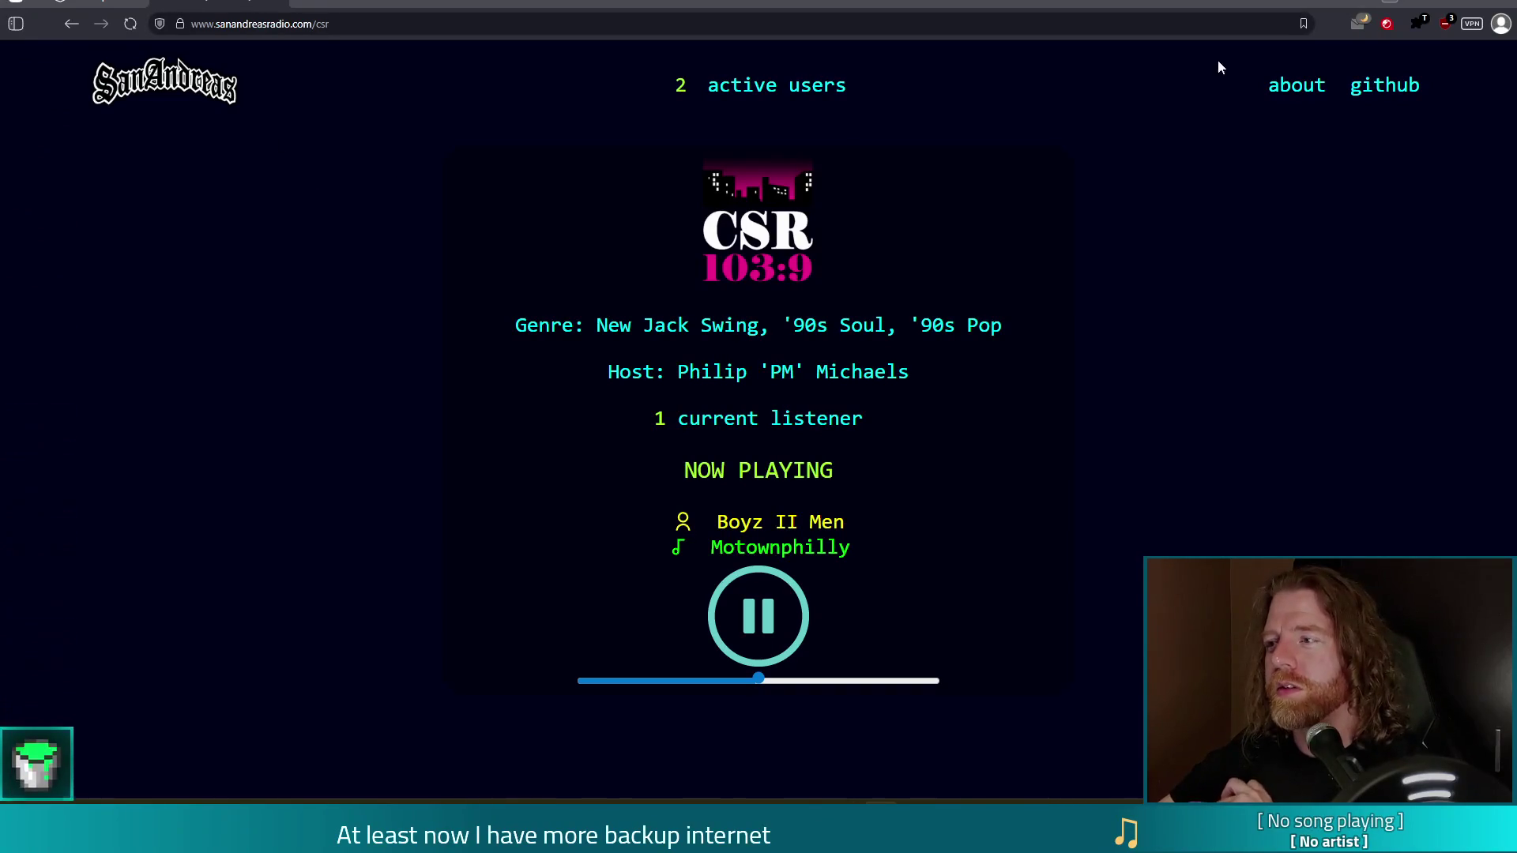
{"action": "left_click", "coordinate": [1288, 92]}
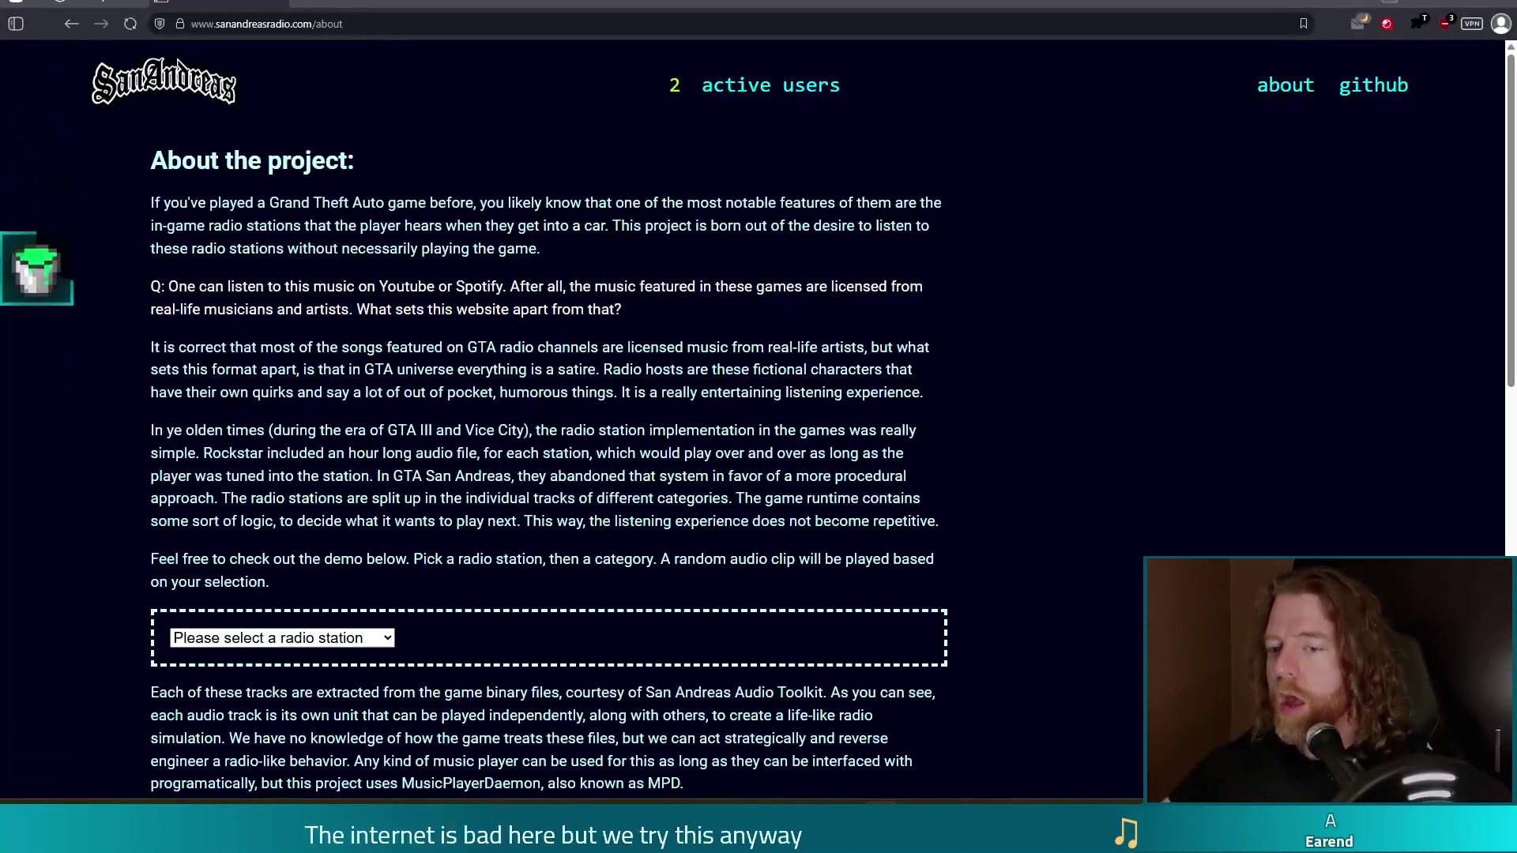
{"action": "left_click", "coordinate": [352, 642]}
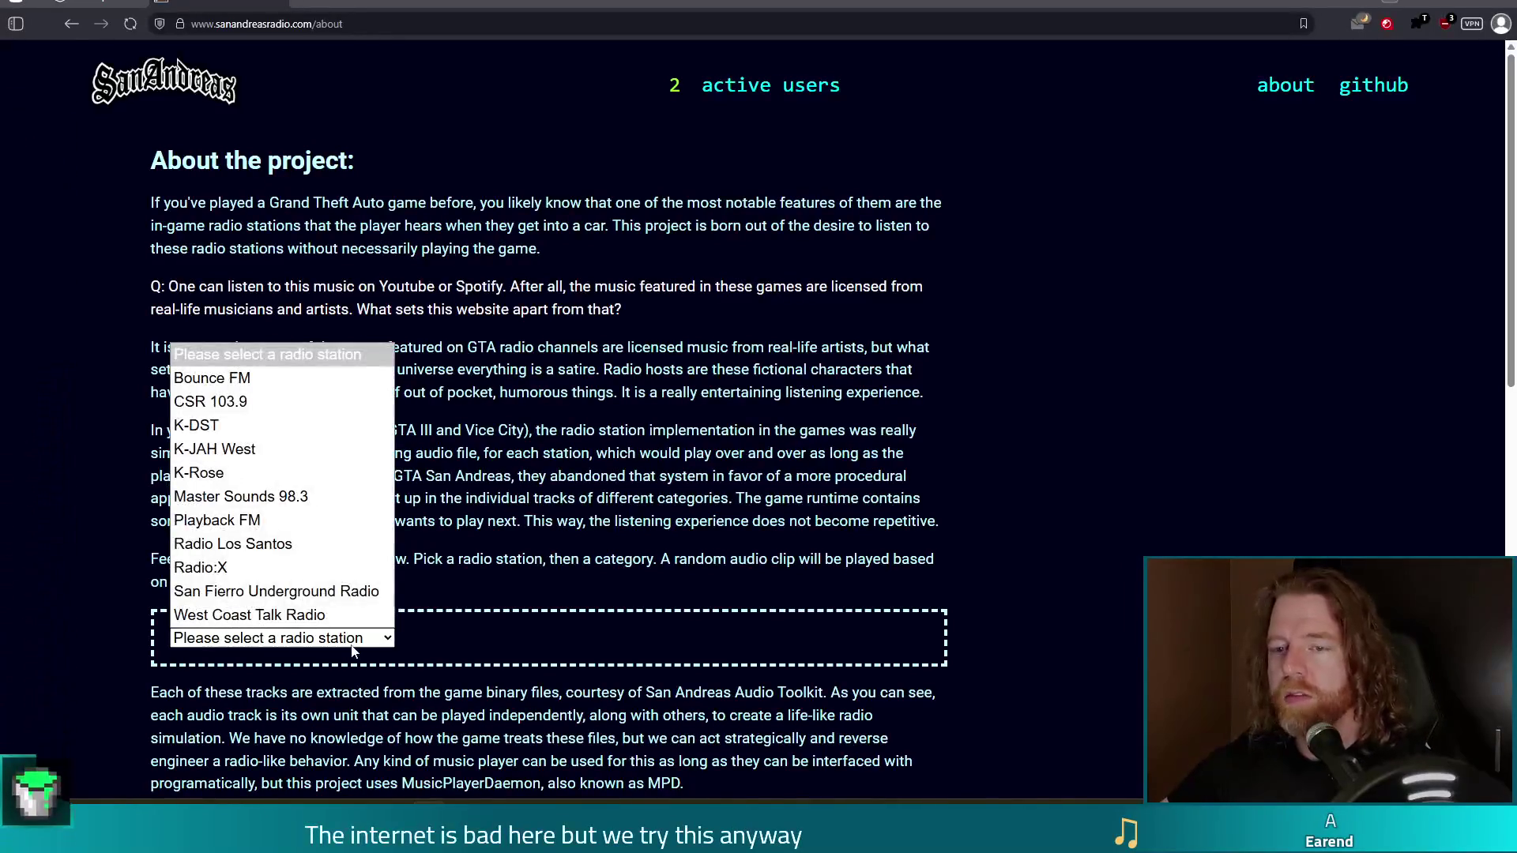
{"action": "left_click", "coordinate": [733, 460]}
{"action": "scroll", "coordinate": [350, 324], "scroll_direction": "down", "scroll_amount": 3}
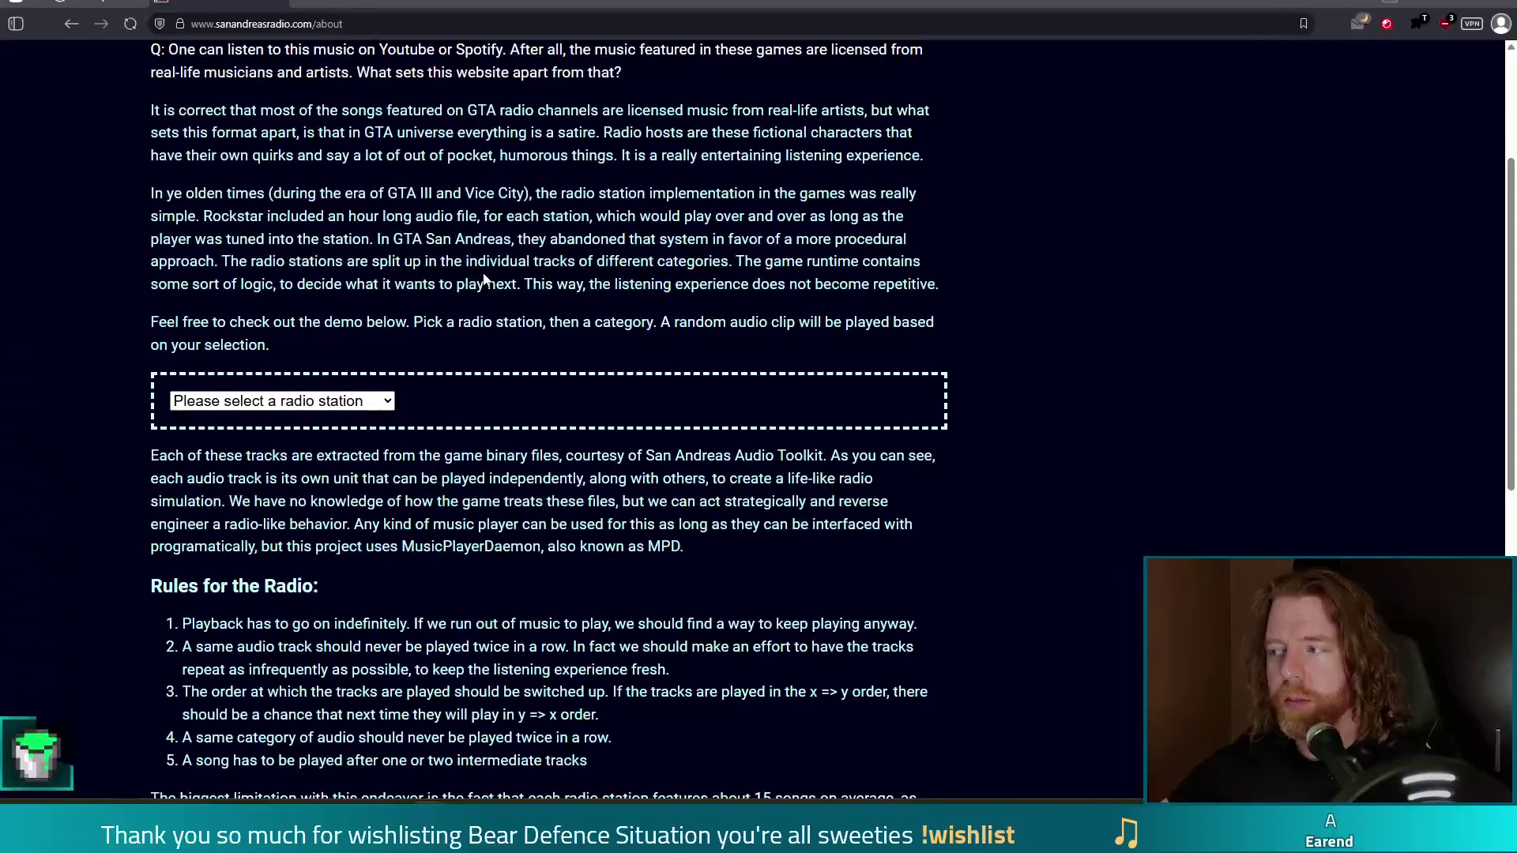
{"action": "scroll", "coordinate": [464, 420], "scroll_direction": "down", "scroll_amount": 3}
{"action": "scroll", "coordinate": [395, 407], "scroll_direction": "up", "scroll_amount": 1}
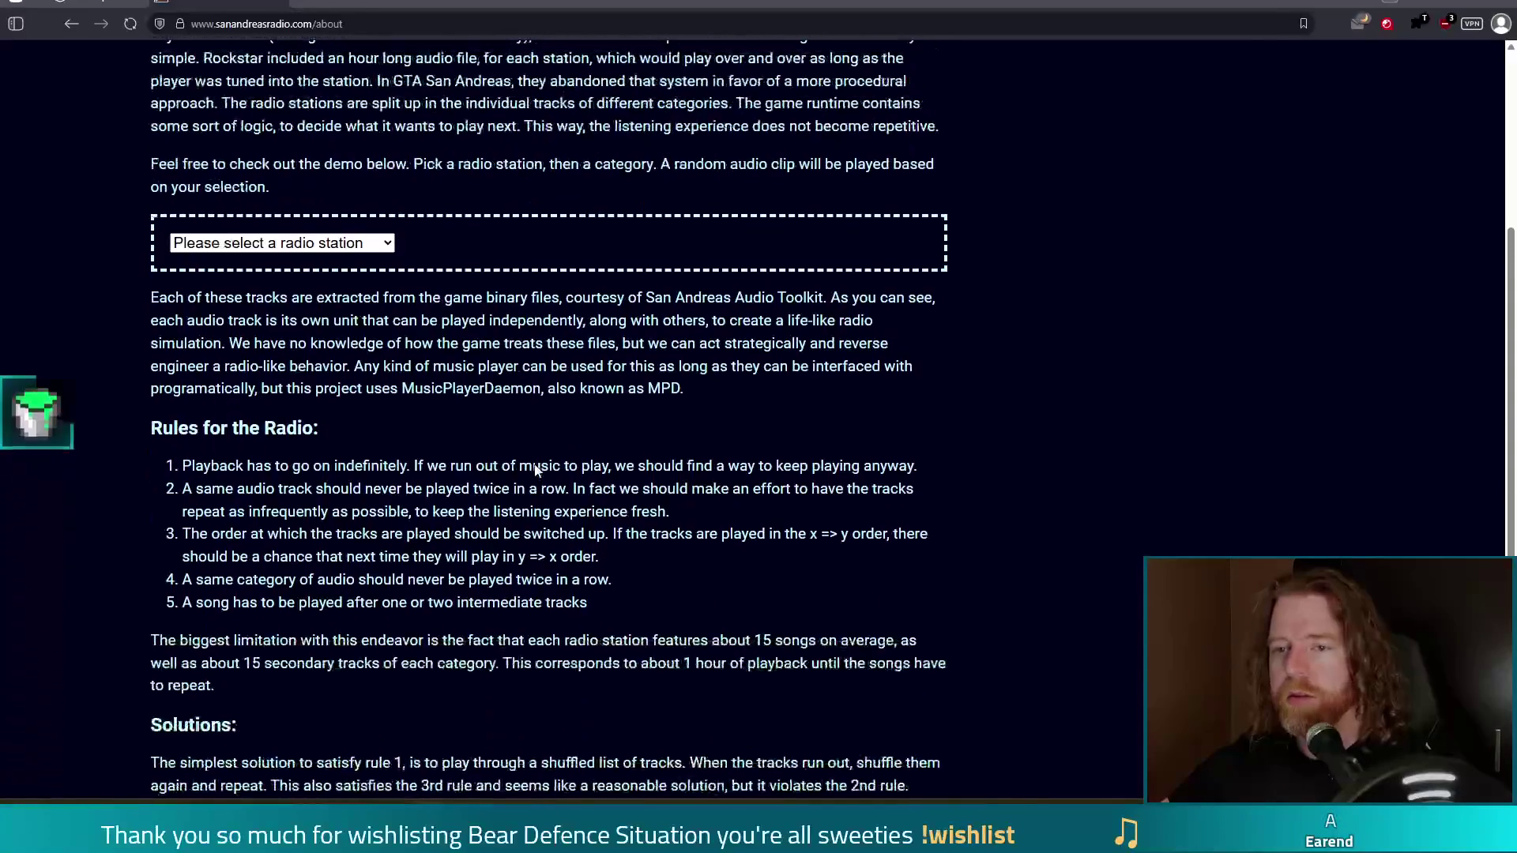
{"action": "scroll", "coordinate": [337, 395], "scroll_direction": "down", "scroll_amount": 2}
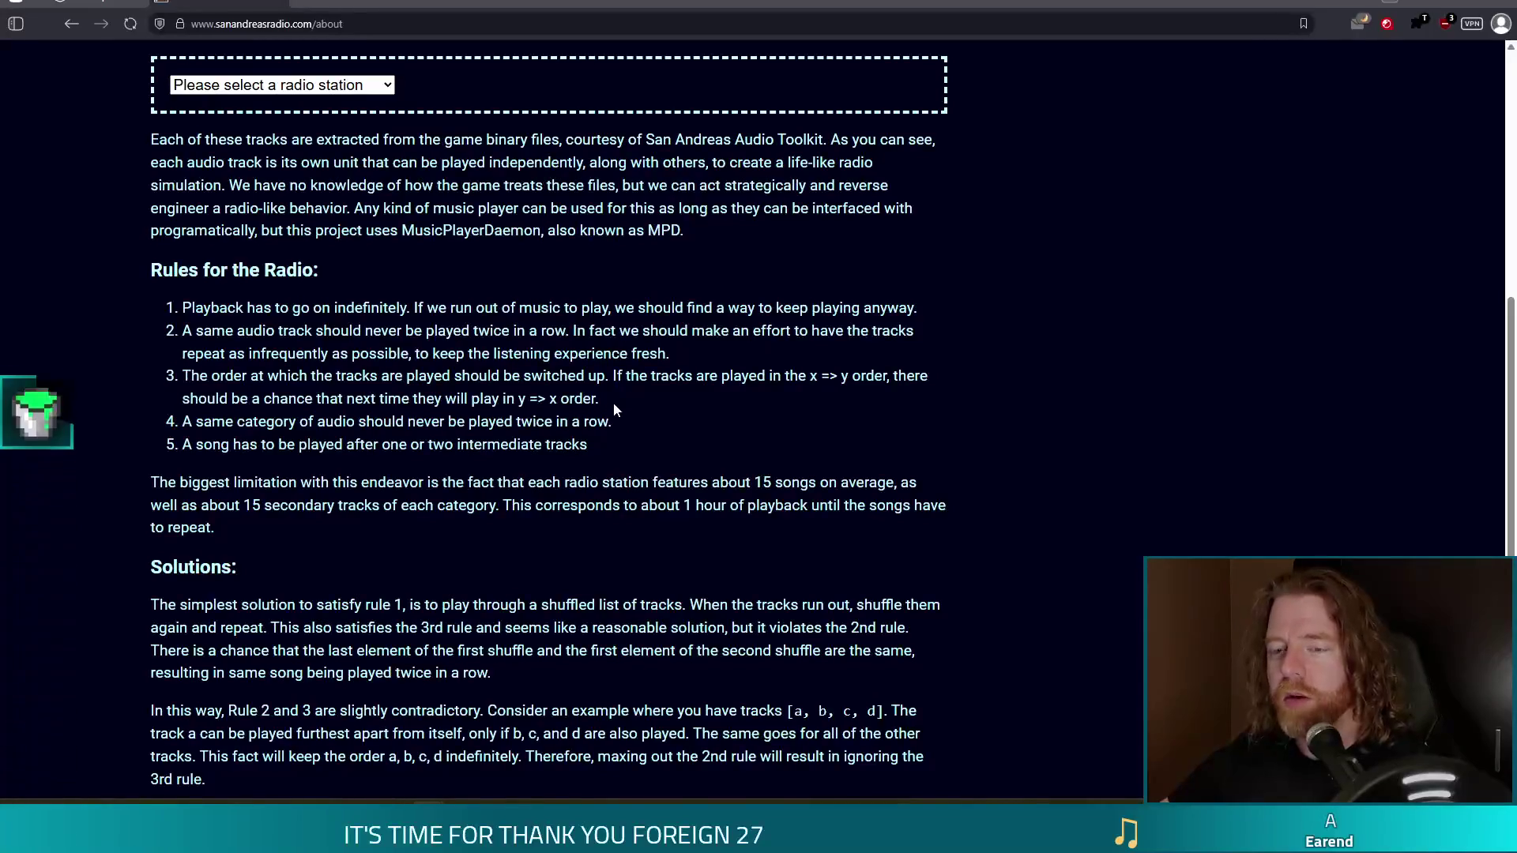
{"action": "scroll", "coordinate": [670, 433], "scroll_direction": "down", "scroll_amount": 4}
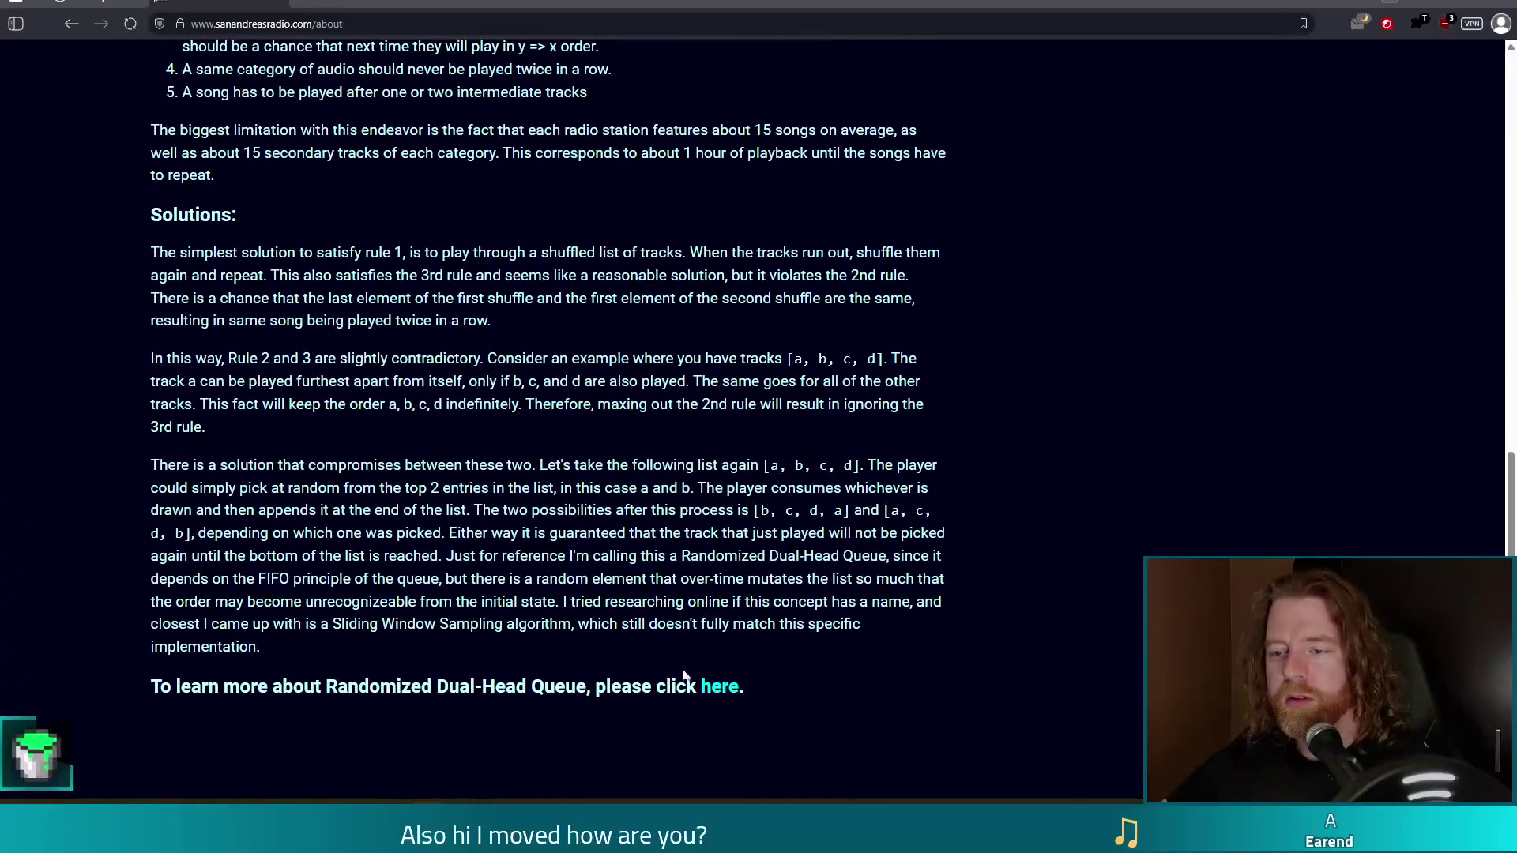
{"action": "scroll", "coordinate": [551, 574], "scroll_direction": "up", "scroll_amount": 9}
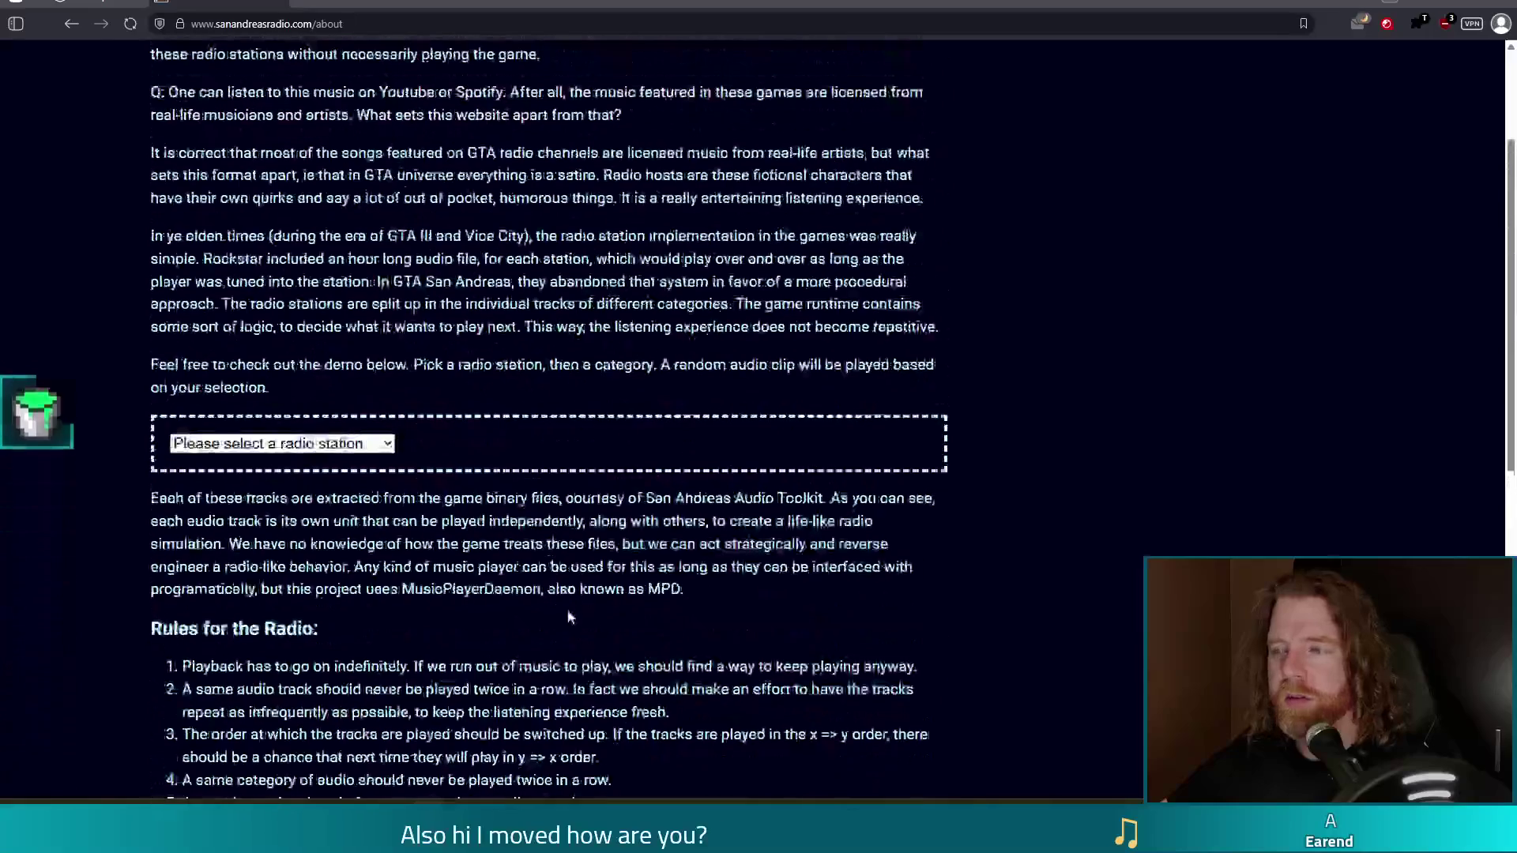
{"action": "scroll", "coordinate": [564, 596], "scroll_direction": "up", "scroll_amount": 3}
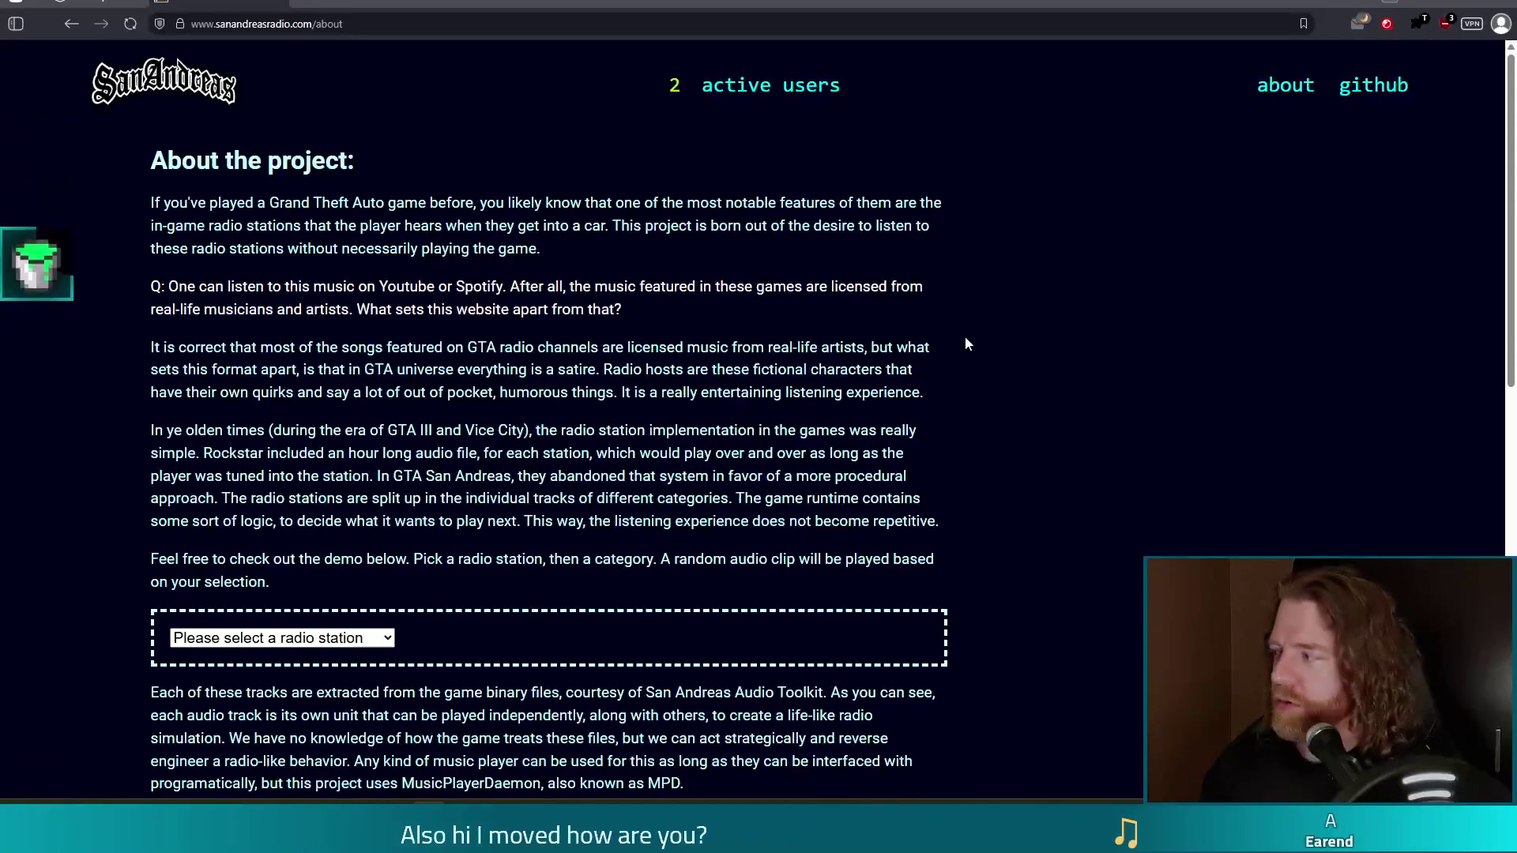
Close the browser window to return to the running debug game.
{"action": "left_click", "coordinate": [1508, 2]}
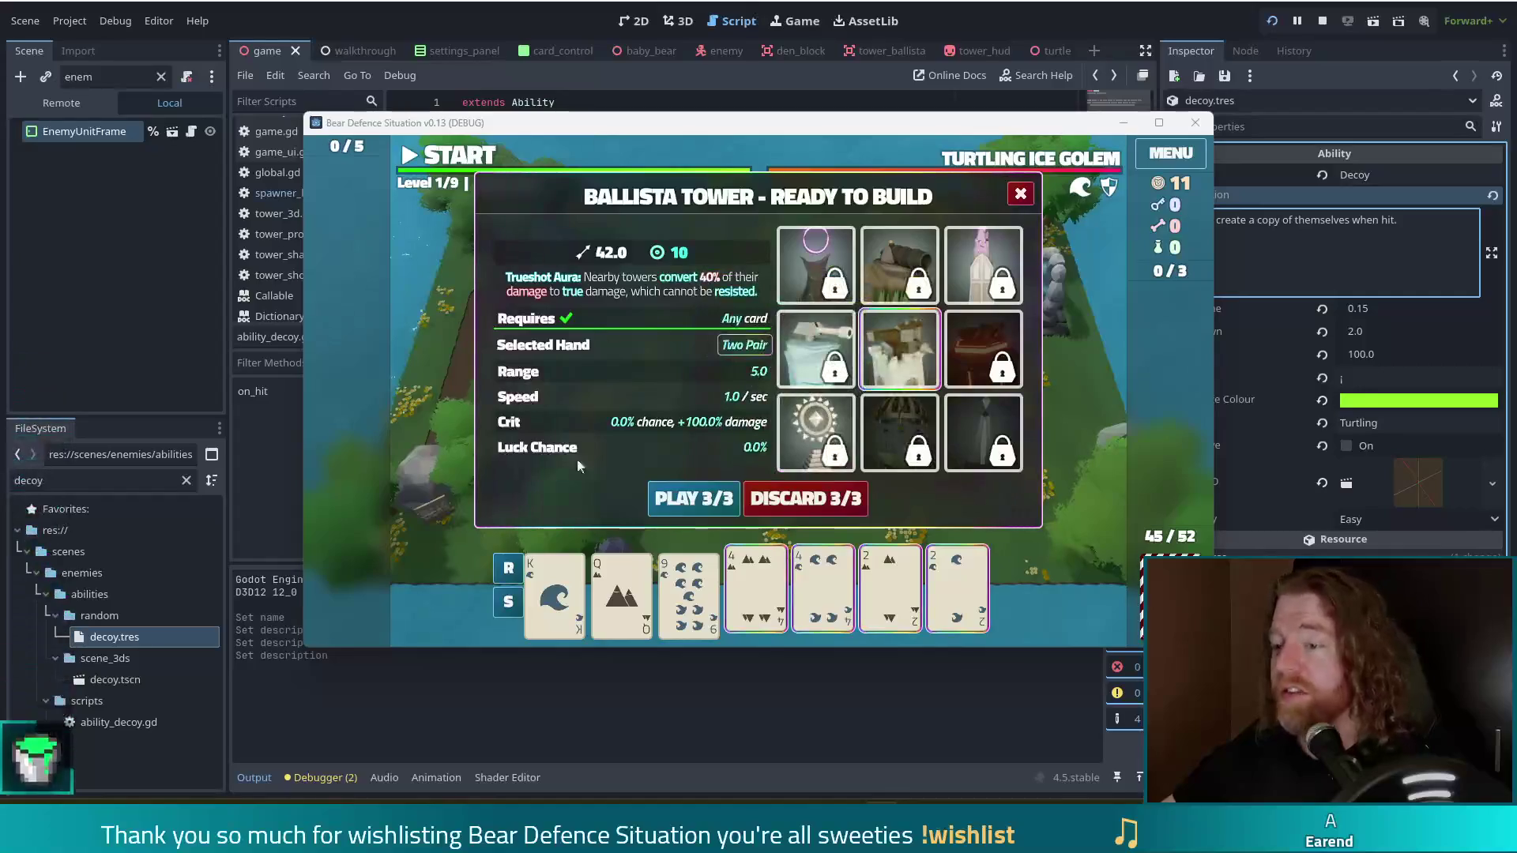
Build a Ballista tower inside the path loop and play wave 2 to completion.
{"action": "left_click", "coordinate": [705, 499]}
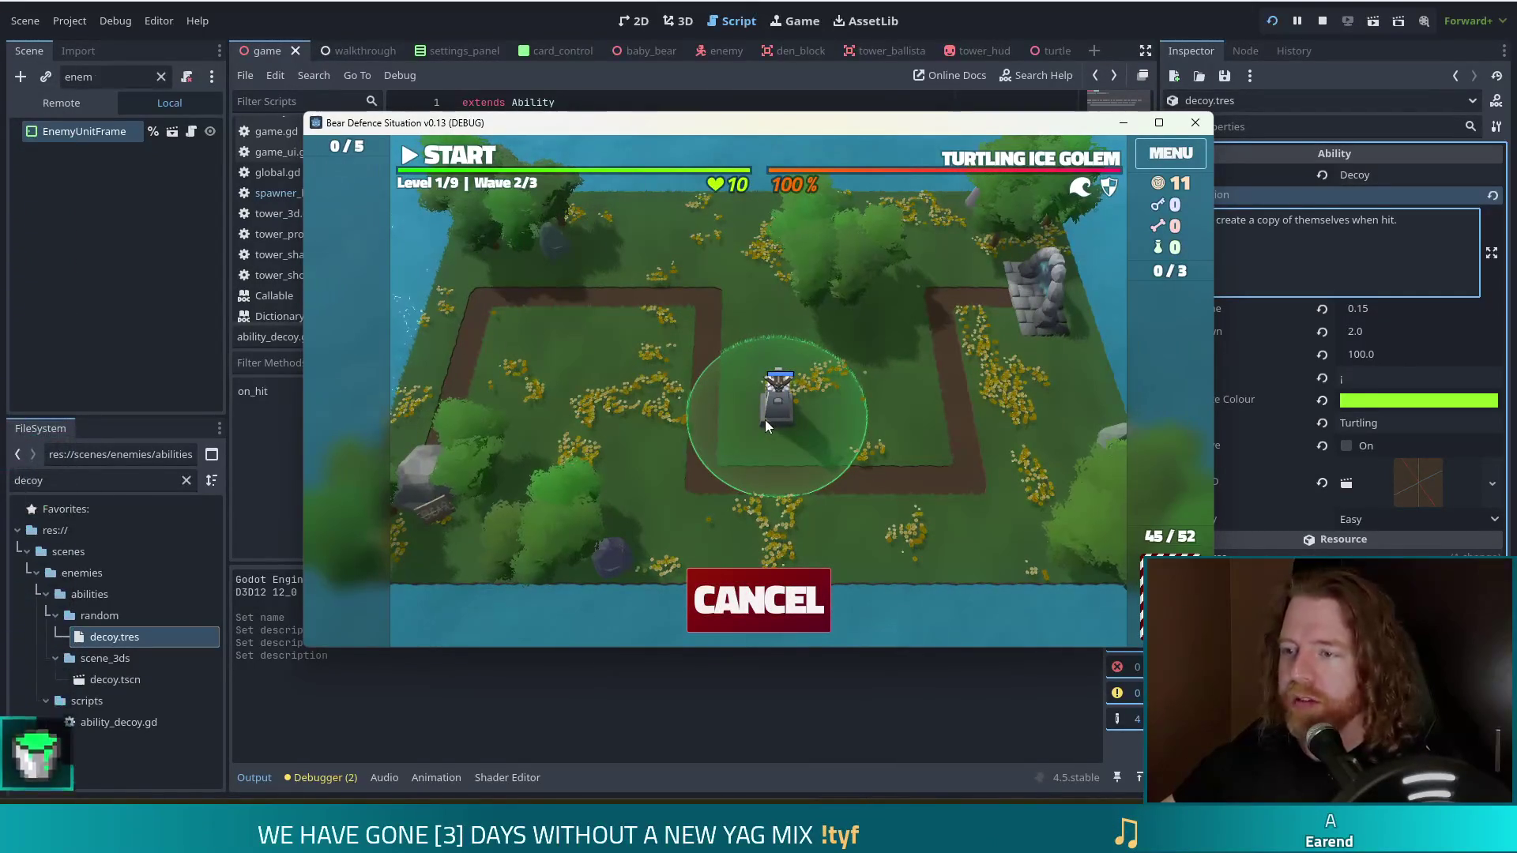
{"action": "left_click", "coordinate": [764, 420]}
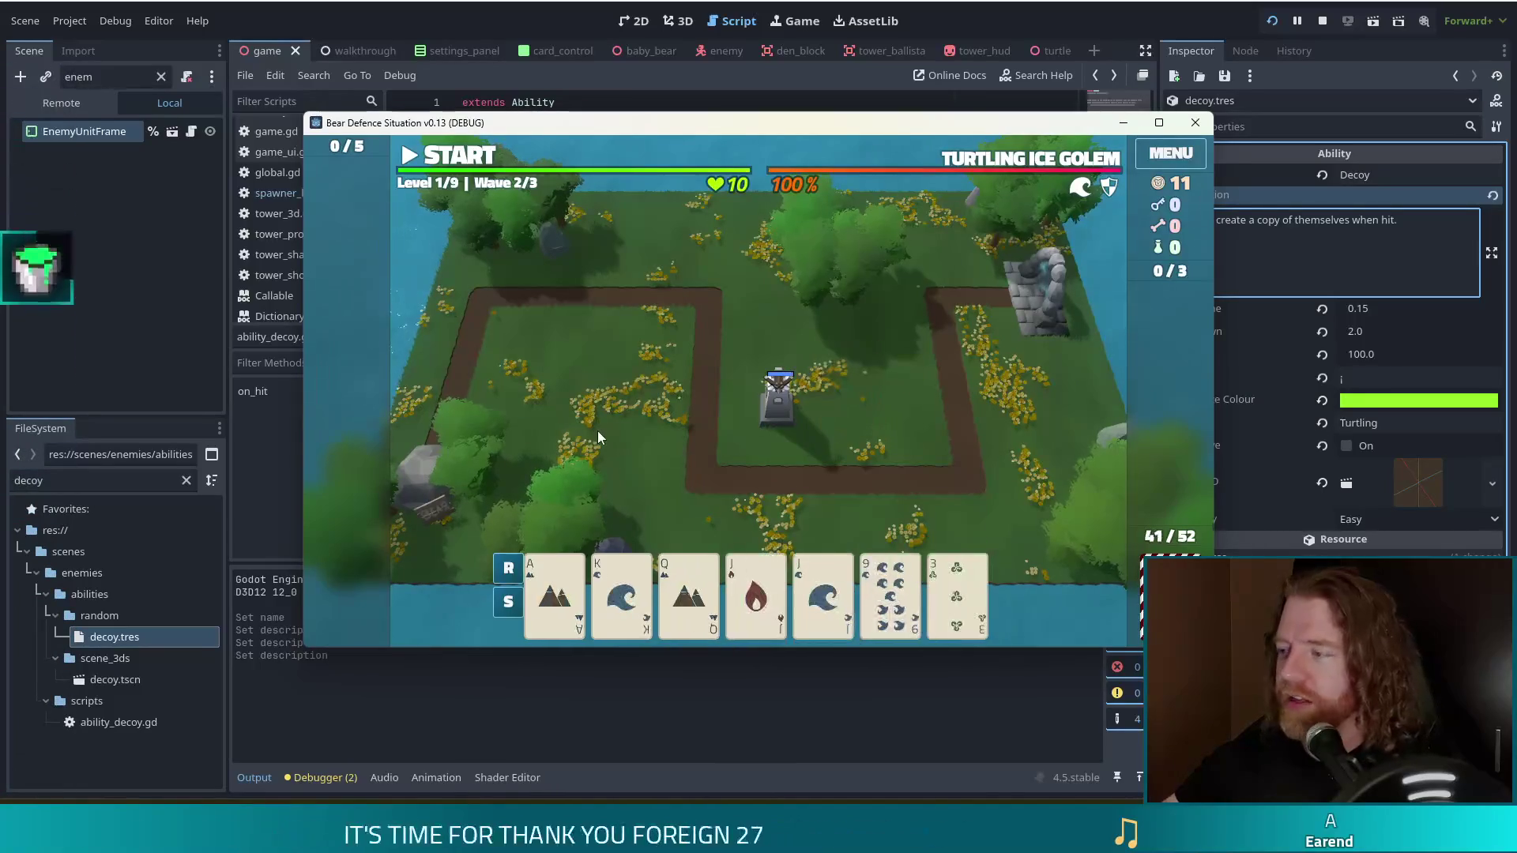
{"action": "left_click", "coordinate": [463, 157]}
{"action": "left_click", "coordinate": [463, 156]}
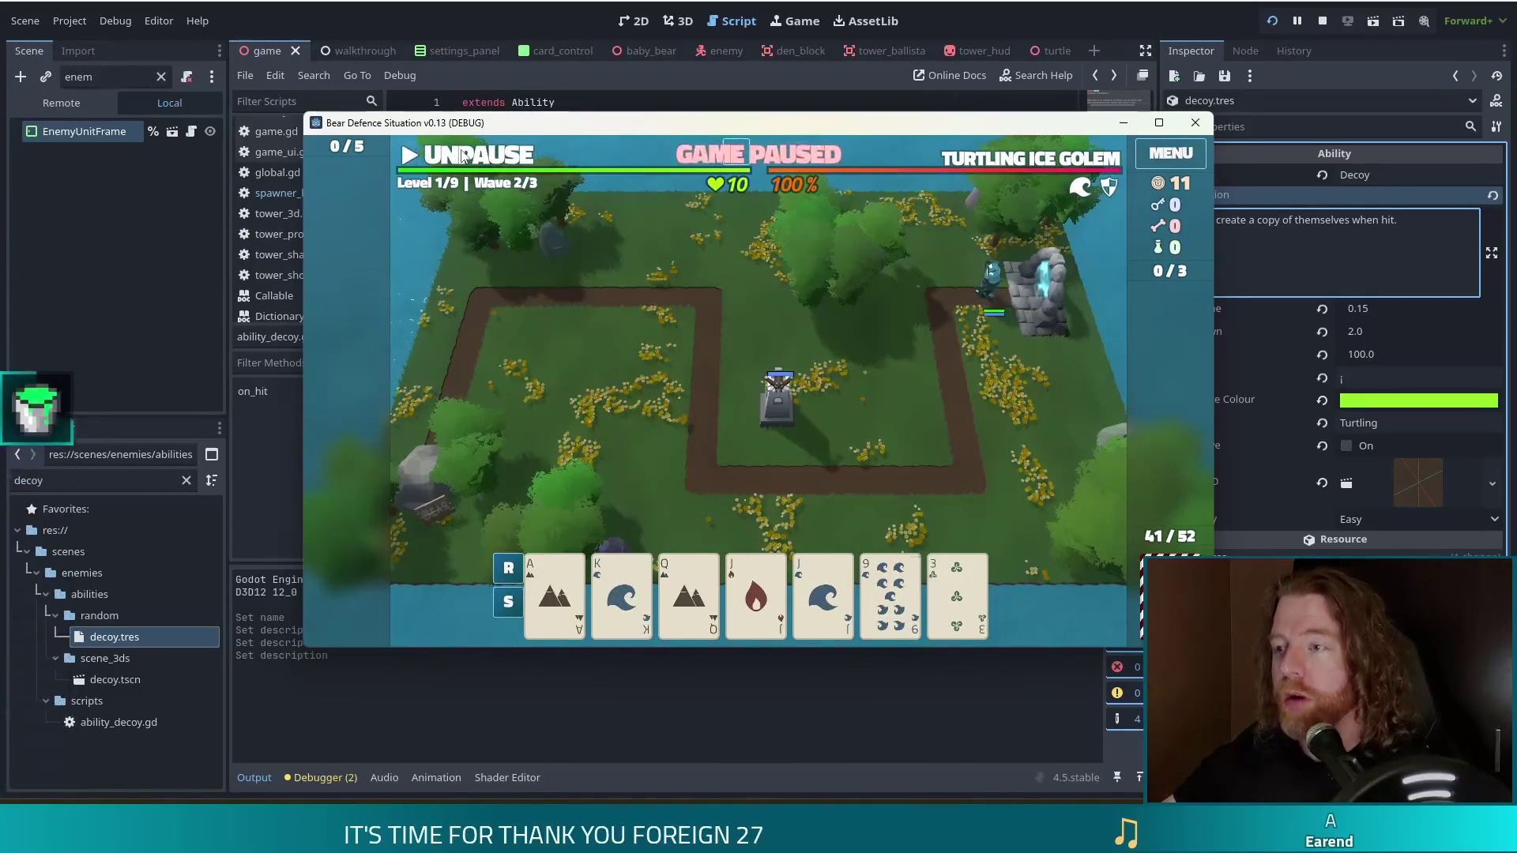
{"action": "left_click", "coordinate": [463, 156]}
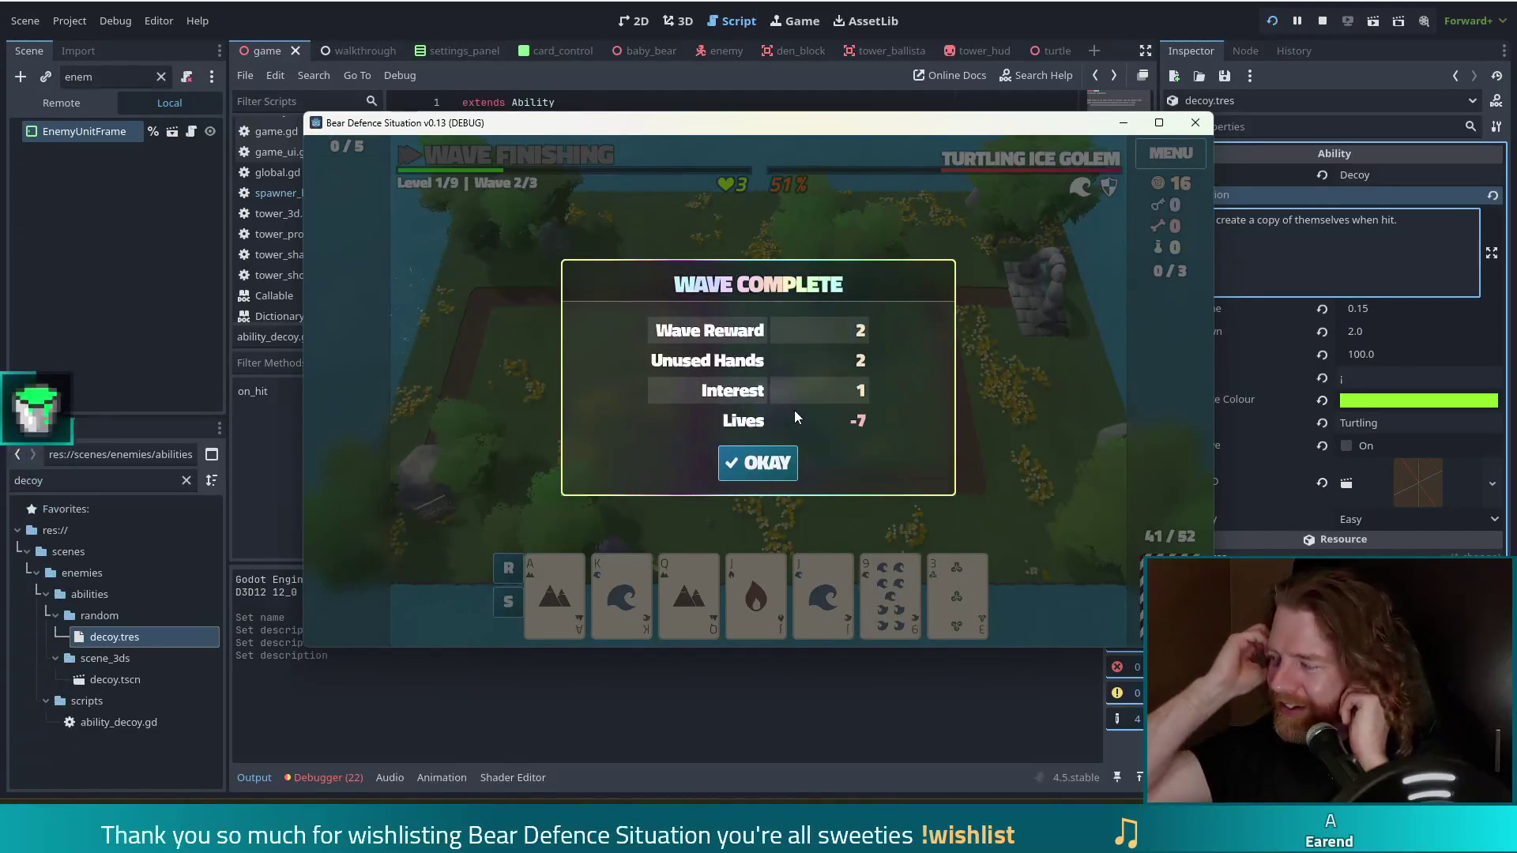
{"action": "left_click", "coordinate": [765, 466]}
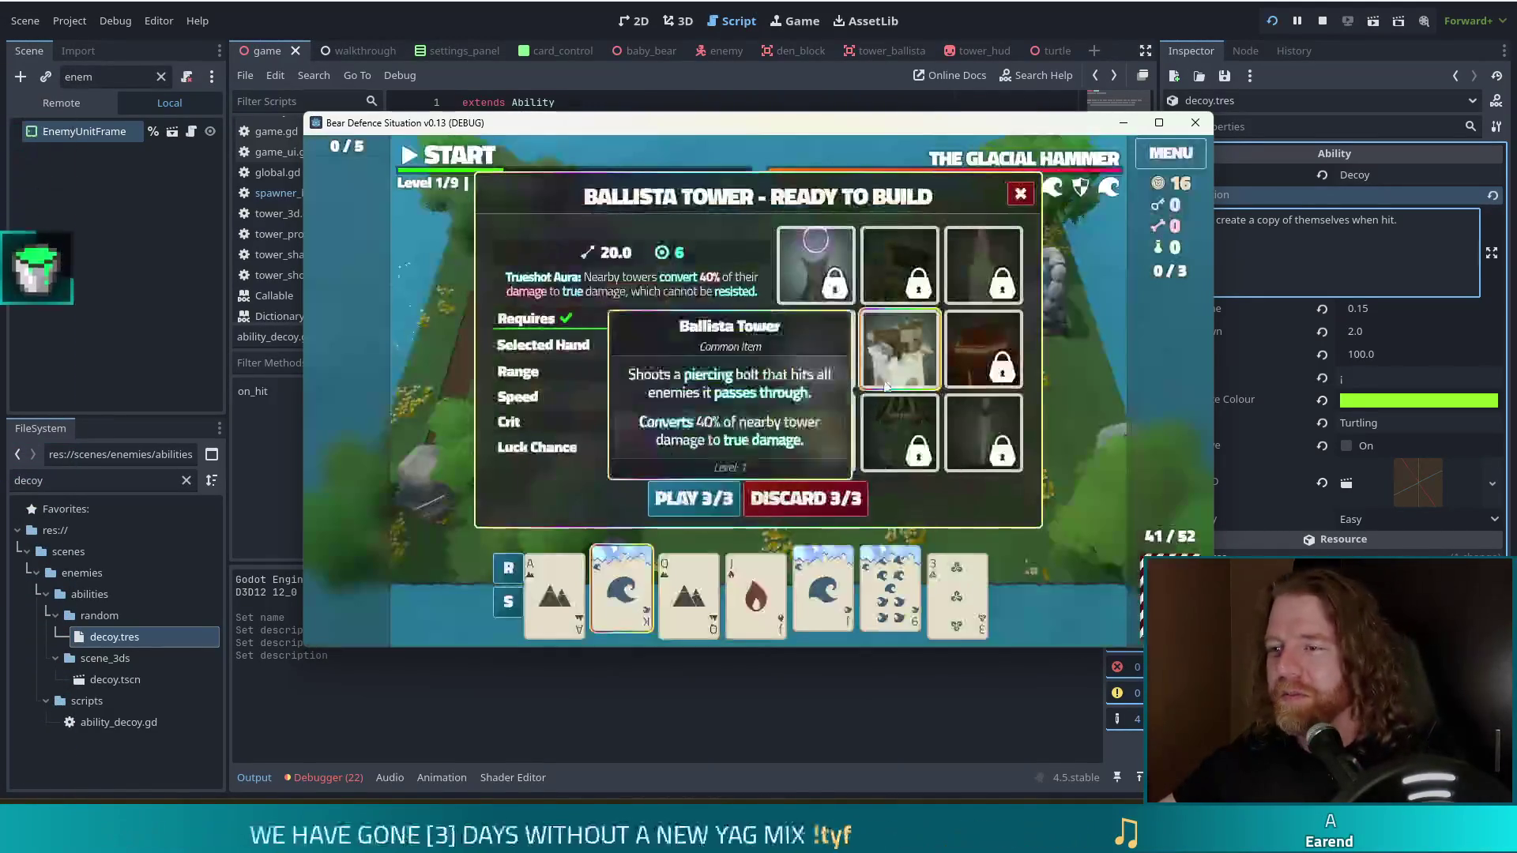
Cancel the extra tower placement, dismiss Wave Complete, and upgrade the Ballista to level 2.
{"action": "left_click", "coordinate": [709, 500]}
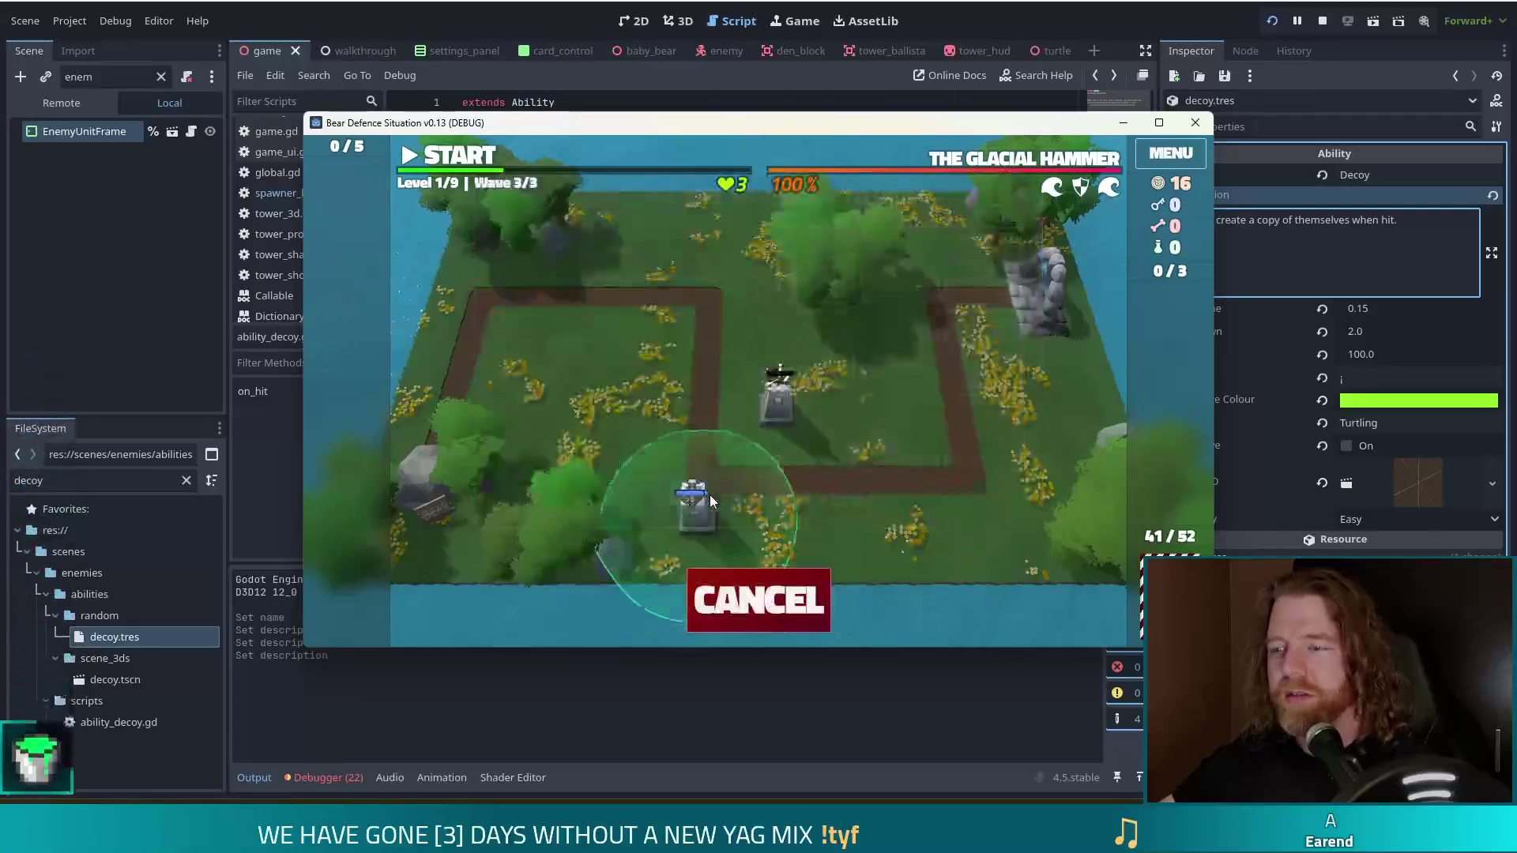
{"action": "right_click", "coordinate": [921, 387]}
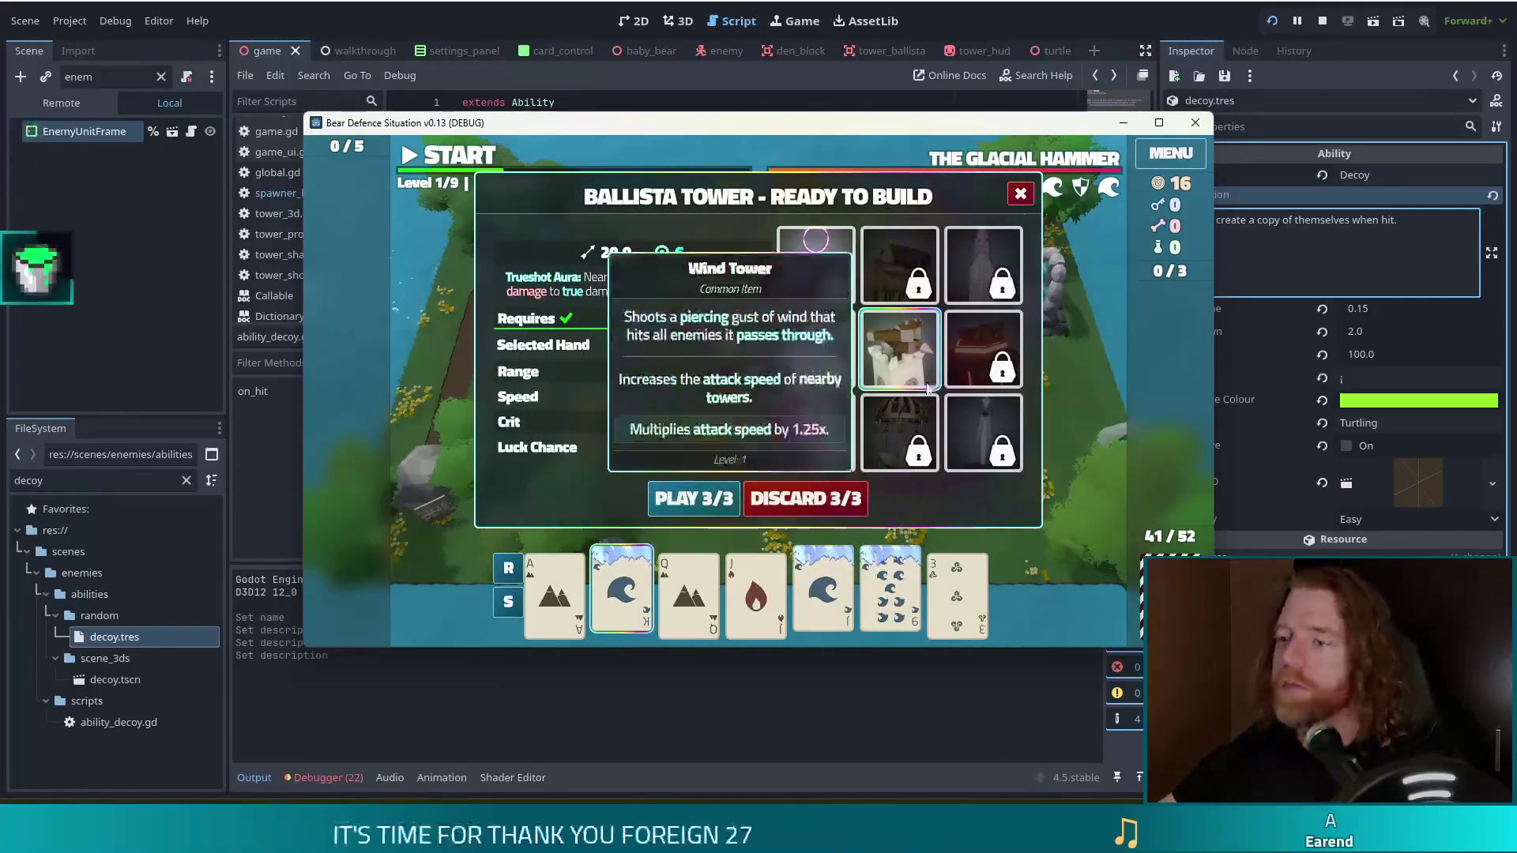
{"action": "left_click", "coordinate": [1020, 194]}
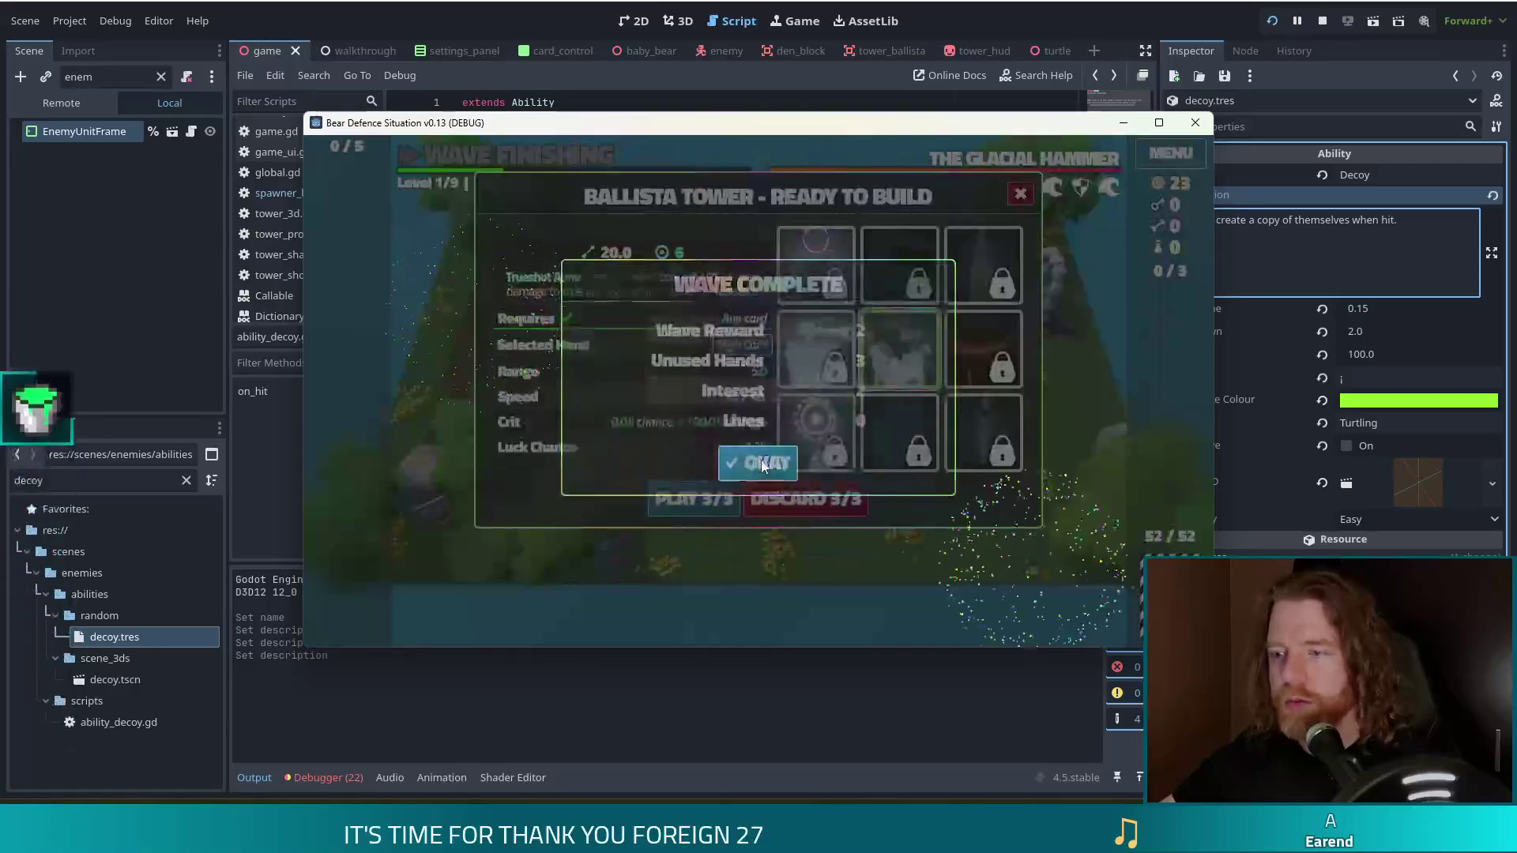
{"action": "left_click", "coordinate": [854, 461]}
{"action": "left_click", "coordinate": [739, 523]}
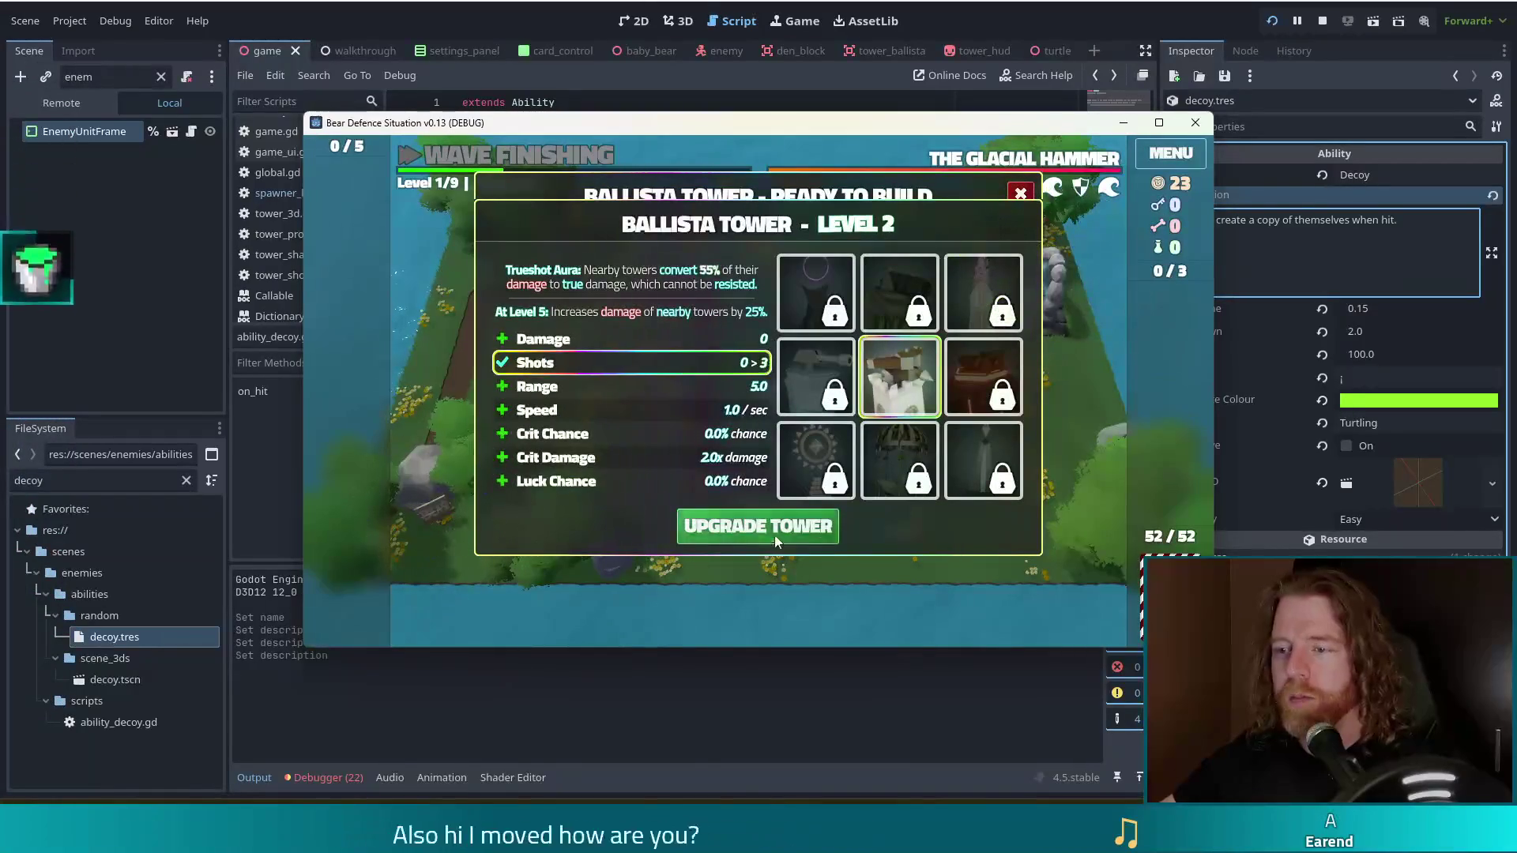
Open the Level 2 shop and bonk the bear shopkeeper repeatedly.
{"action": "left_click", "coordinate": [826, 311]}
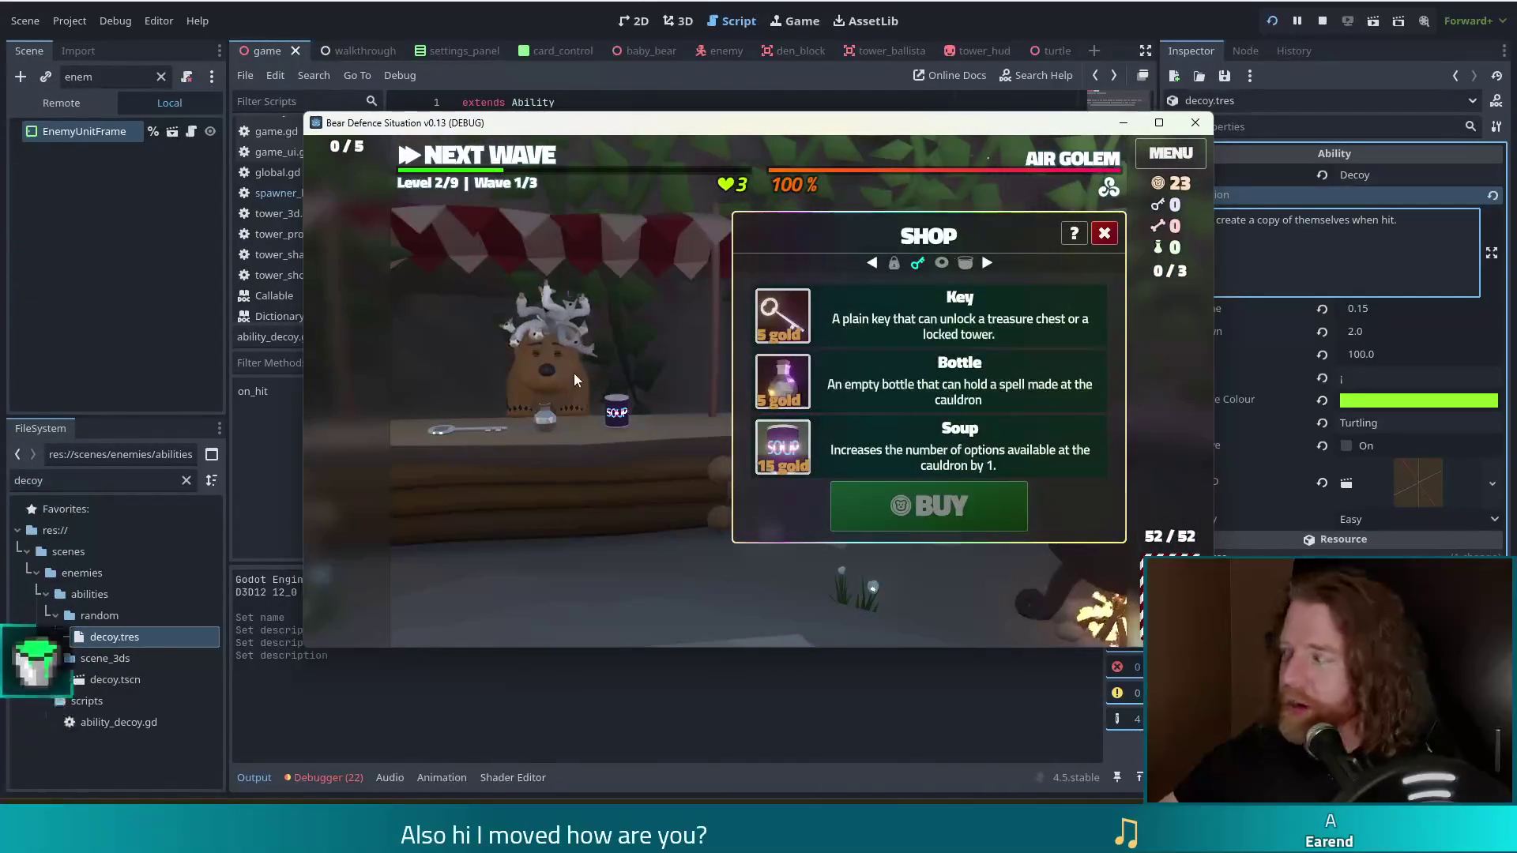
{"action": "left_click", "coordinate": [588, 360]}
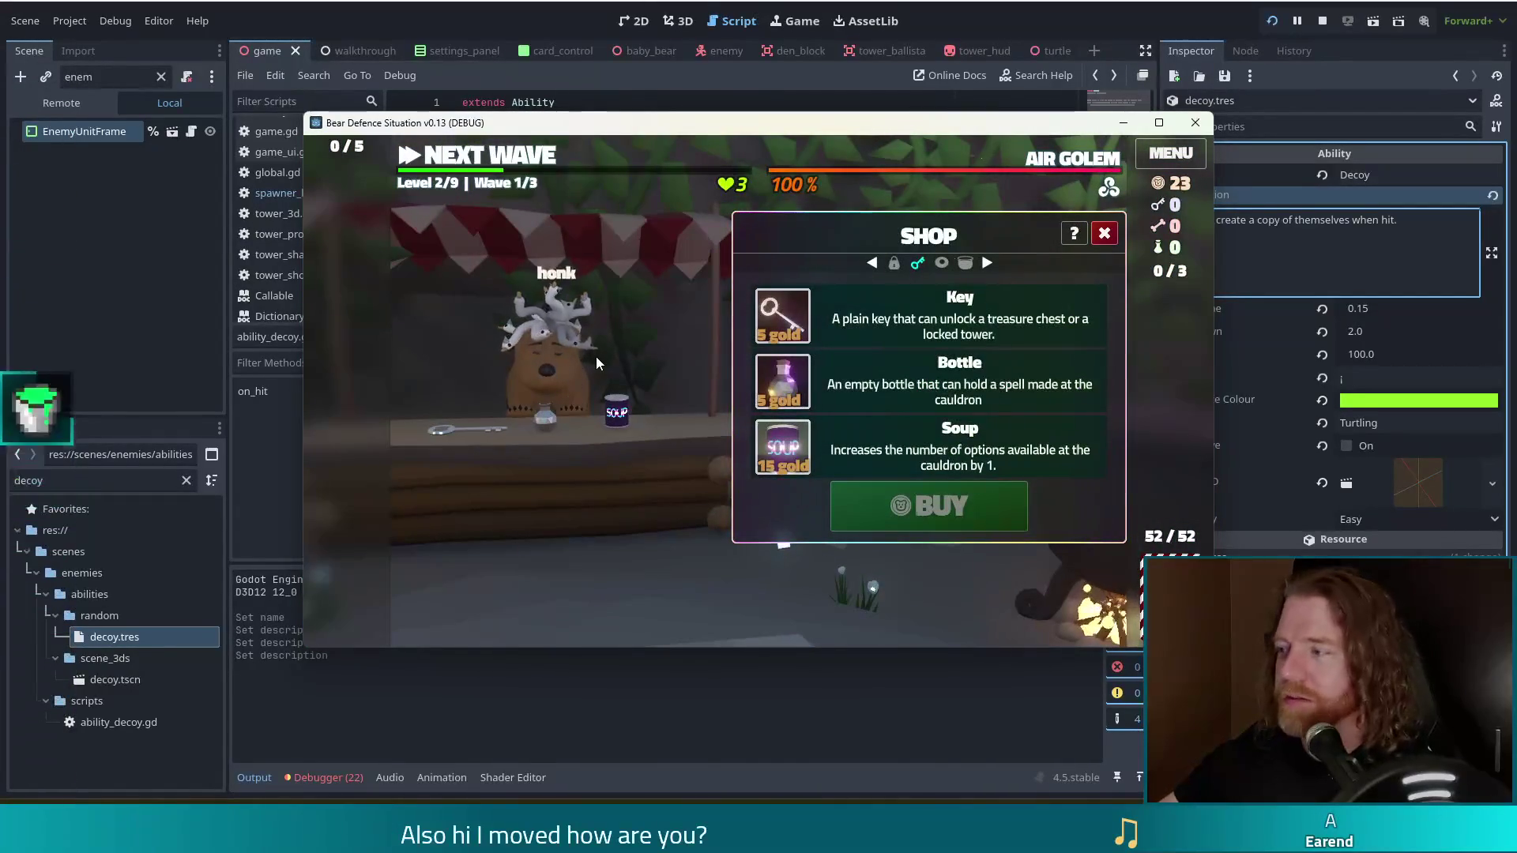
{"action": "left_click", "coordinate": [591, 372]}
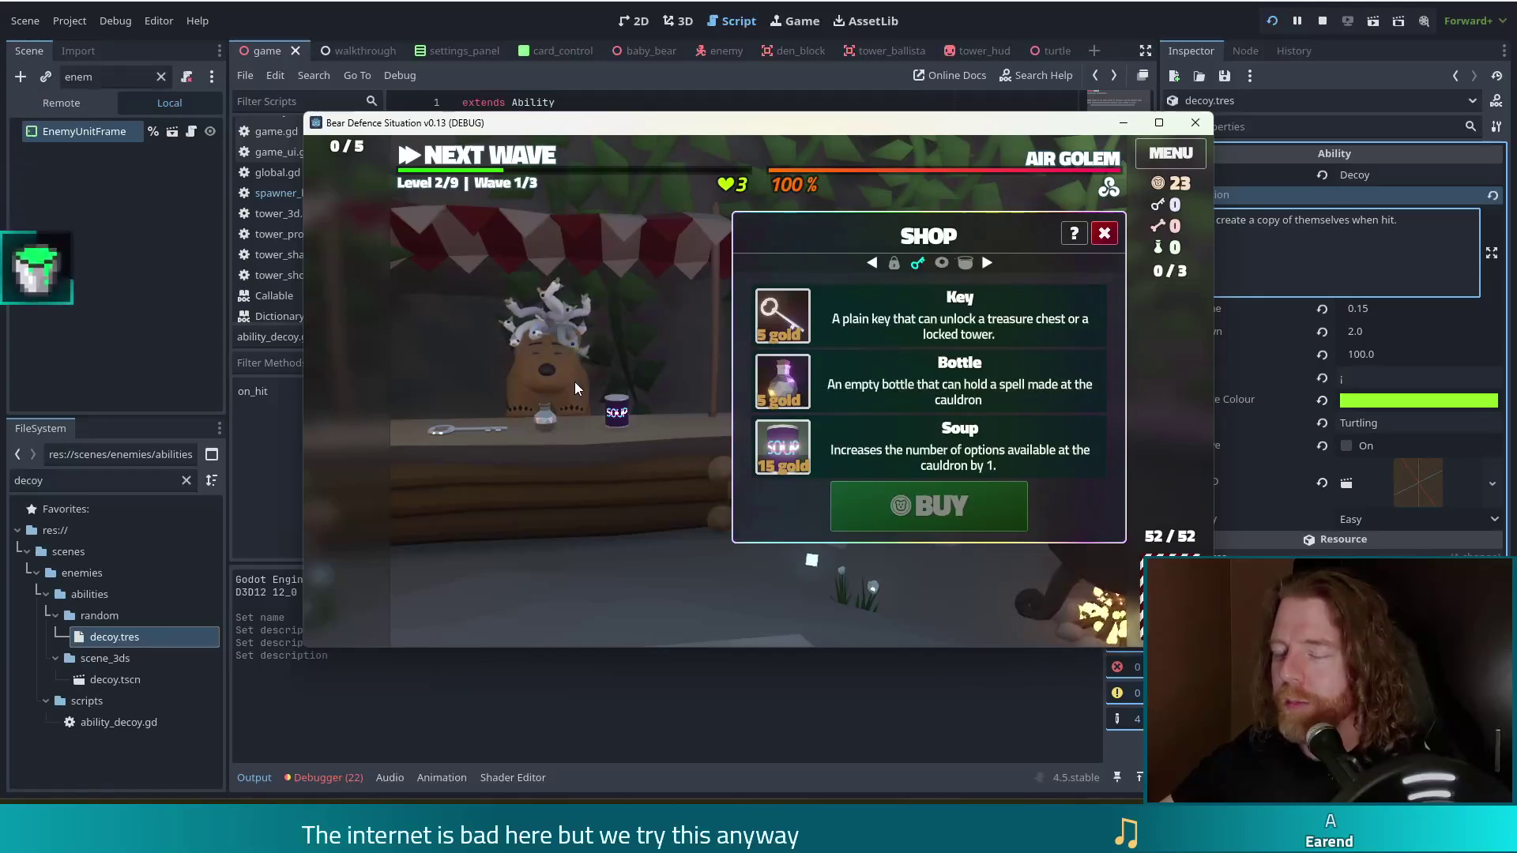
{"action": "left_click", "coordinate": [552, 354]}
{"action": "left_click", "coordinate": [553, 350]}
{"action": "left_click", "coordinate": [547, 344]}
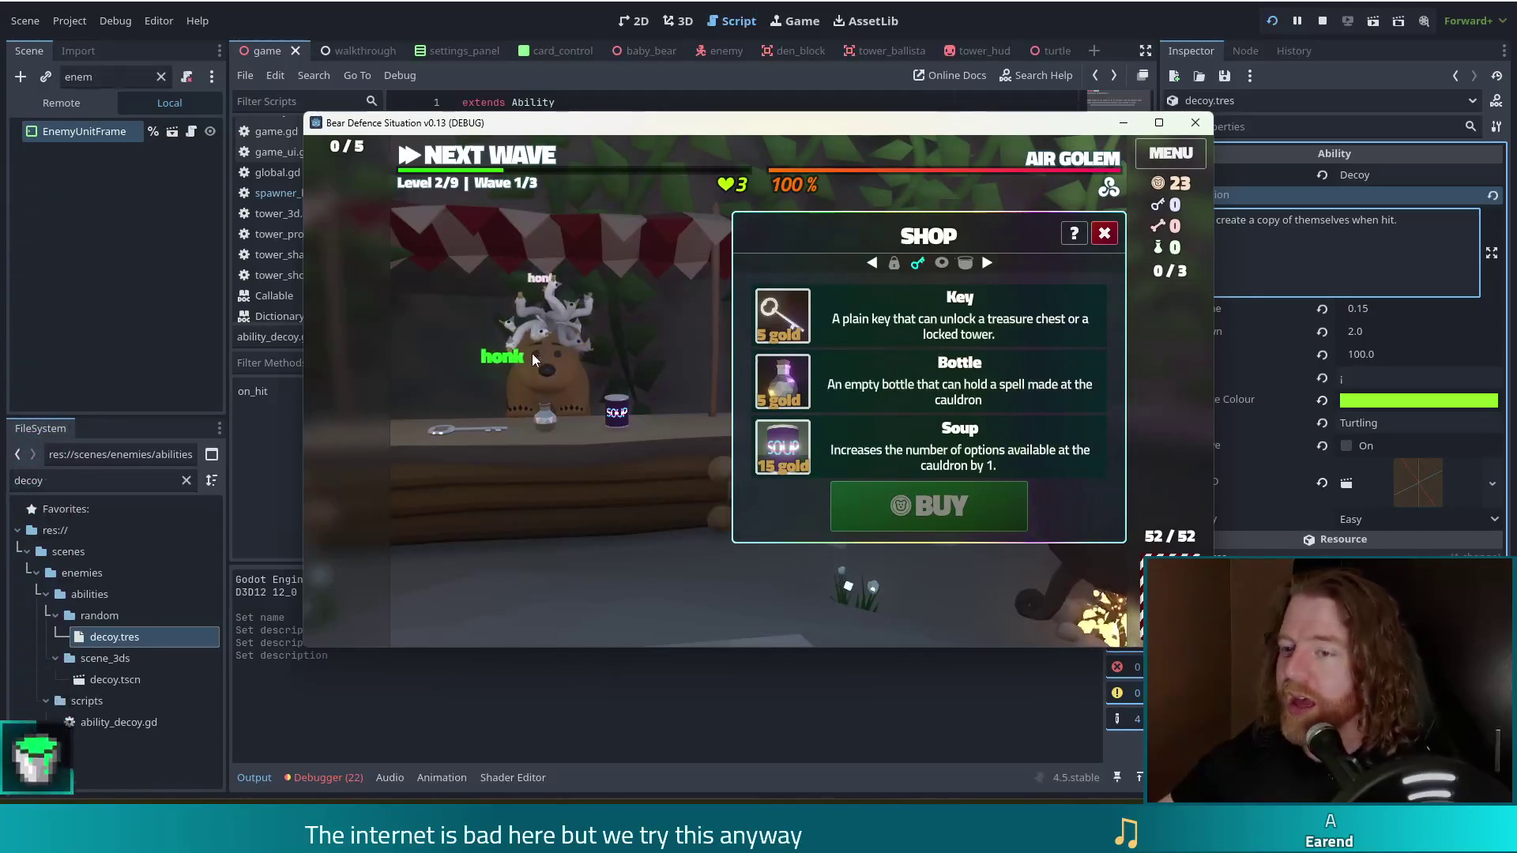
{"action": "left_click", "coordinate": [570, 375]}
{"action": "left_click", "coordinate": [572, 381]}
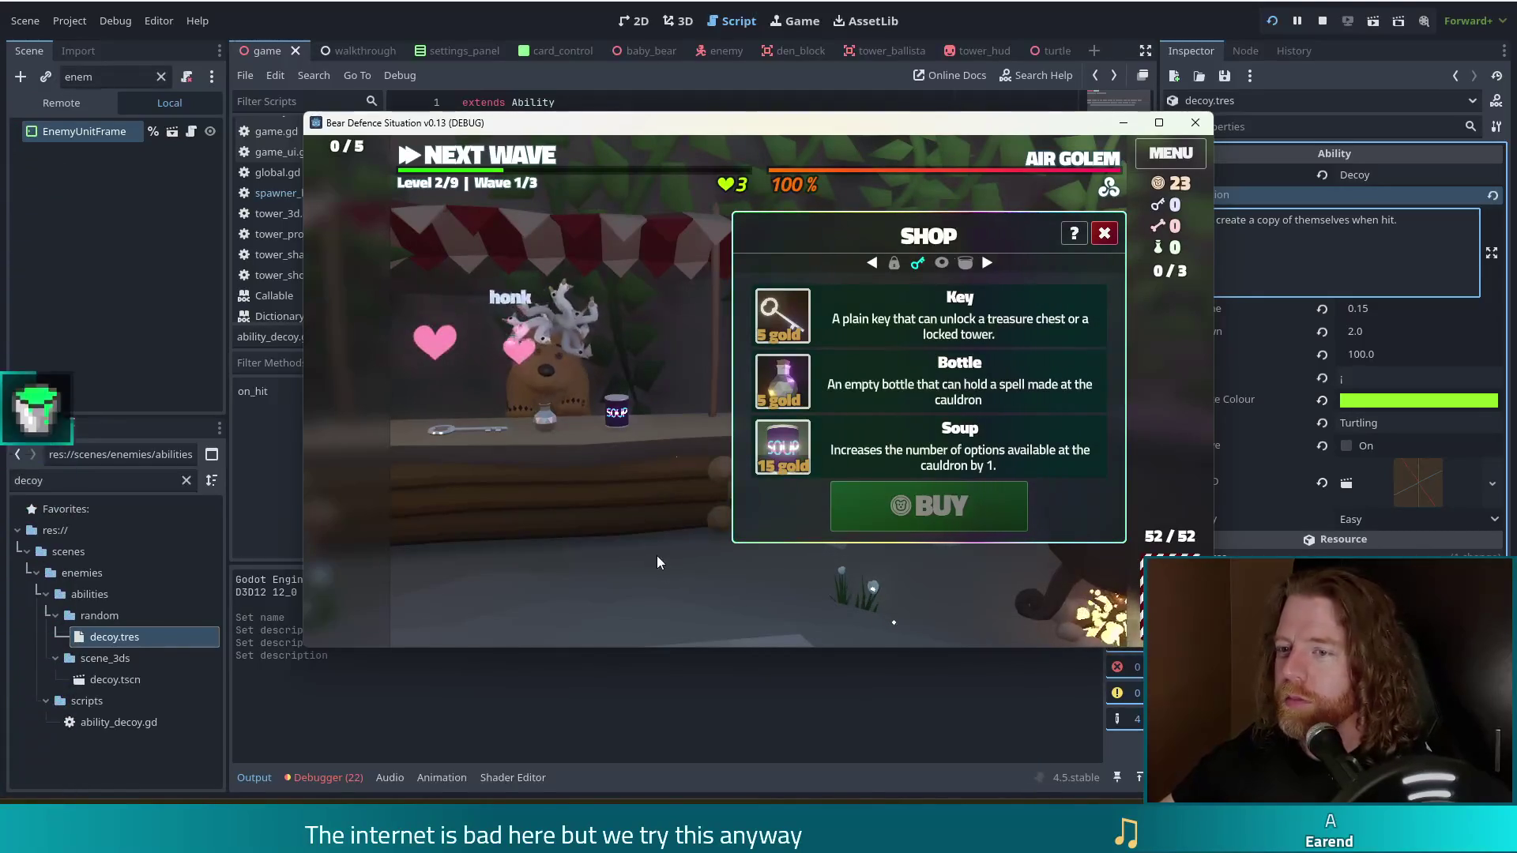
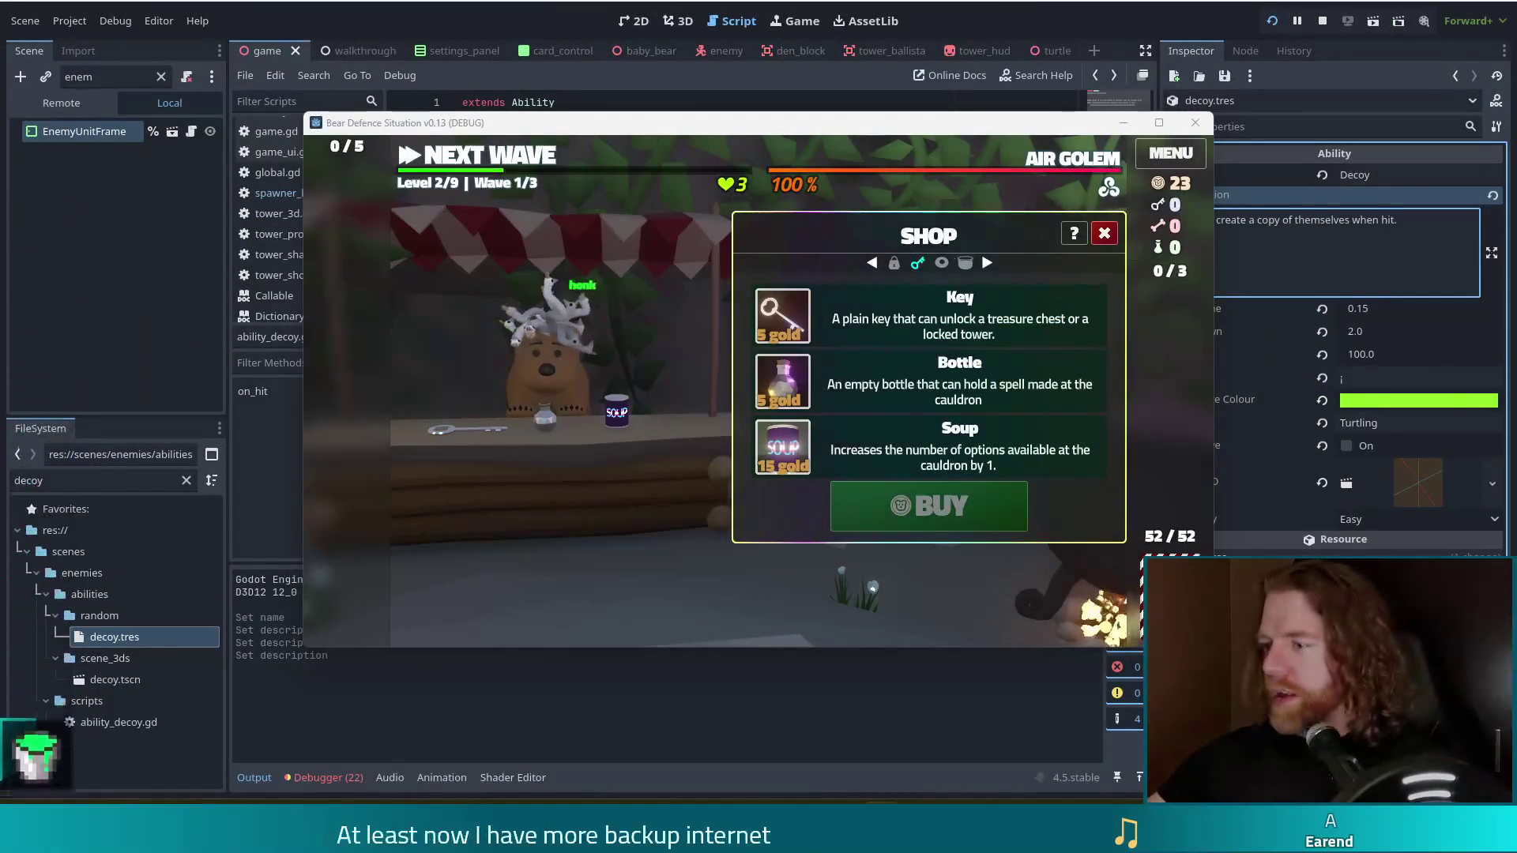
Bring the Godot editor in front of the running game and show the debugger's error list.
{"action": "left_click", "coordinate": [331, 779]}
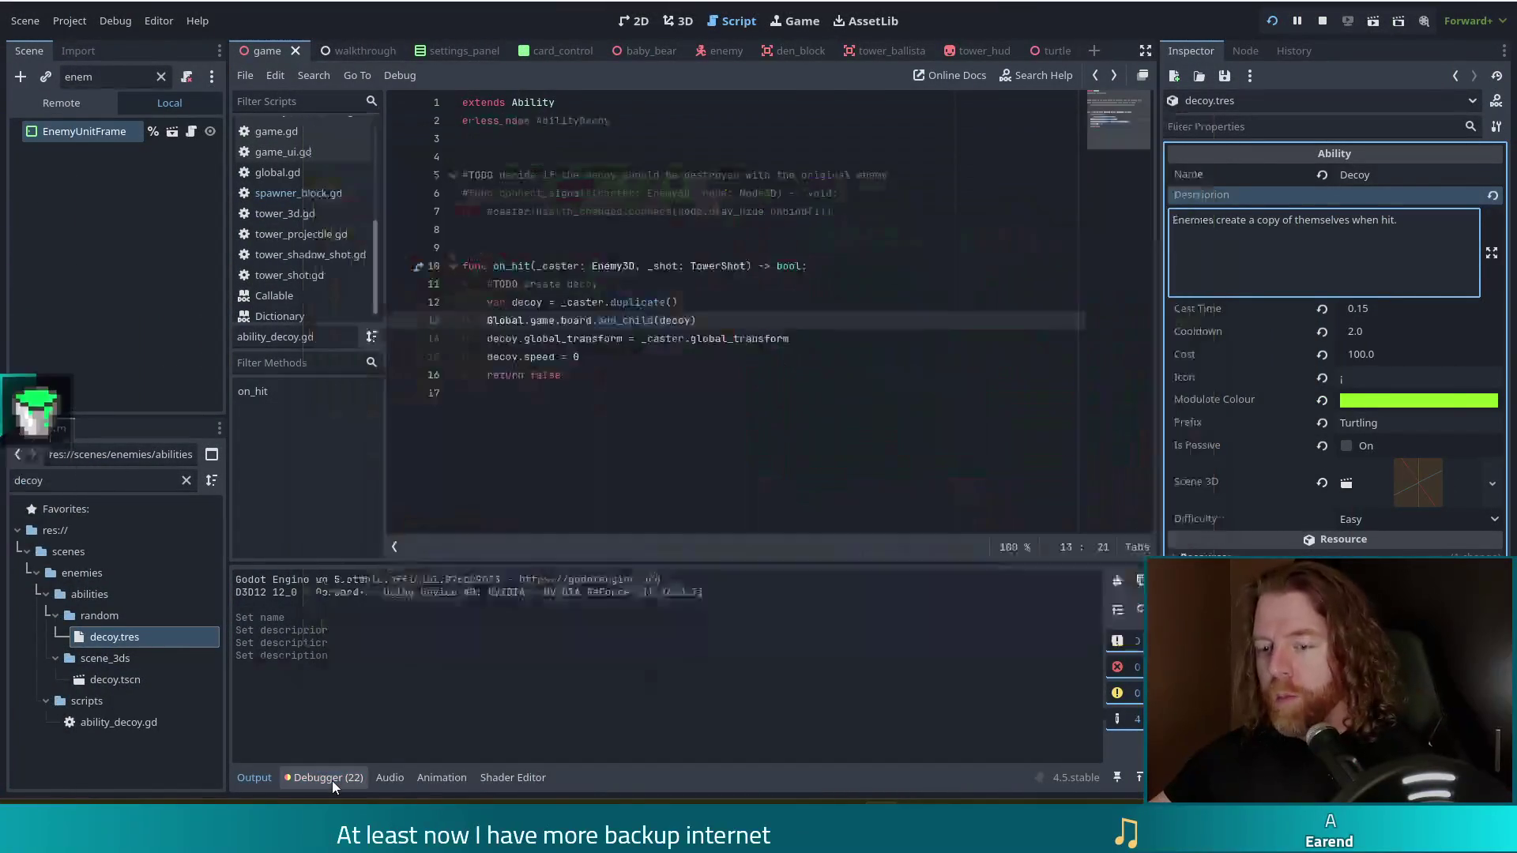
{"action": "left_click", "coordinate": [348, 574]}
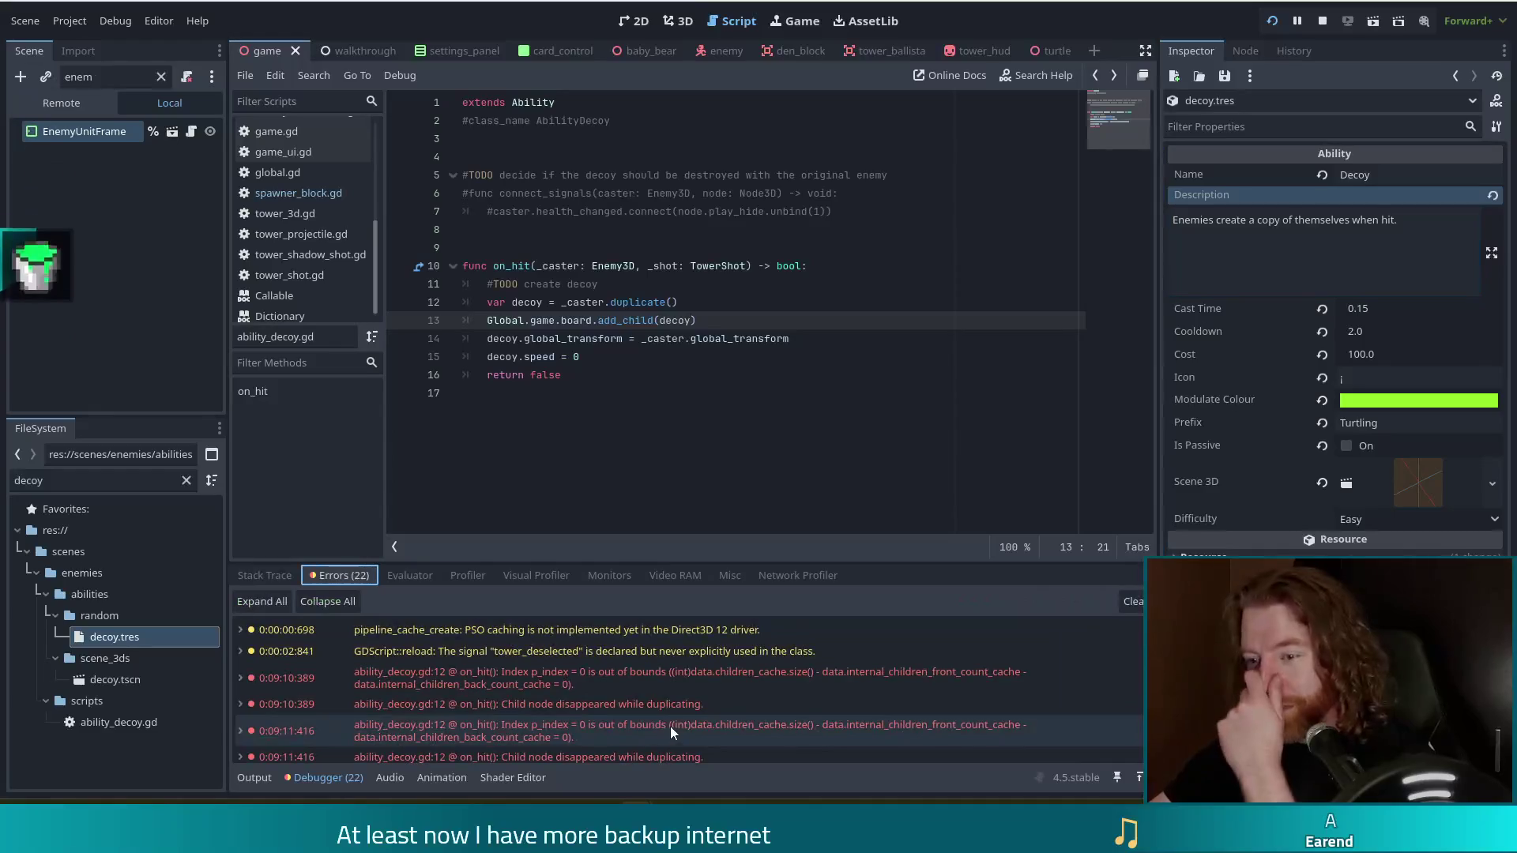
Expand the ability_decoy.gd:12 out-of-bounds error's C++ source and stack trace, following it to enemy_3d.gd receive_hit.
{"action": "left_click", "coordinate": [627, 683]}
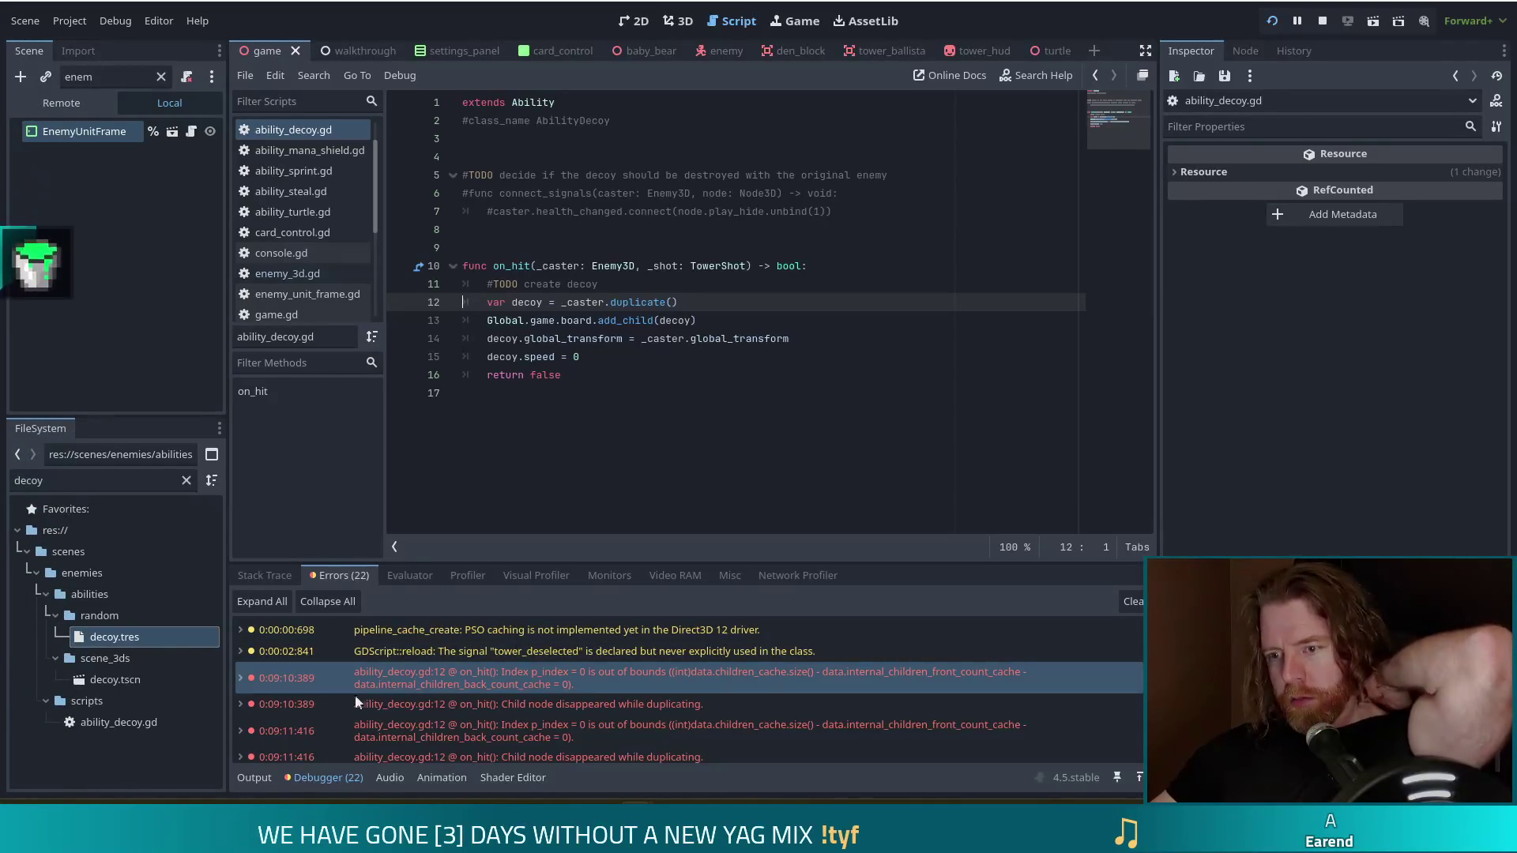
{"action": "left_click", "coordinate": [240, 677]}
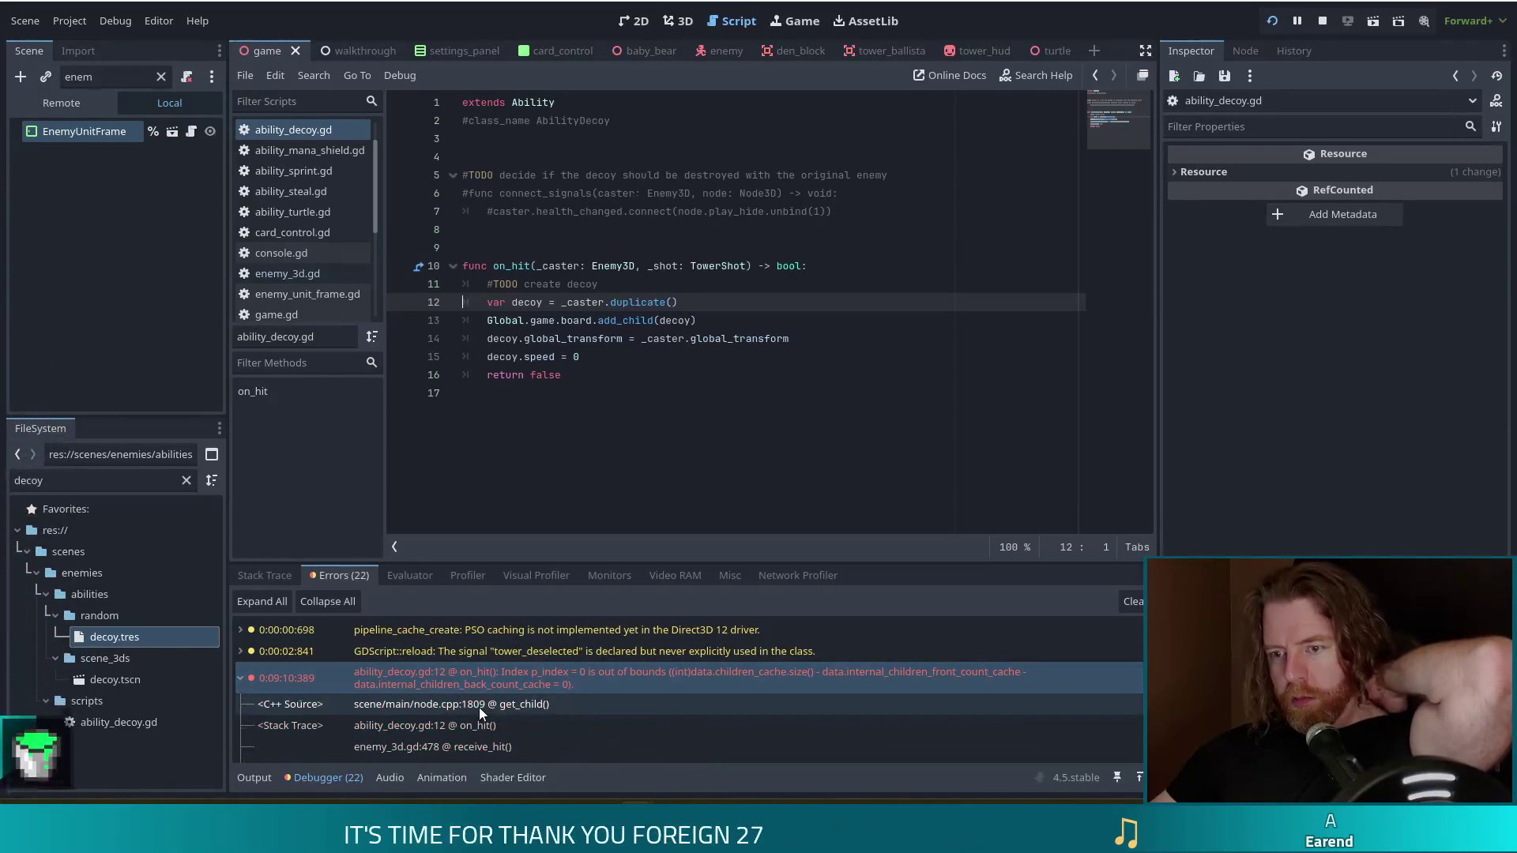
{"action": "left_click", "coordinate": [457, 728]}
{"action": "left_click", "coordinate": [449, 747]}
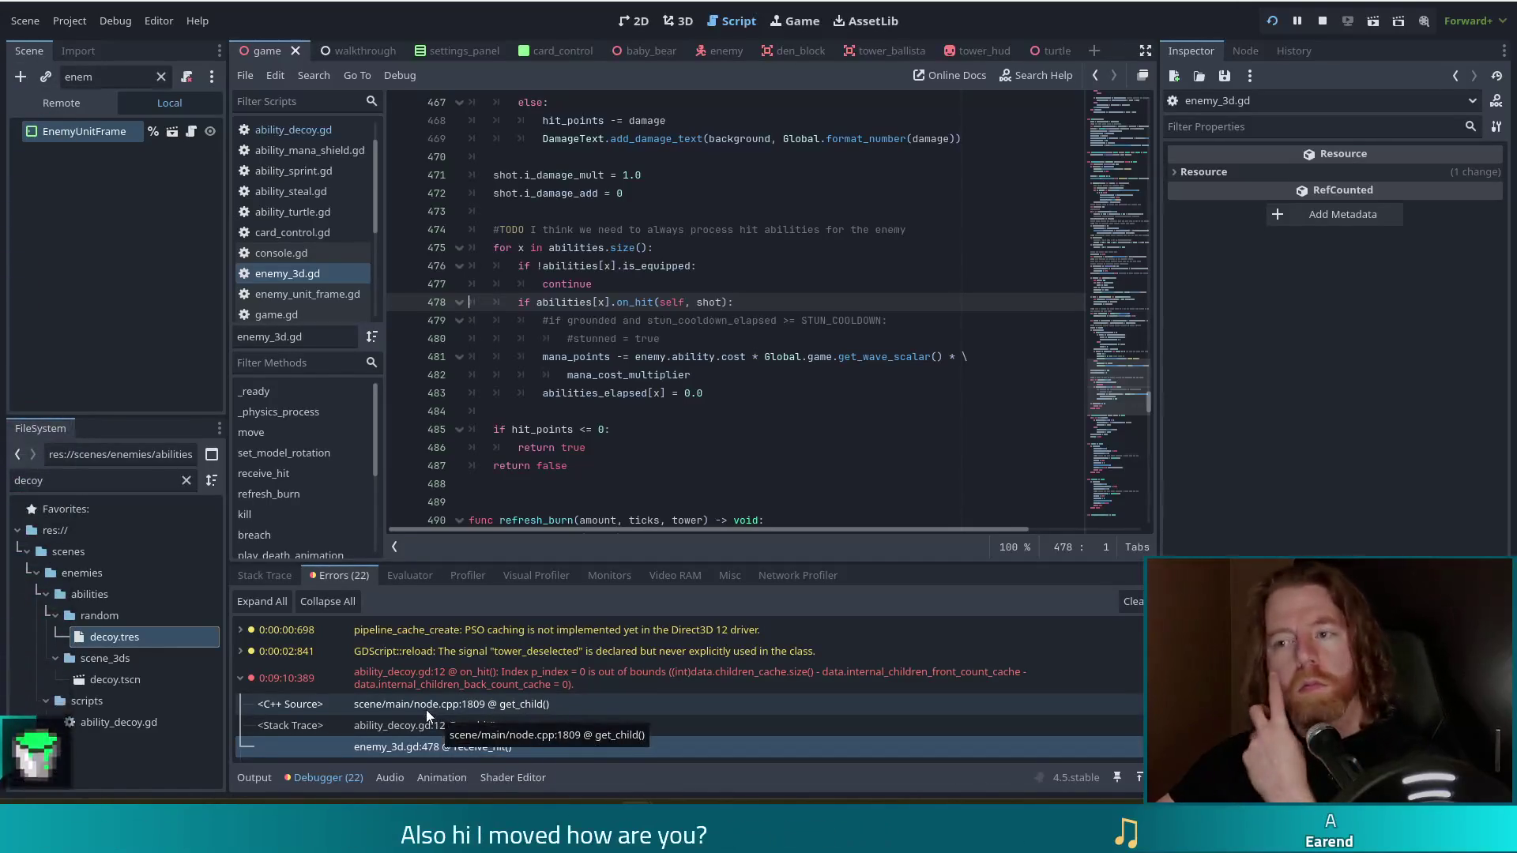
Scroll through the receive_hit code around line 478 of enemy_3d.gd where abilities' on_hit is called.
{"action": "scroll", "coordinate": [667, 158], "scroll_direction": "up", "scroll_amount": 15}
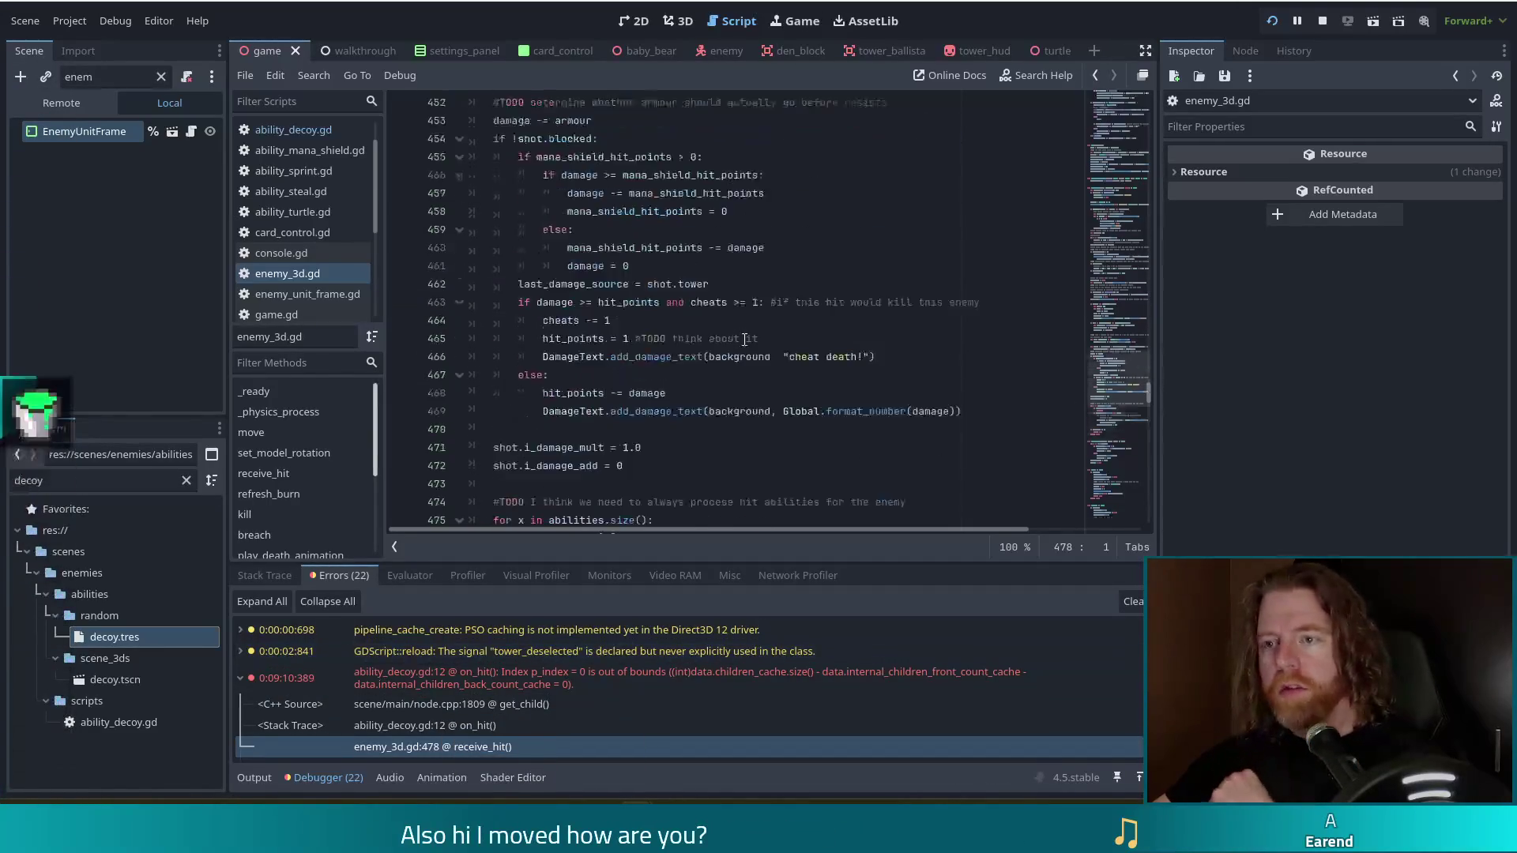
{"action": "scroll", "coordinate": [745, 340], "scroll_direction": "up", "scroll_amount": 12}
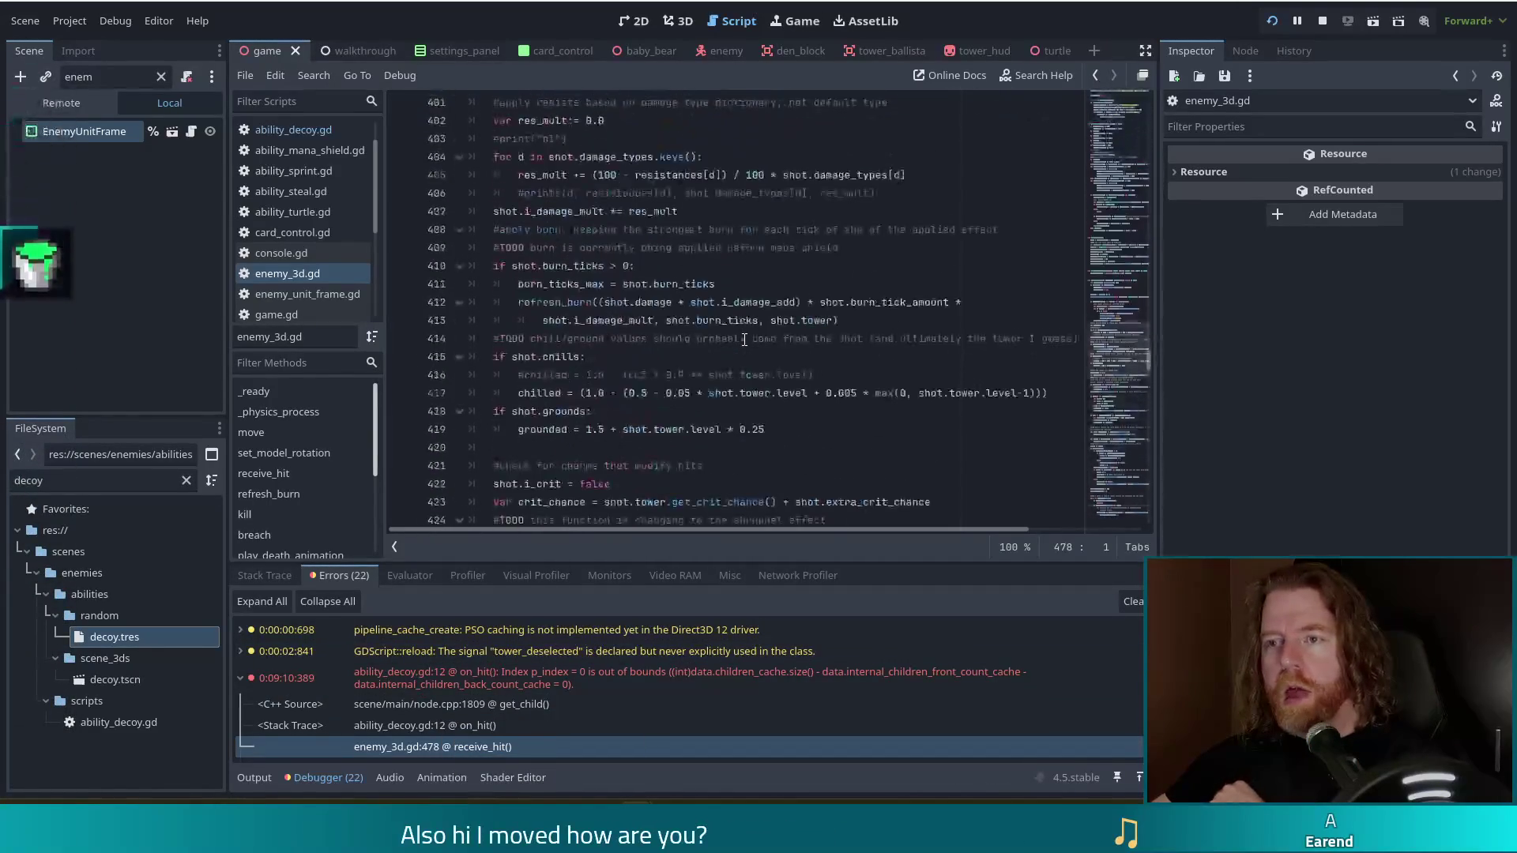
{"action": "mouse_move", "coordinate": [748, 341]}
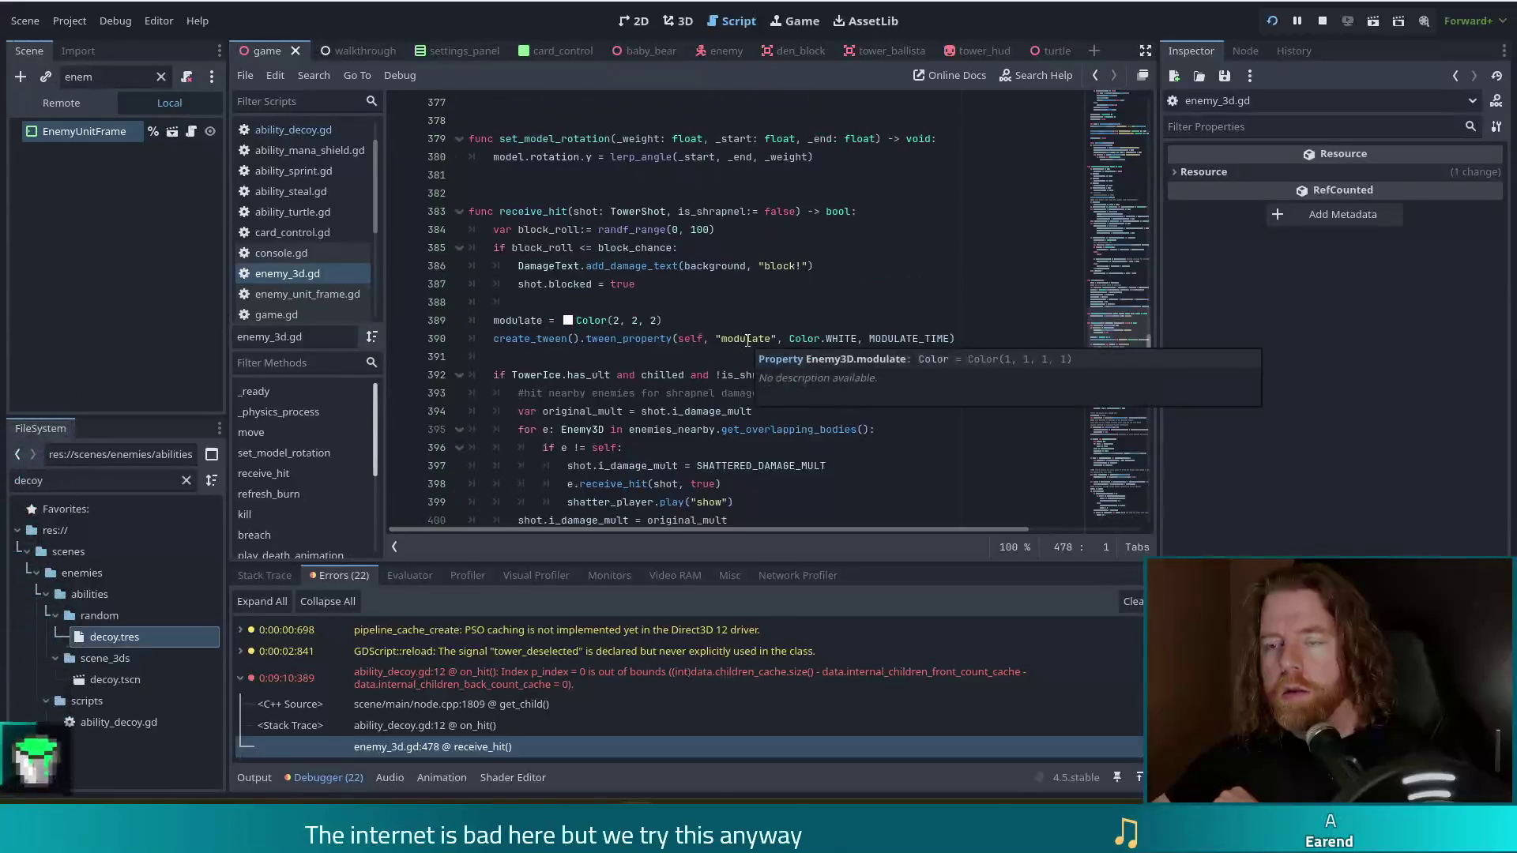
{"action": "scroll", "coordinate": [748, 340], "scroll_direction": "down", "scroll_amount": 20}
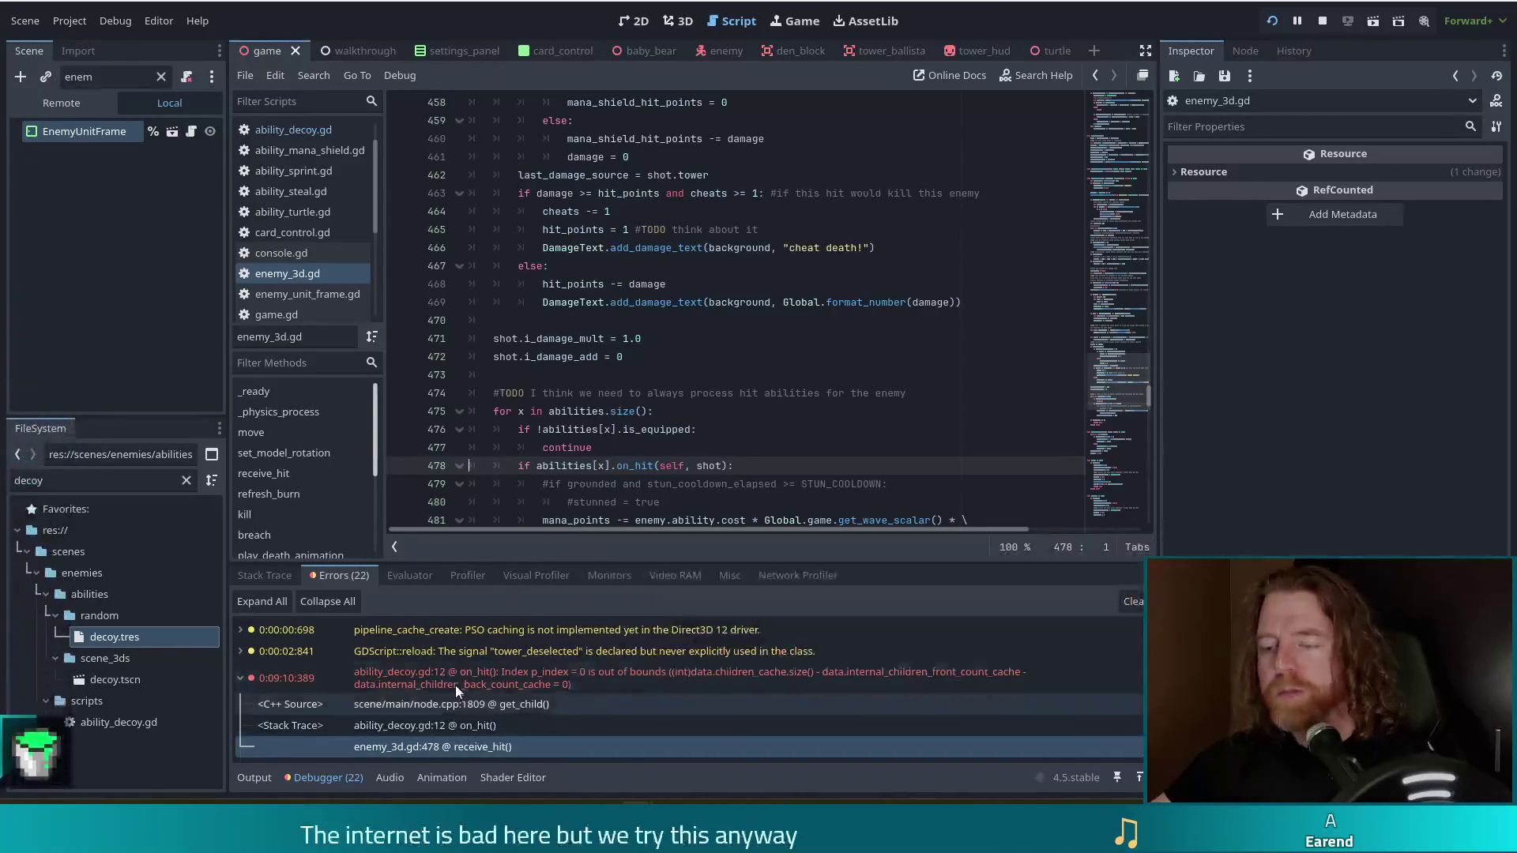
{"action": "scroll", "coordinate": [555, 666], "scroll_direction": "down", "scroll_amount": 1}
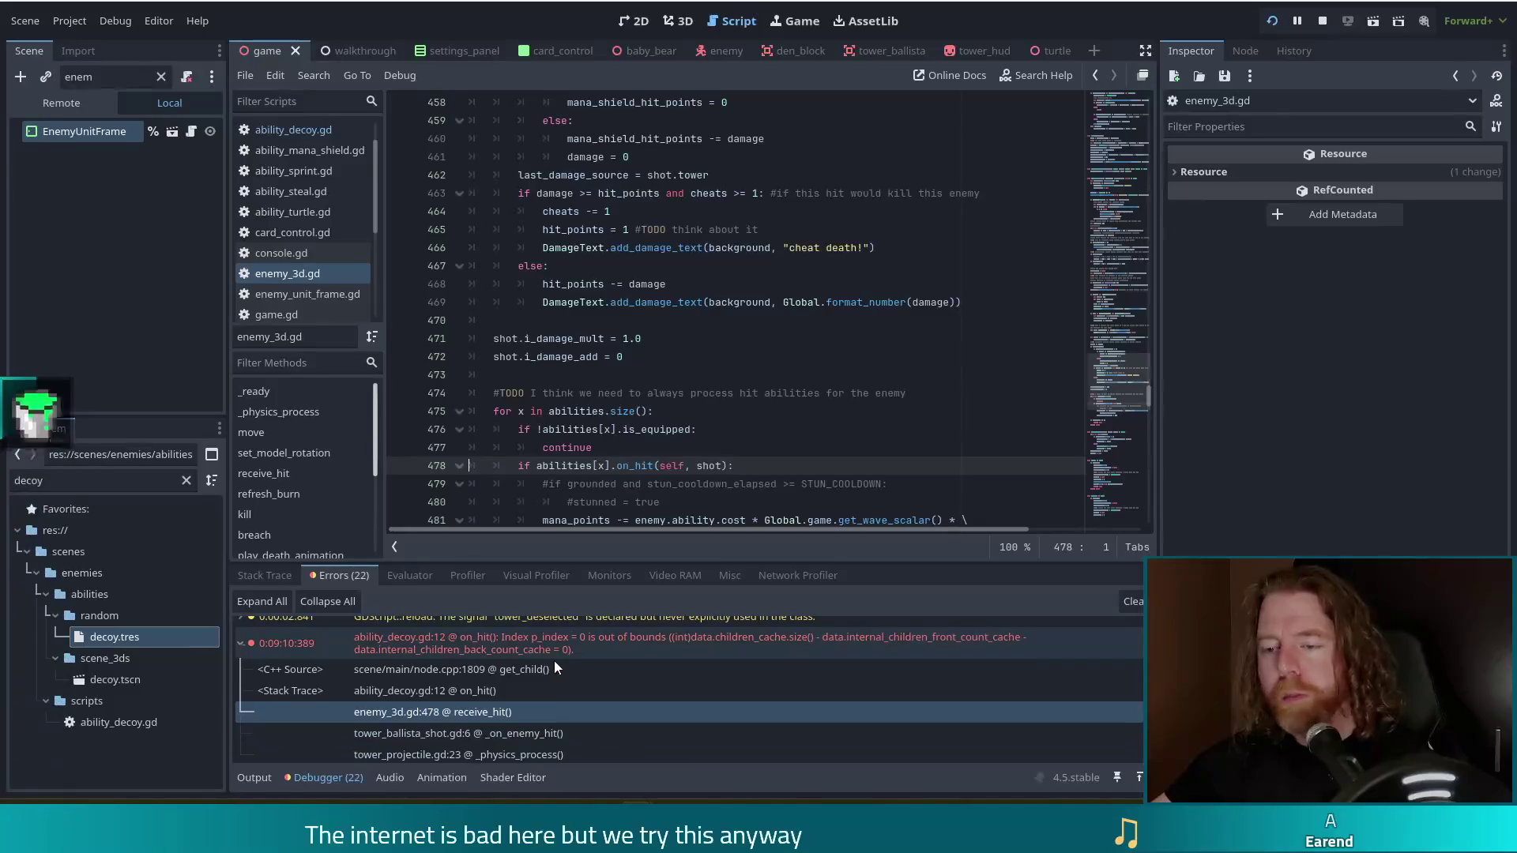
{"action": "scroll", "coordinate": [553, 662], "scroll_direction": "down", "scroll_amount": 2}
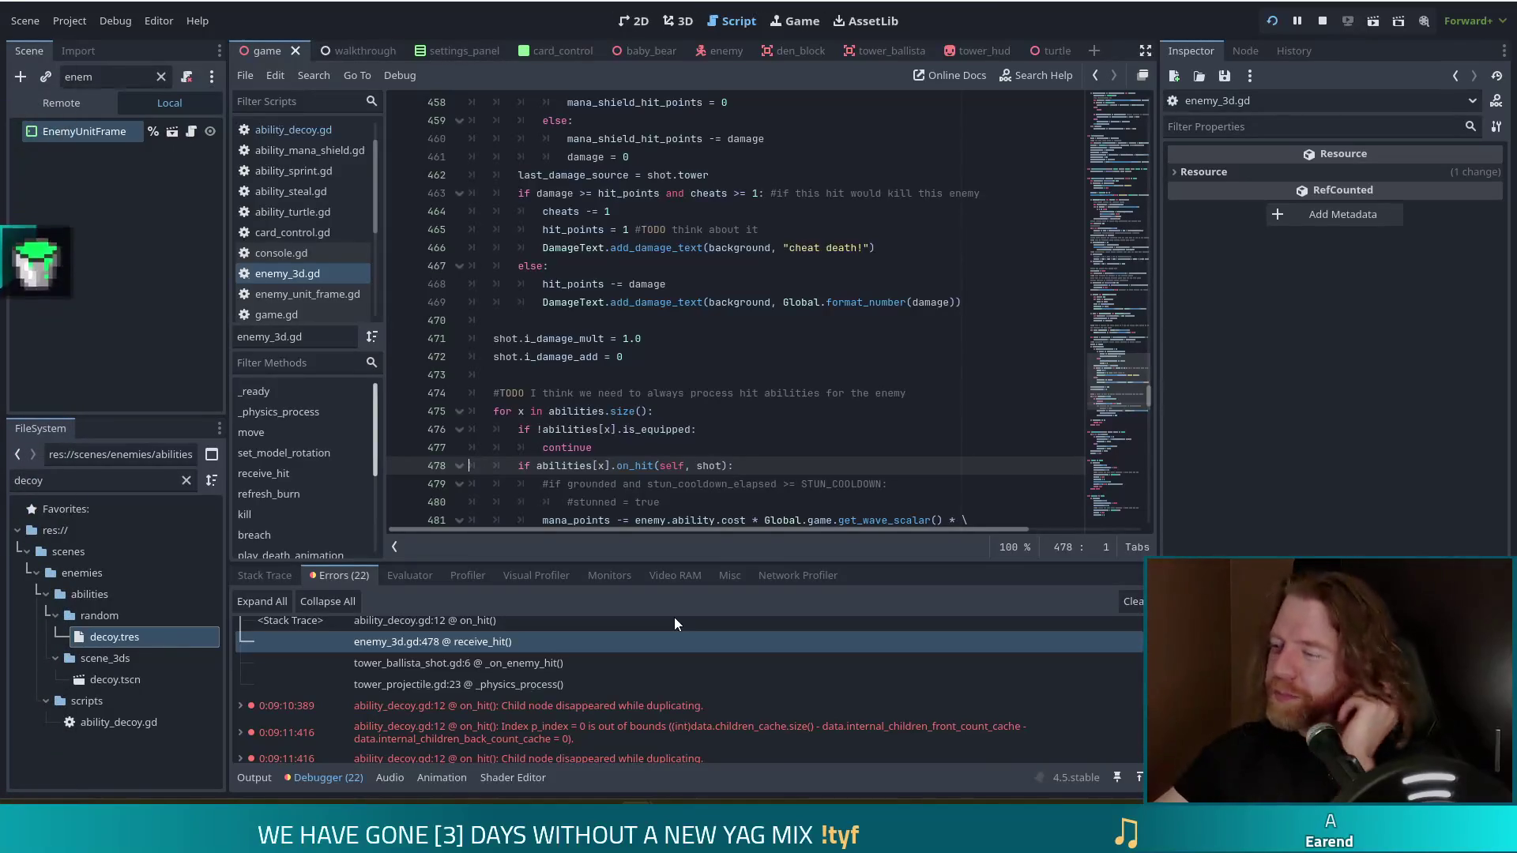
{"action": "key", "text": "XF86AudioLowerVolume"}
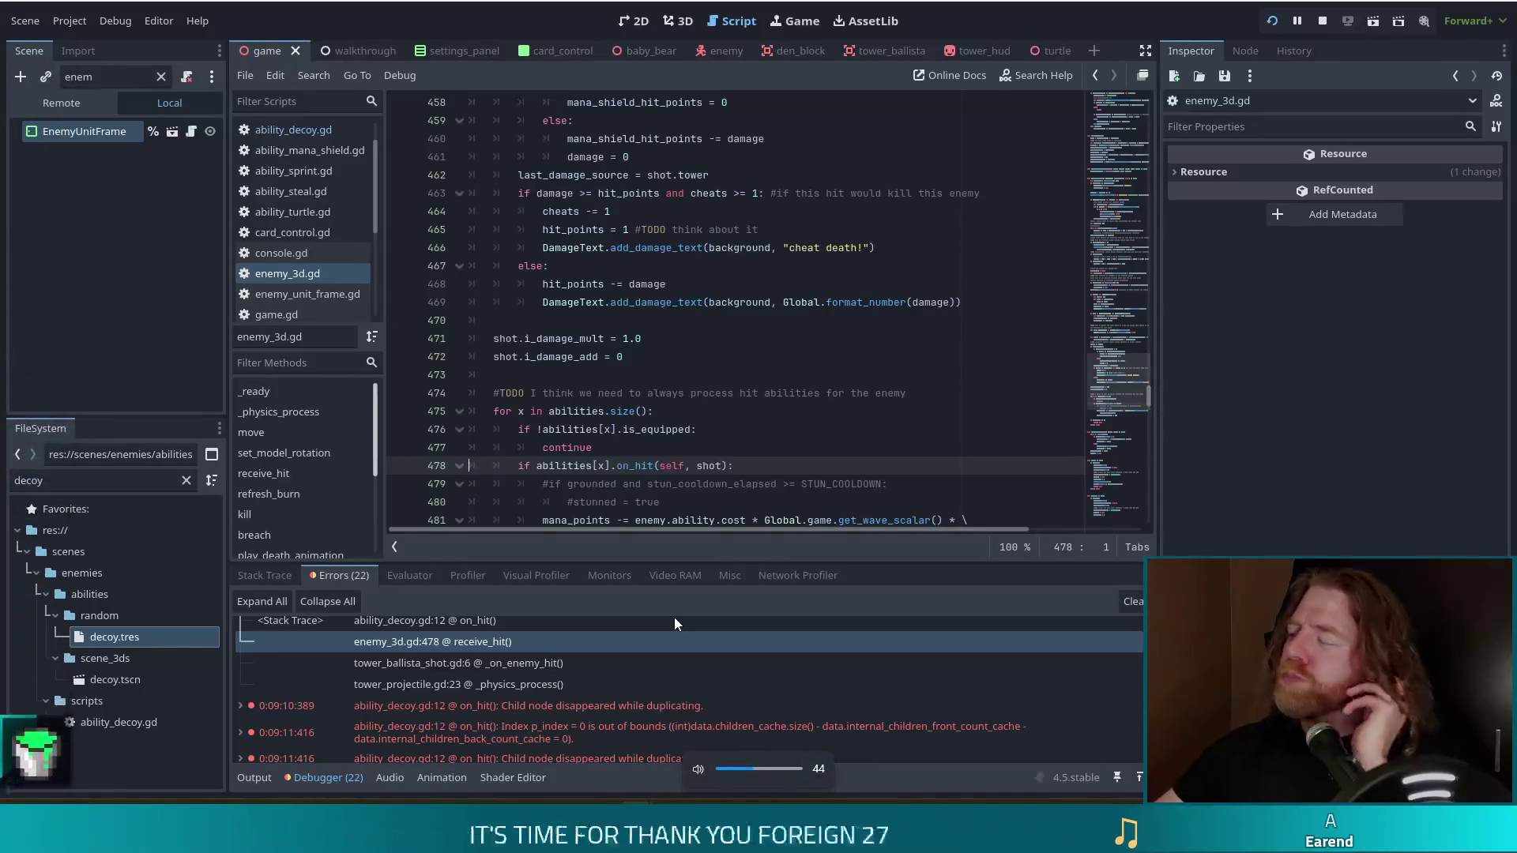
{"action": "key", "text": "XF86AudioRaiseVolume"}
{"action": "key", "text": "XF86AudioRaiseVolume"}
{"action": "key", "text": "XF86AudioRaiseVolume"}
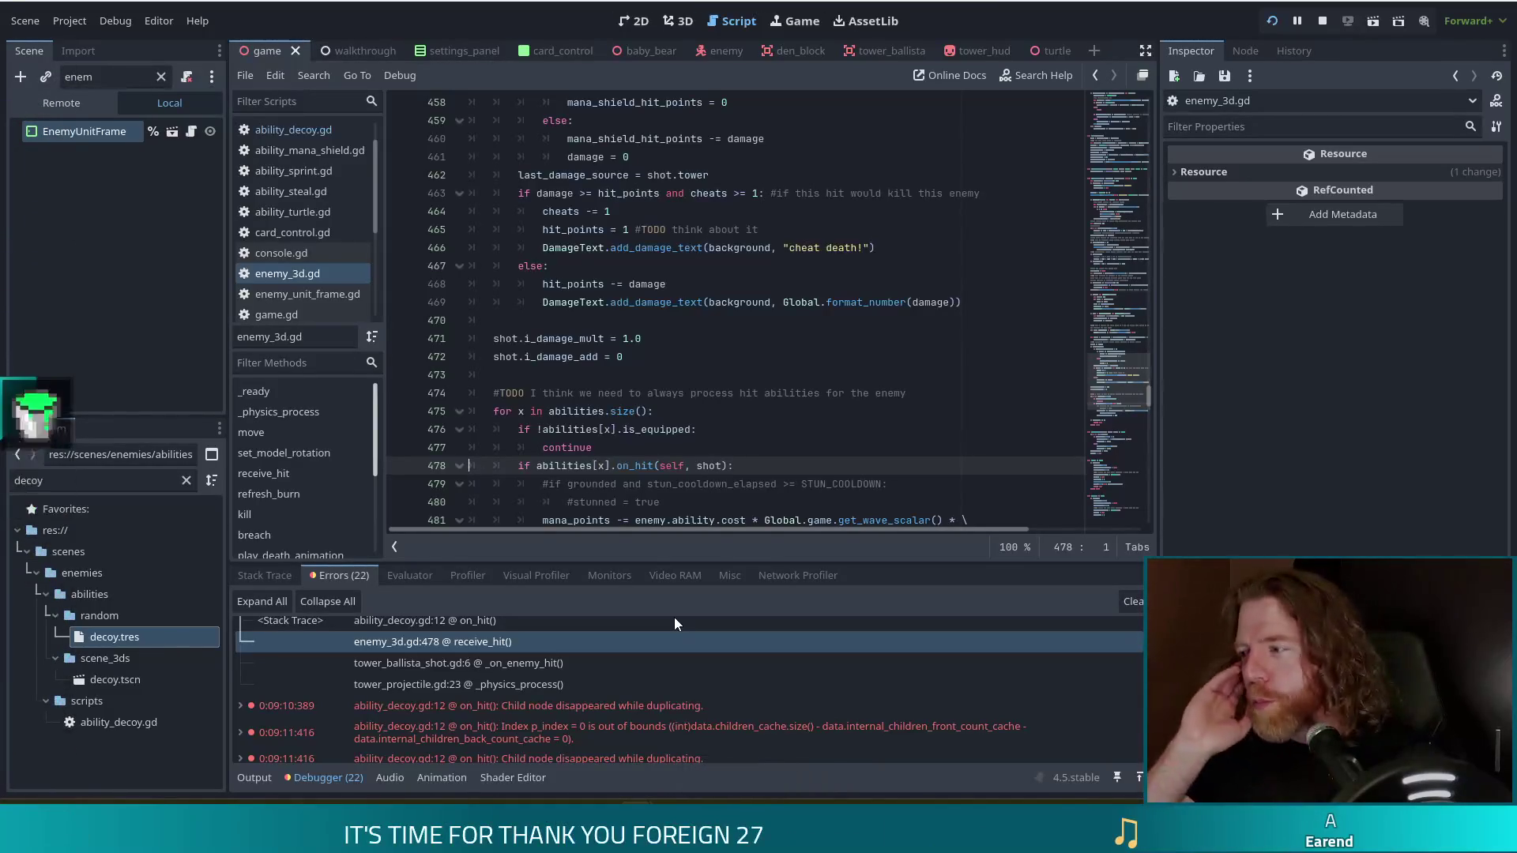